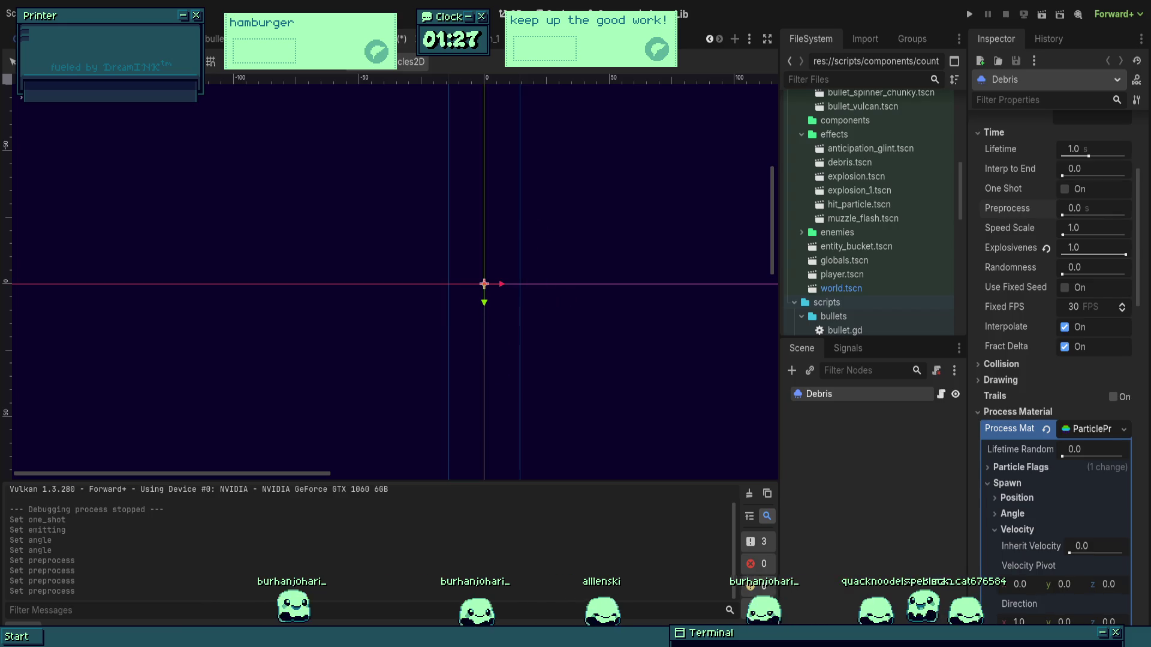
Step: Save the debris.tscn particle scene
scroll(626, 272, "up", 2)
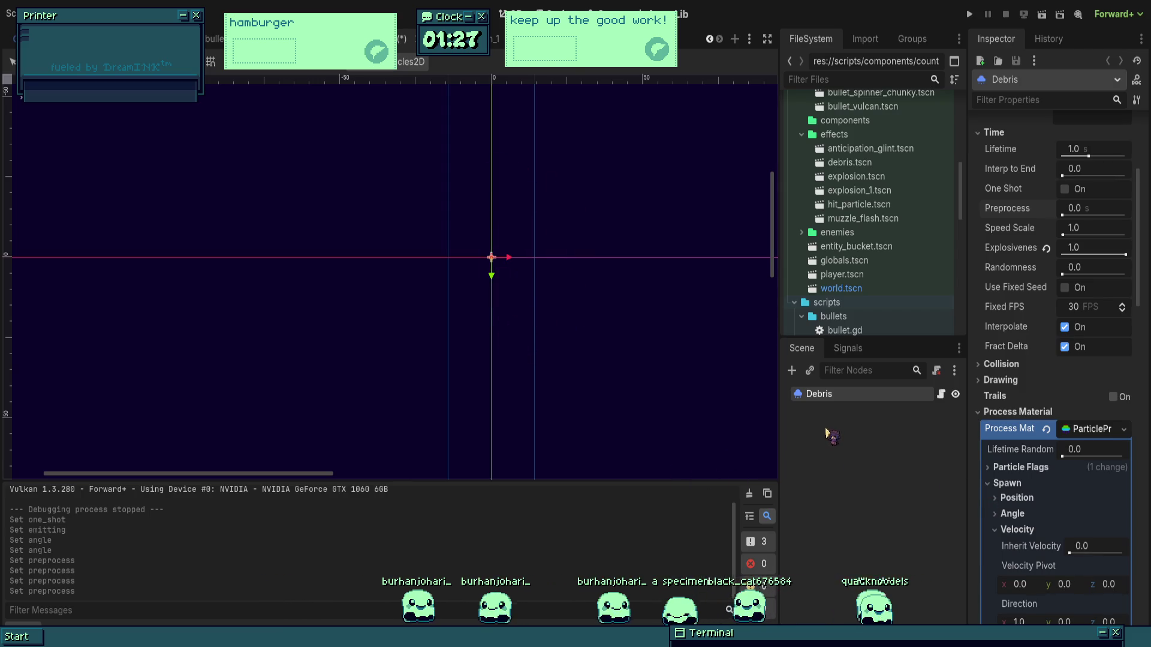
scroll(488, 206, "right", 1)
key("ctrl+s")
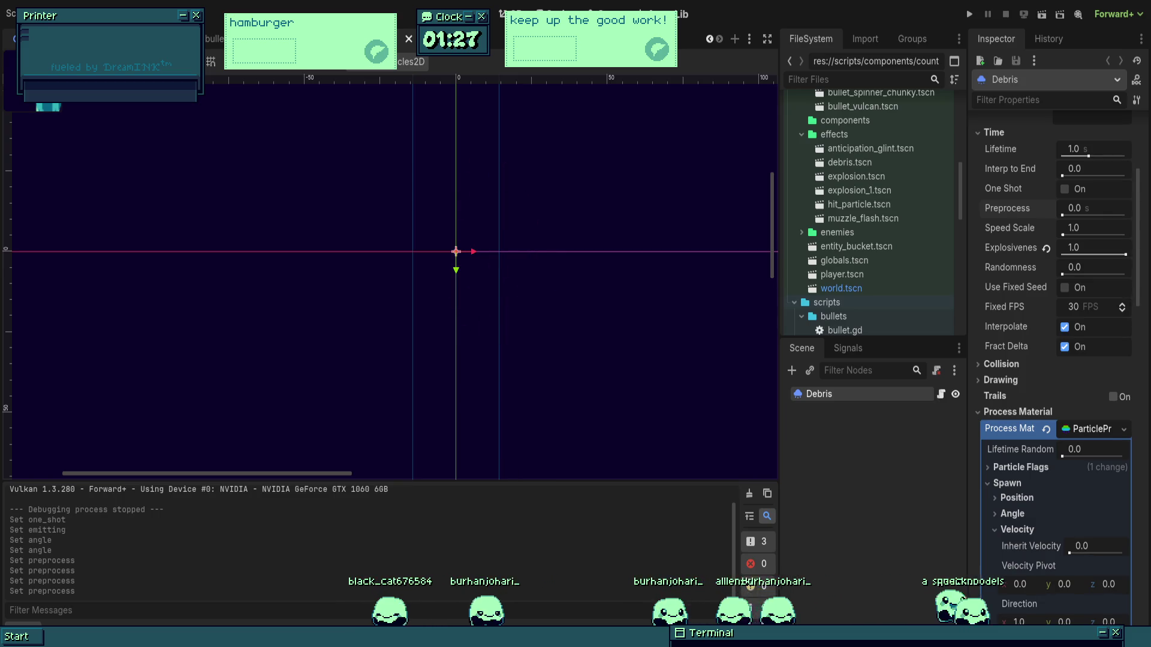
Step: Open effects_component.gd from the Lunatic scene and add blank lines below spawn_debris
key("ctrl+shift+Tab")
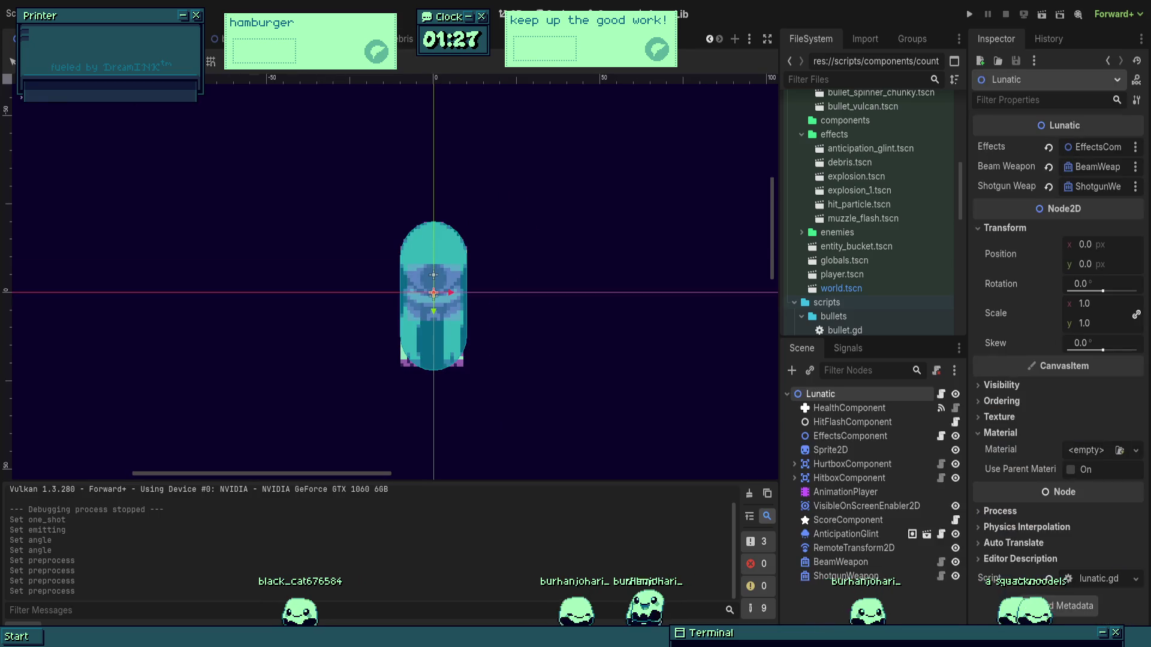
key("ctrl+shift+Tab")
key("ctrl+Tab")
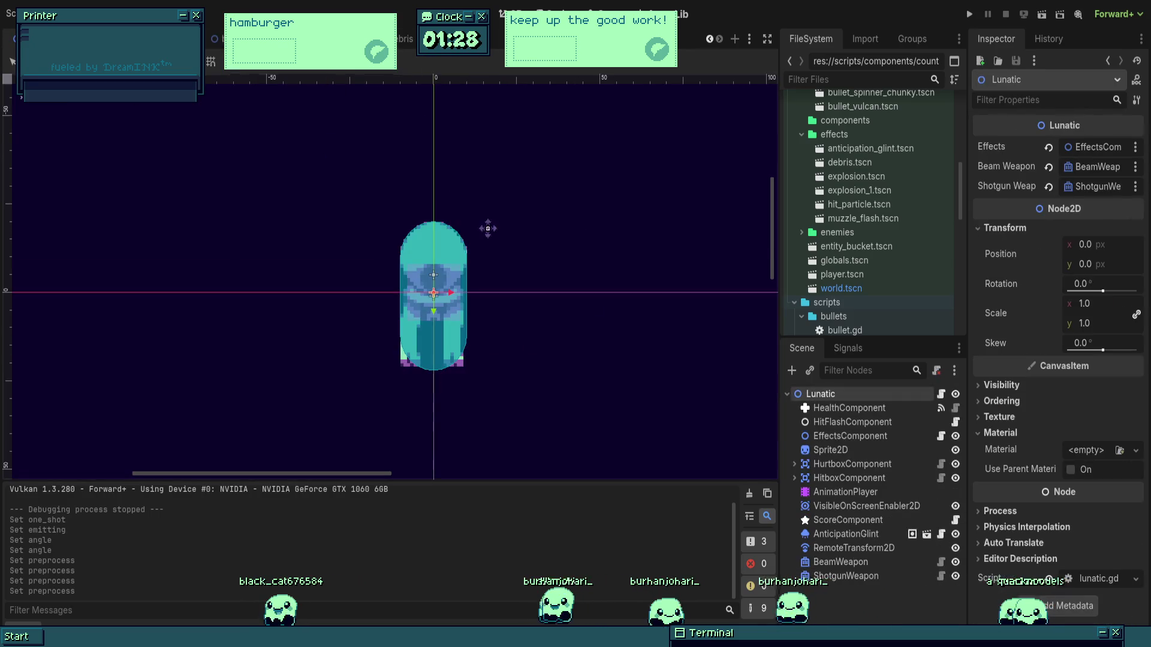
left_click(941, 436)
left_click(370, 261)
key("Return")
key("Return")
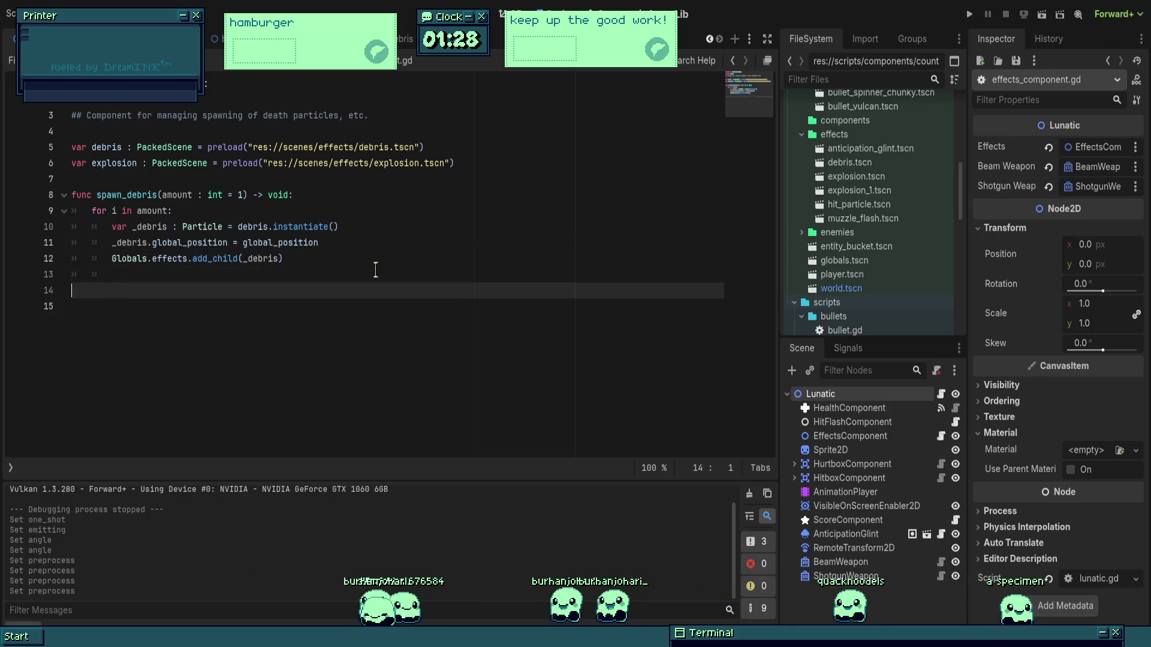
Step: Write the signature func spawn_explosion() -> void: below spawn_debris
key("BackSpace")
key("BackSpace")
type("unc spawn_explos")
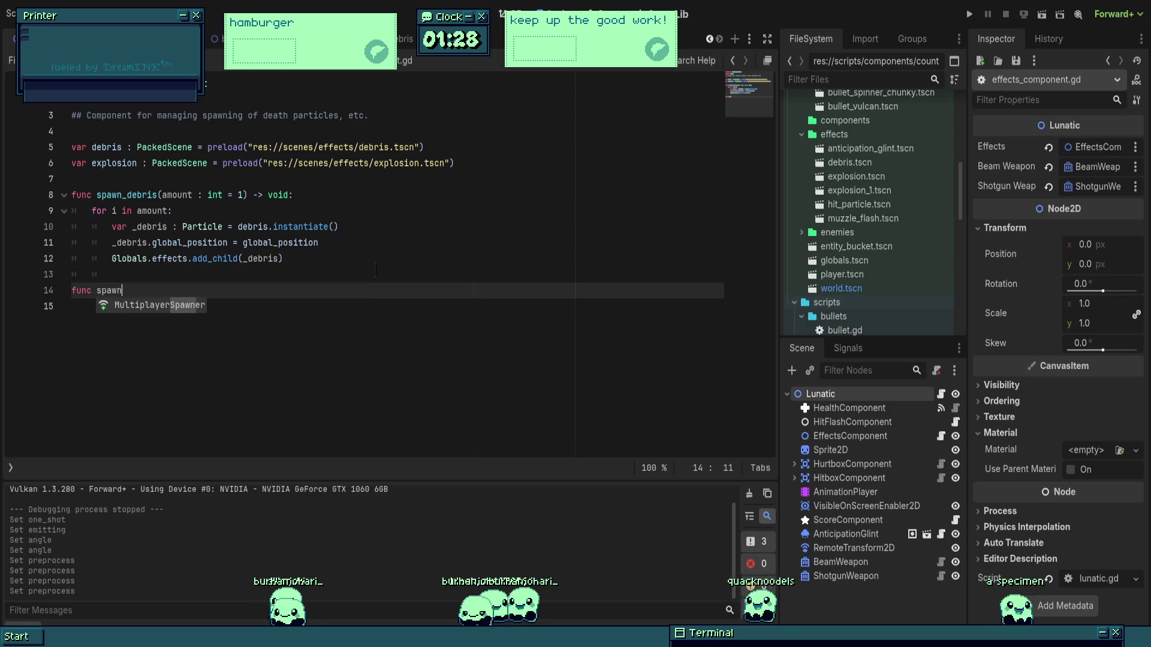
type("ion() -")
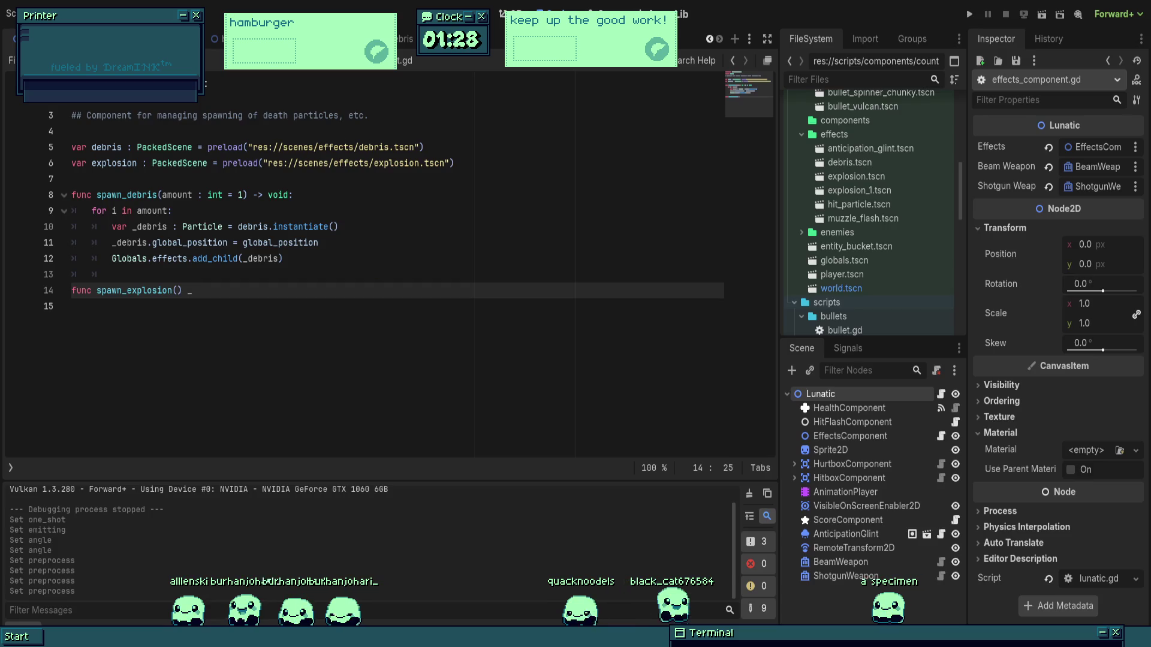
type("> void:")
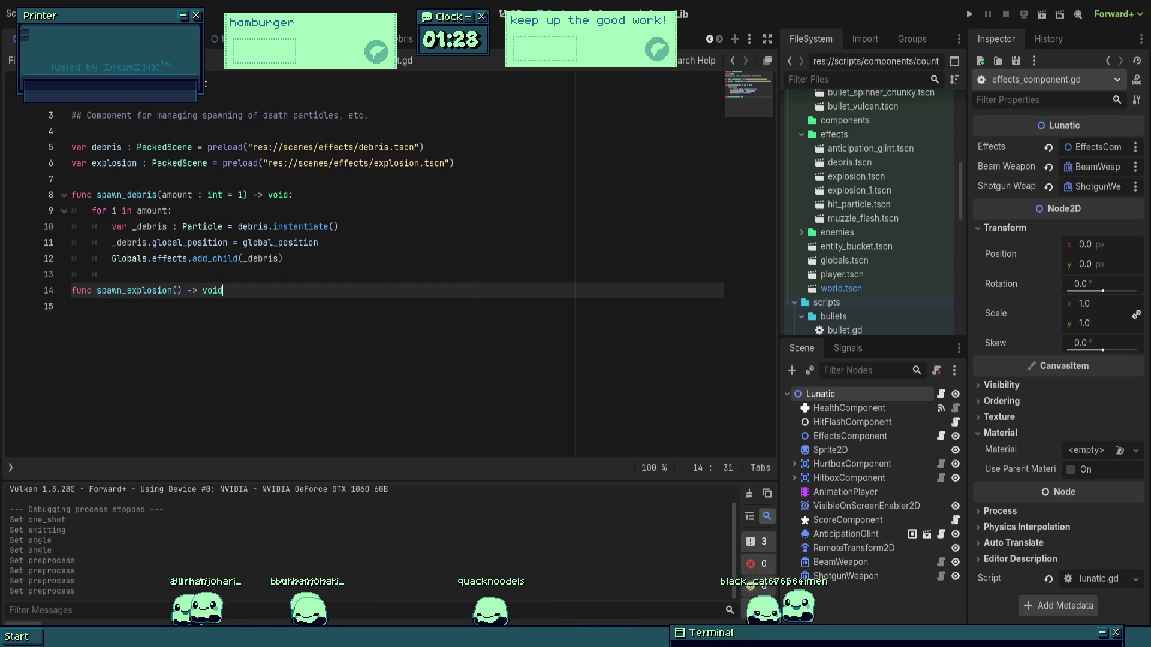
key("Return")
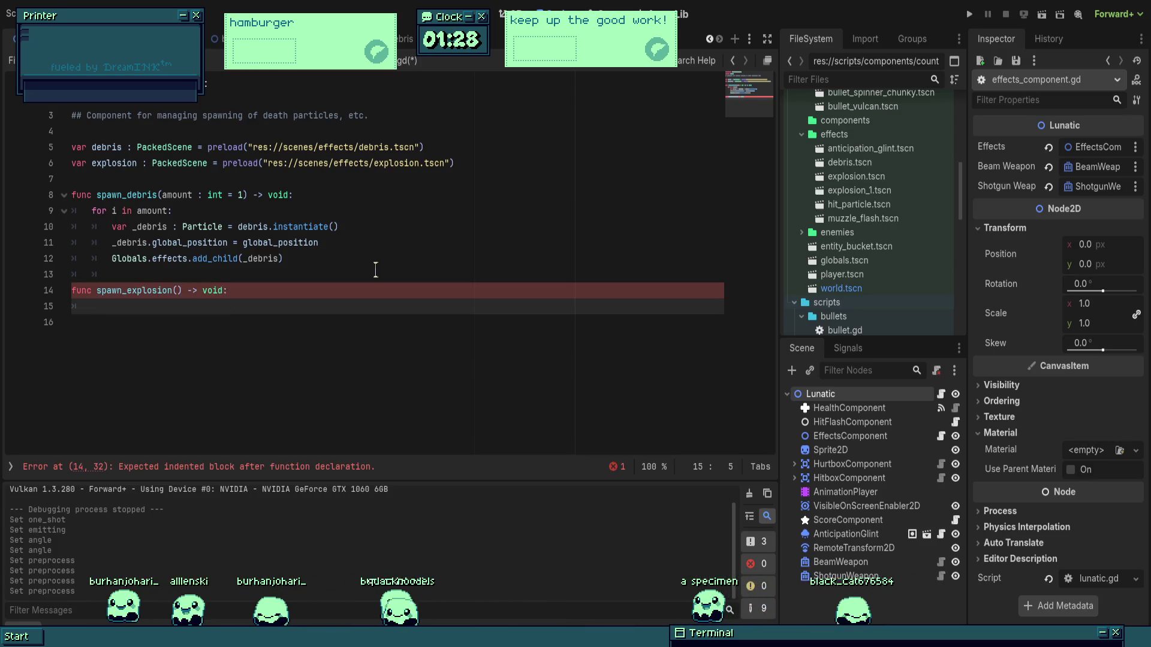
key("Up")
key("Up")
key("Up")
key("End")
Step: Copy the three spawn_debris body lines into spawn_explosion and fix their indentation
mouse_move(283, 259)
left_mouse_down()
mouse_move(114, 242)
mouse_move(114, 227)
left_mouse_up()
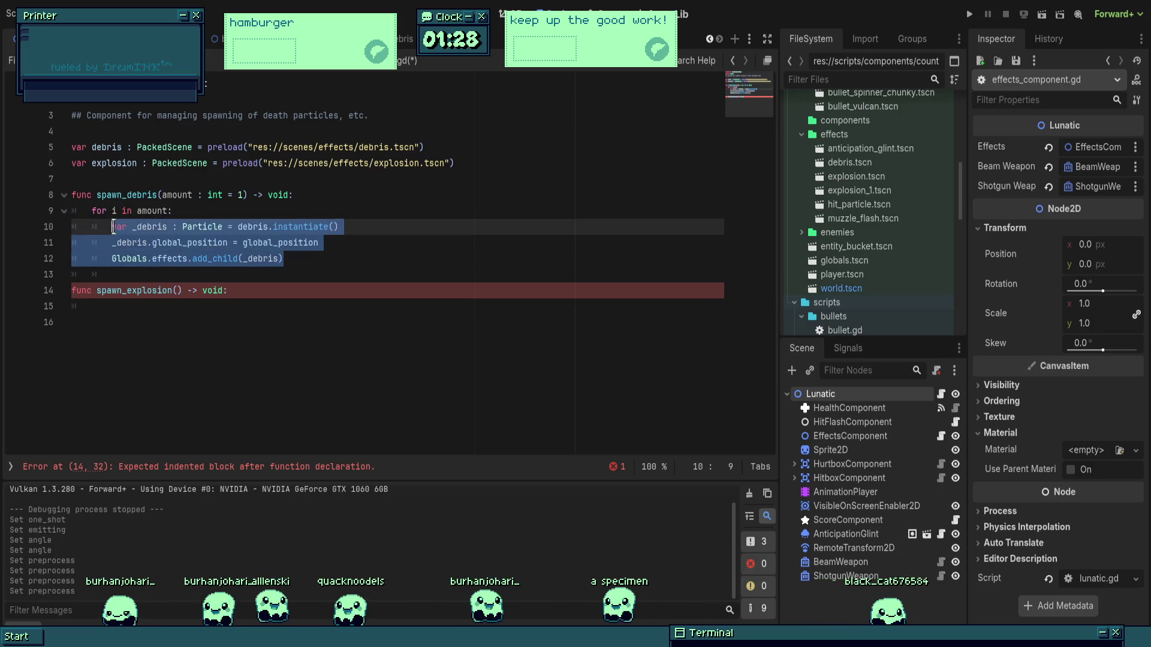
key("ctrl+c")
left_click(138, 306)
key("ctrl+v")
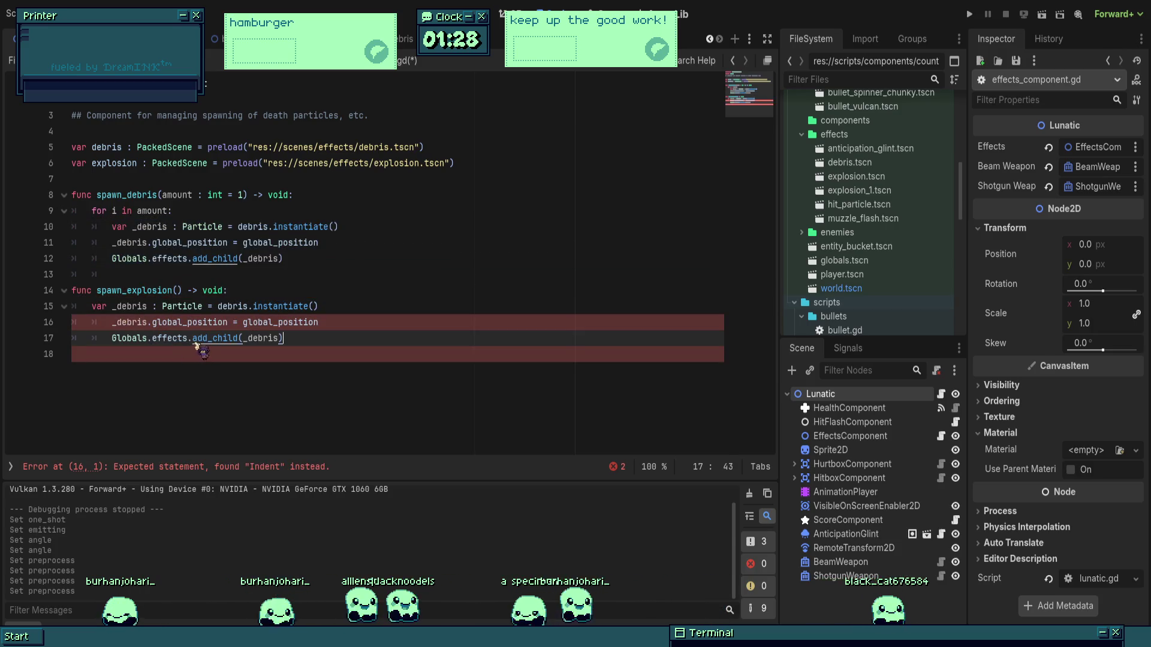
mouse_move(299, 339)
left_mouse_down()
mouse_move(145, 338)
mouse_move(72, 322)
left_mouse_up()
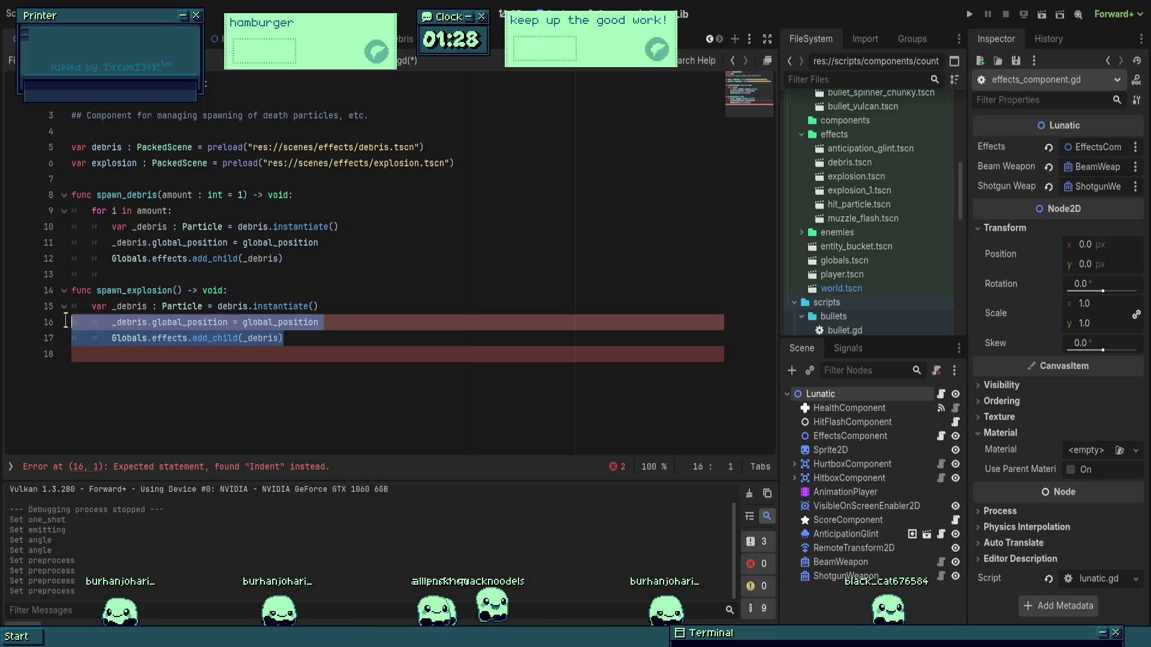
key("shift+Tab")
Step: Rename debris to explosion throughout the copied body, then open lunatic.gd
left_click(251, 306)
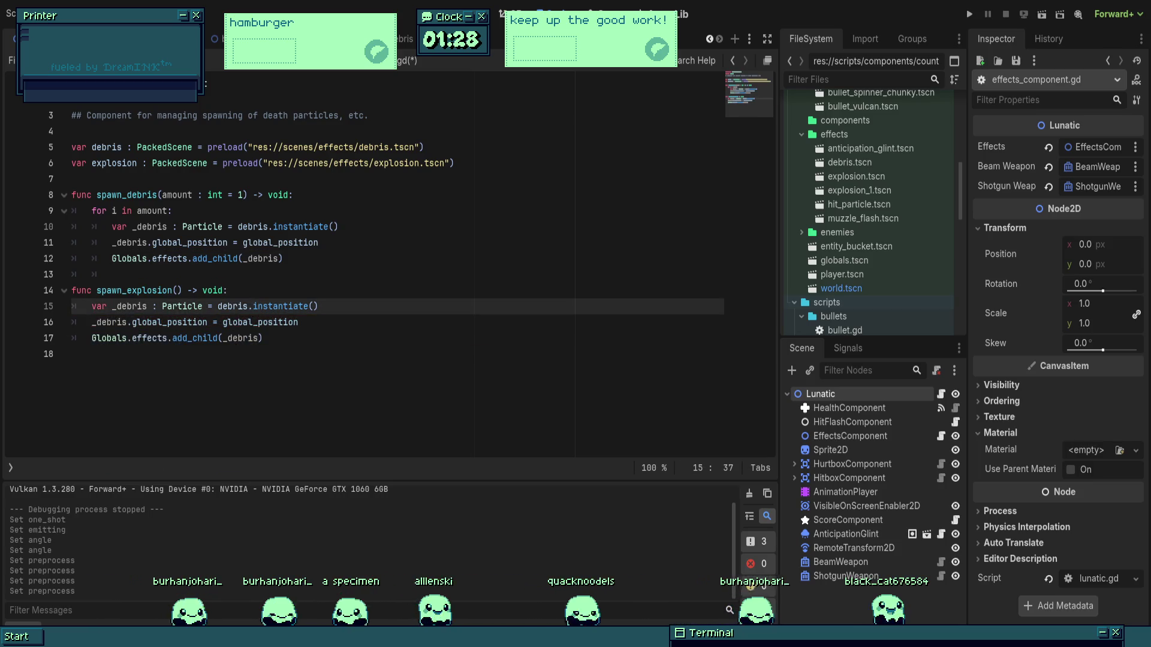
double_click(233, 307)
type("e")
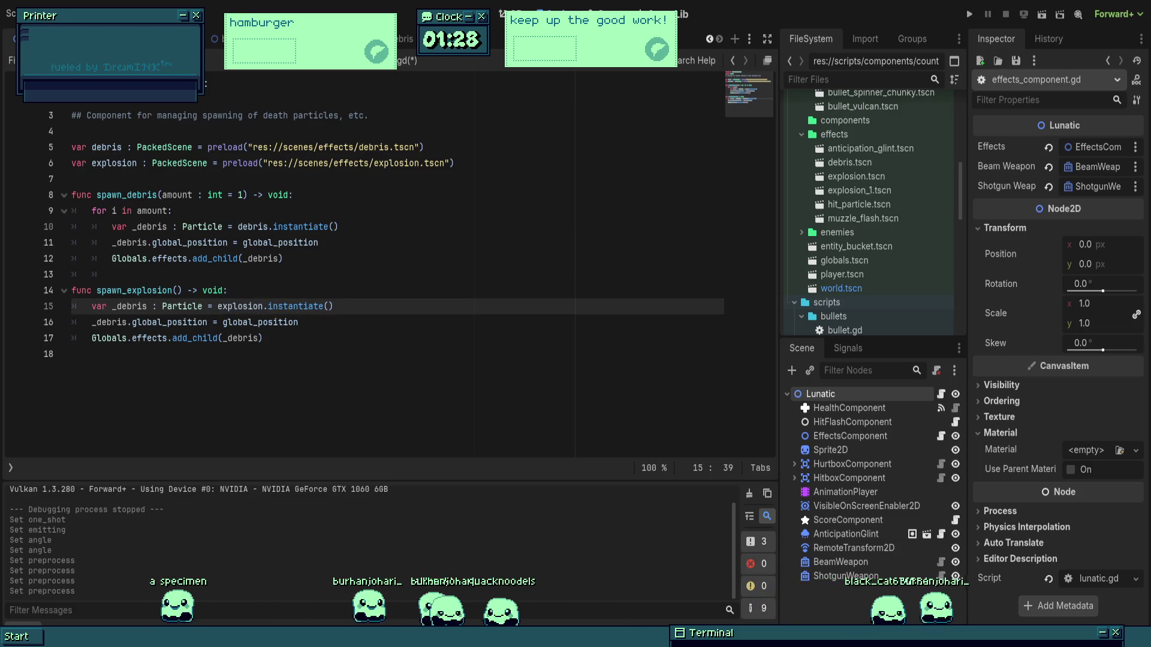
double_click(240, 306)
double_click(129, 306)
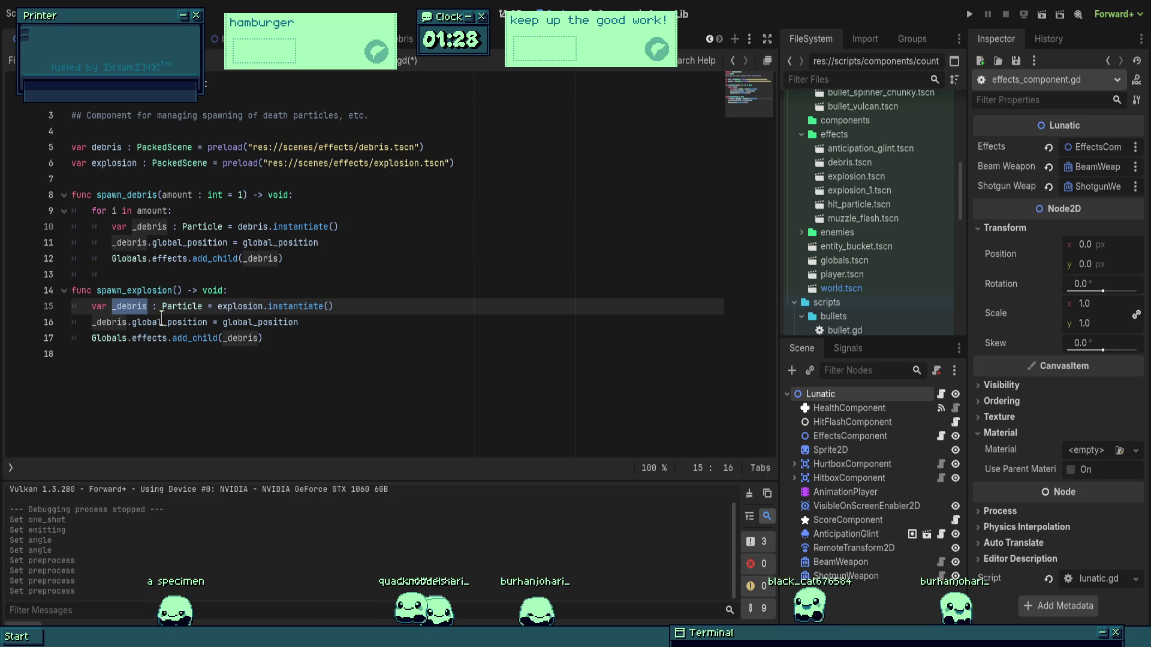
type("_explosion")
double_click(140, 311)
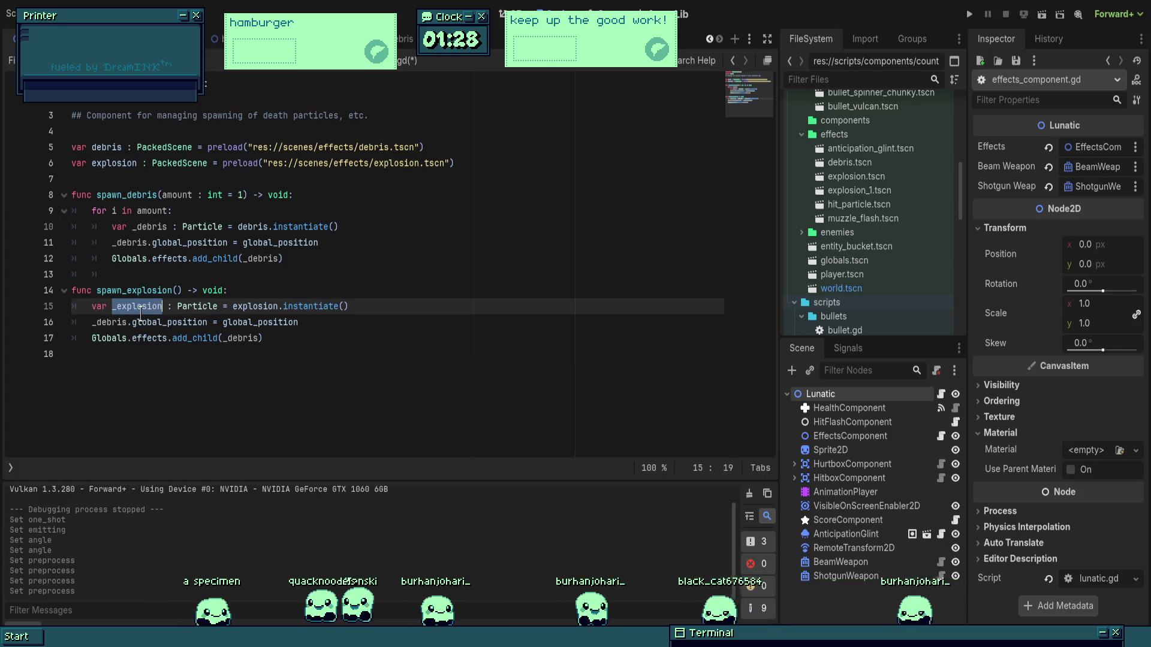
key("ctrl+c")
double_click(111, 322)
key("ctrl+v")
double_click(240, 338)
key("ctrl+v")
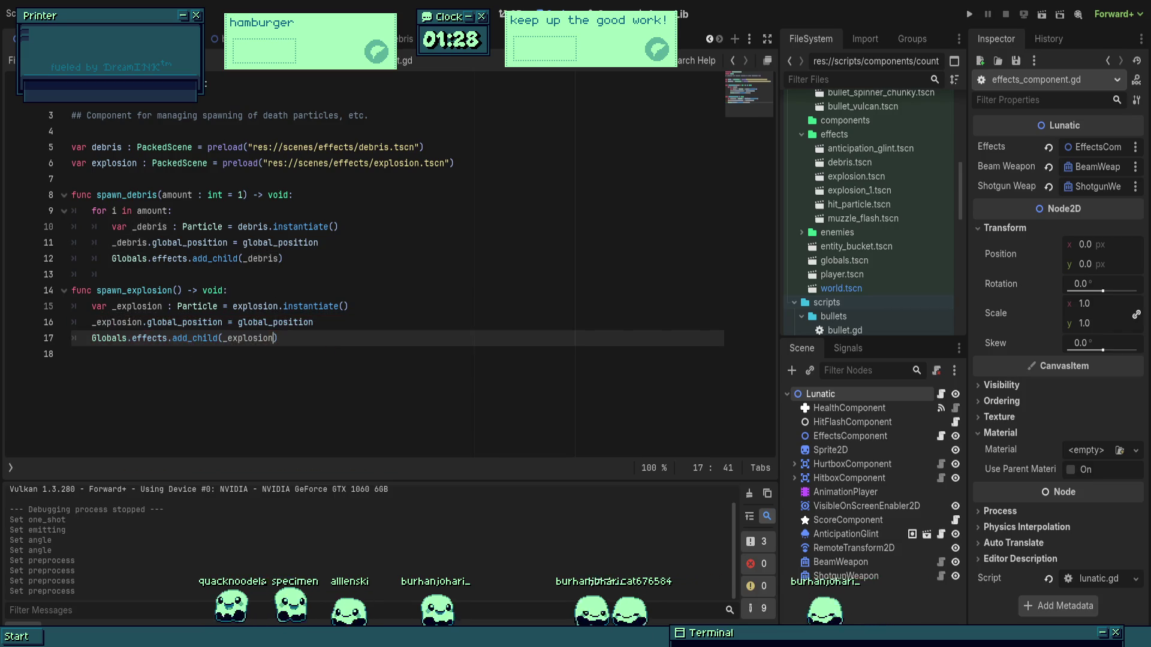
left_click(365, 321)
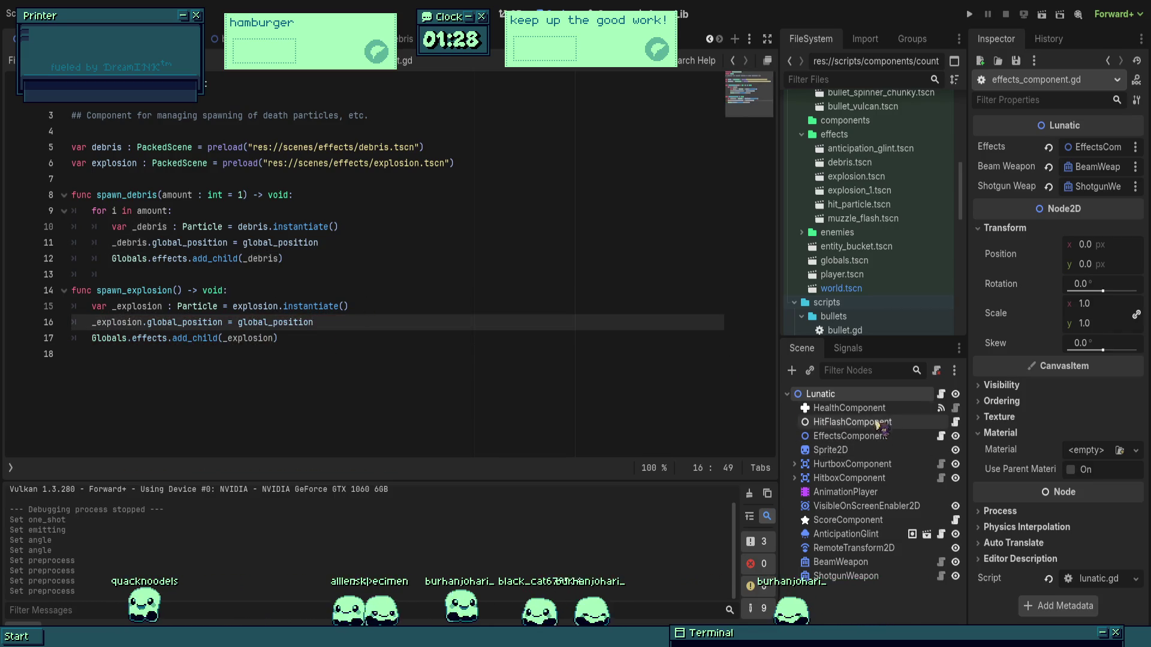
left_click(941, 395)
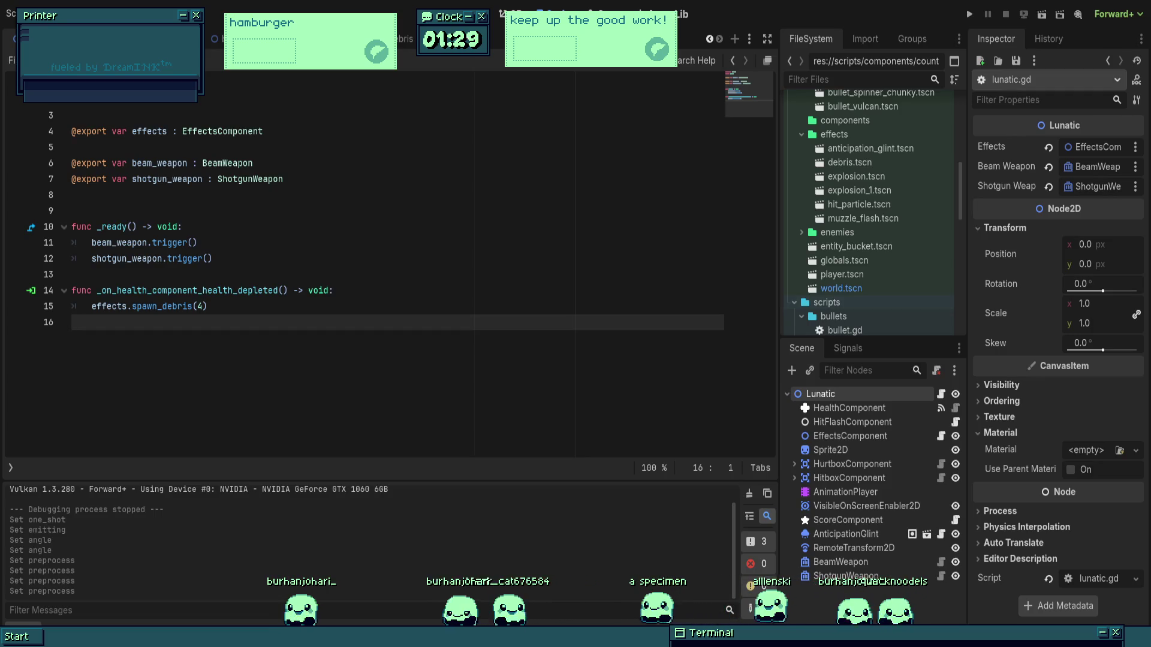
Step: Add effects.spawn_explosion() after effects.spawn_debris(4) in lunatic.gd, save, and run the project
left_click(252, 306)
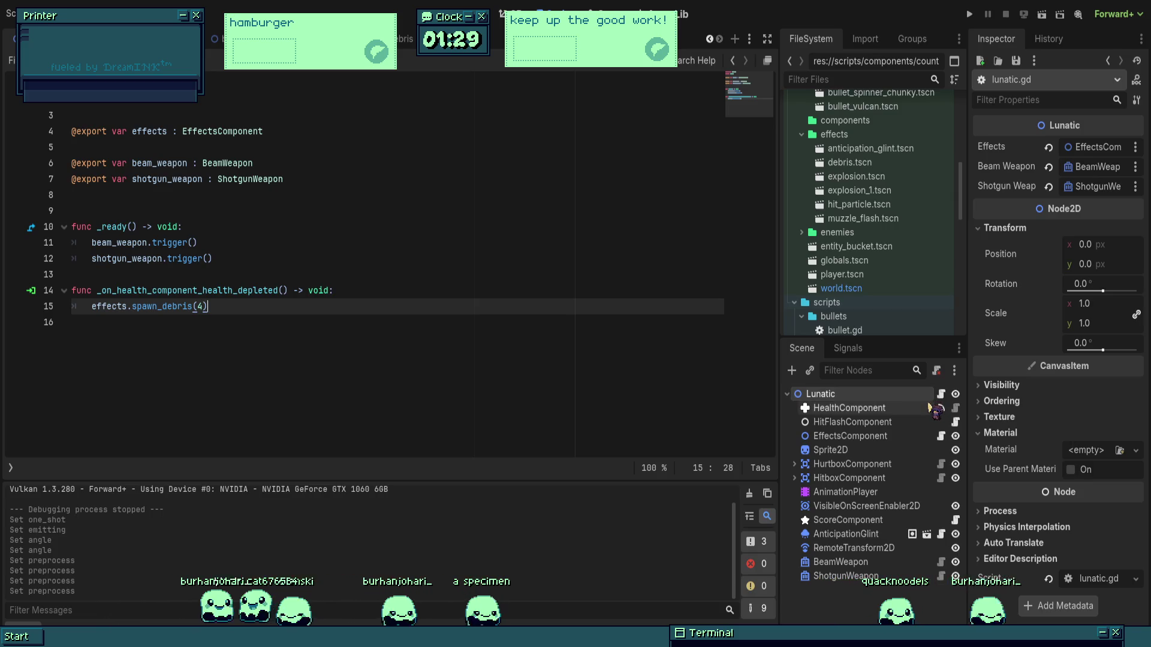
key("ctrl+s")
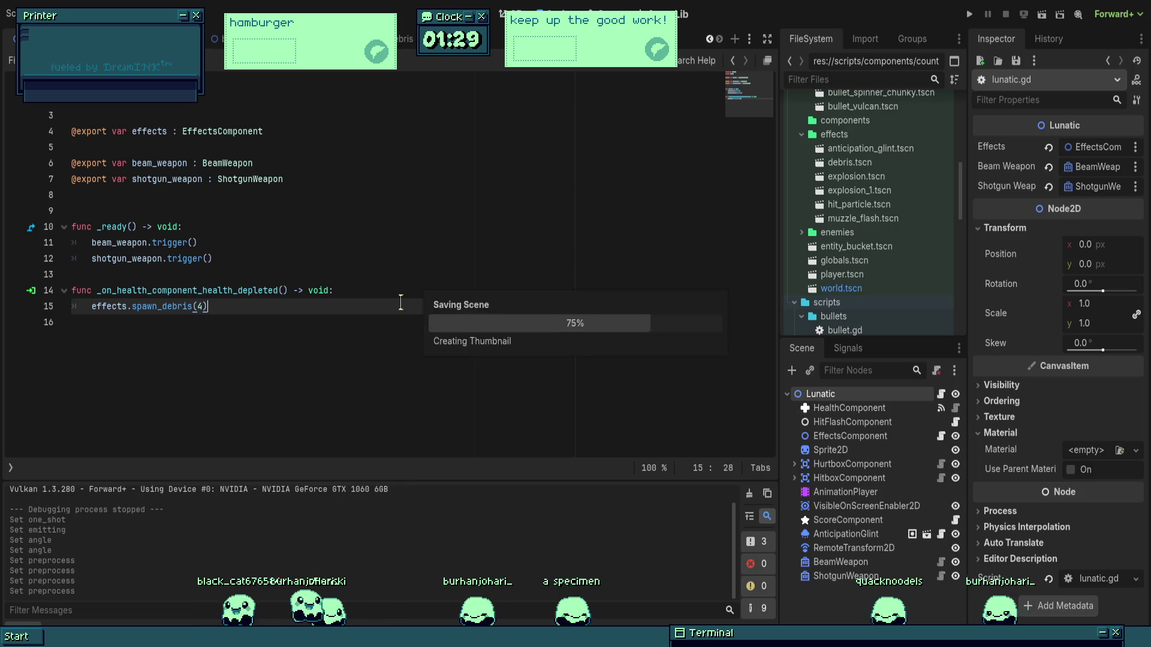
key("Up")
key("Up")
key("Down")
key("Down")
key("End")
key("Return")
type("spawn")
key("Down")
key("Return")
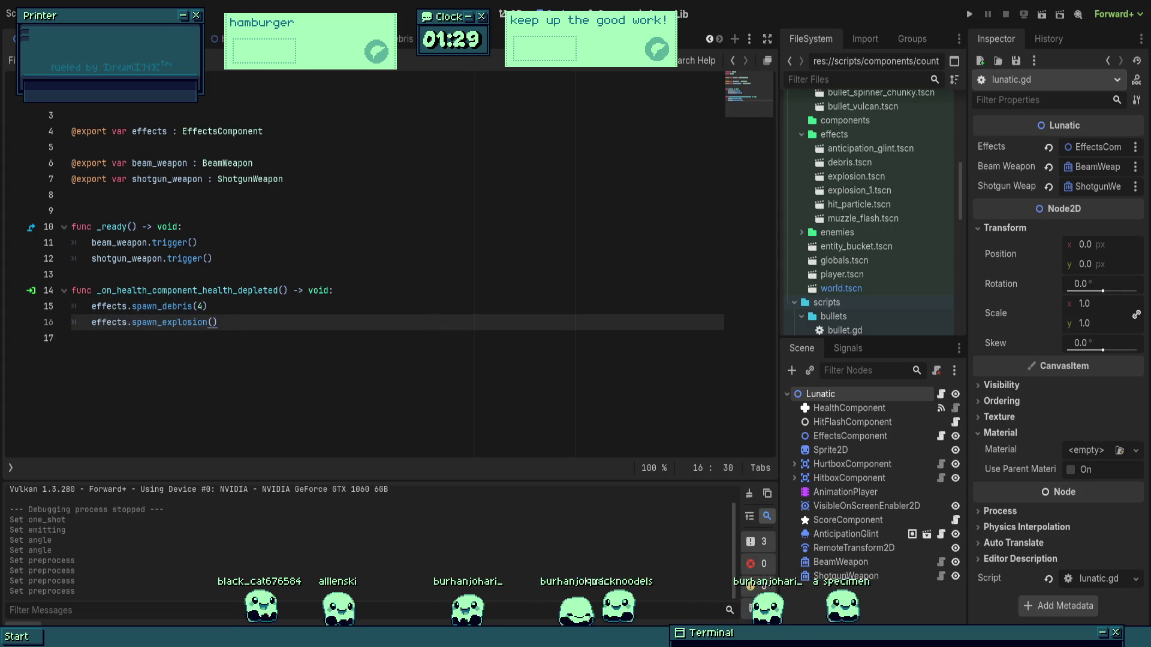
left_click(971, 15)
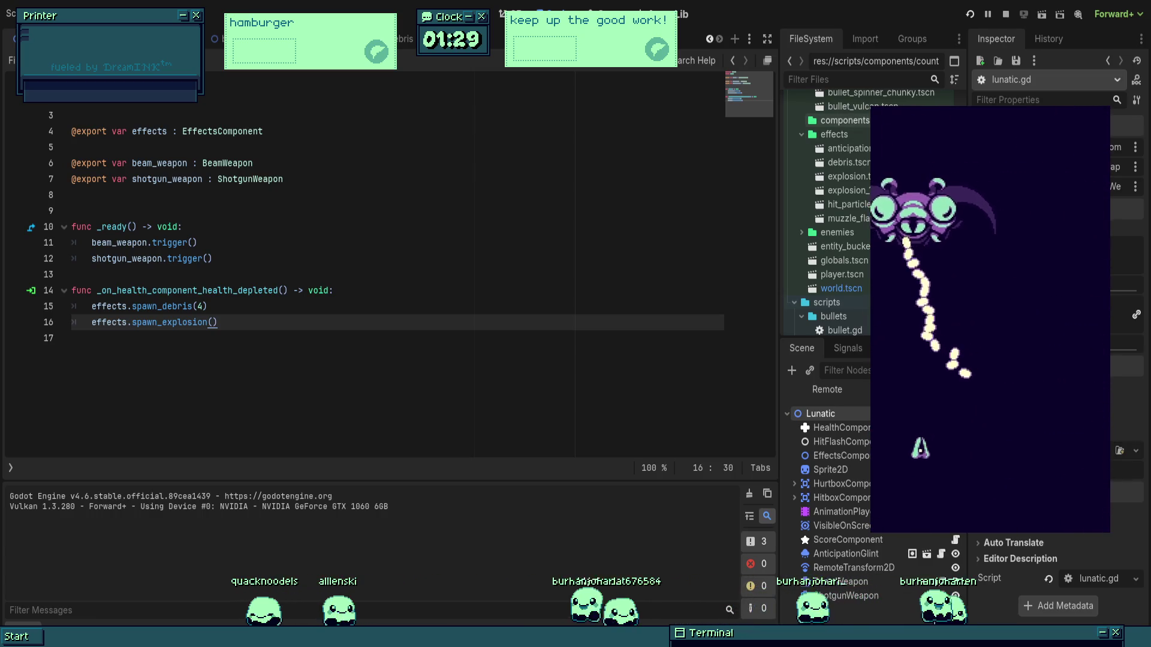
Step: Stop the test run, return to the 2D view of the Lunatic scene, and save
key("F8")
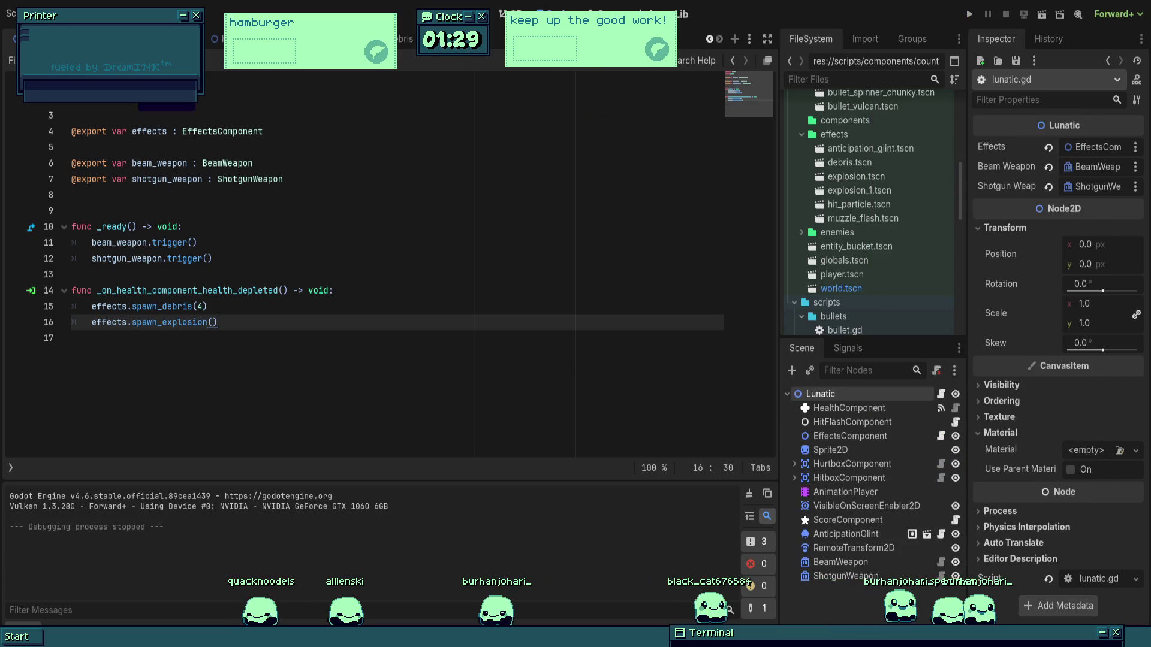
key("ctrl+F1")
key("ctrl+s")
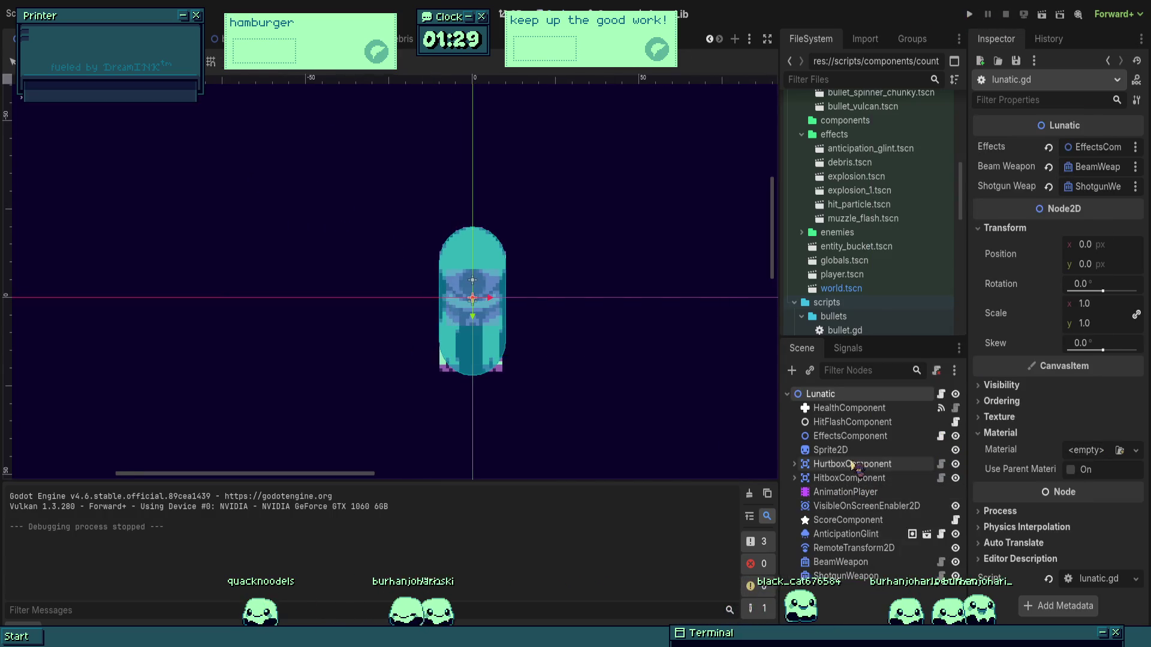
Step: Open world.tscn and delete the Lunabug enemy
double_click(841, 289)
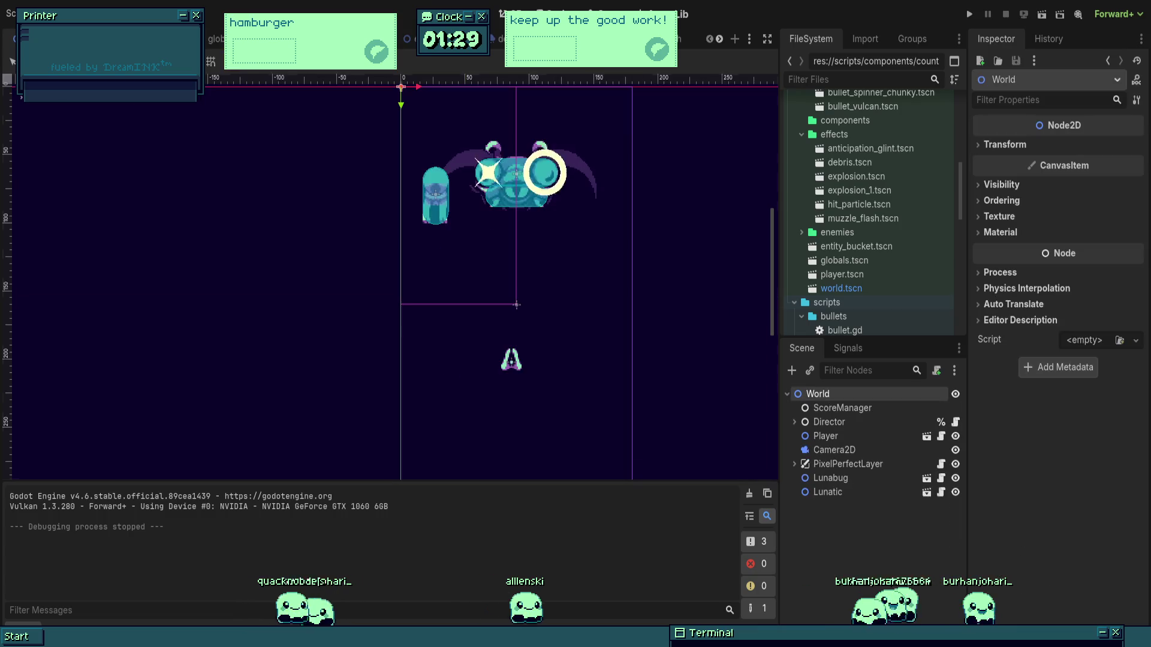
left_click(863, 479)
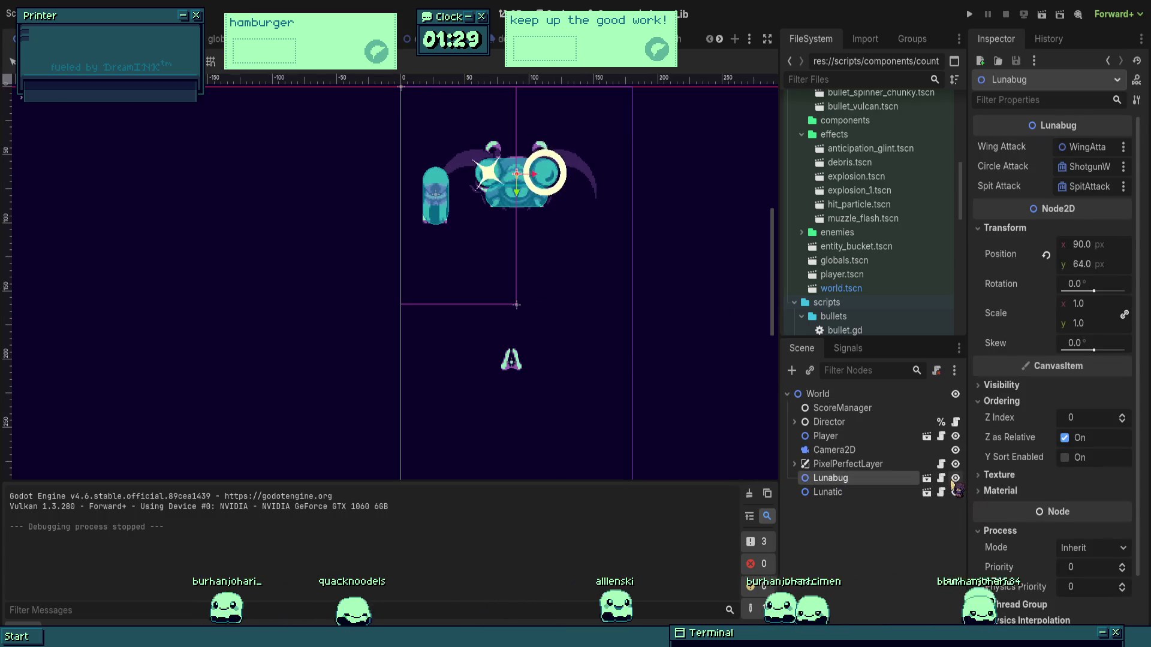
left_click(869, 465)
left_click(862, 479)
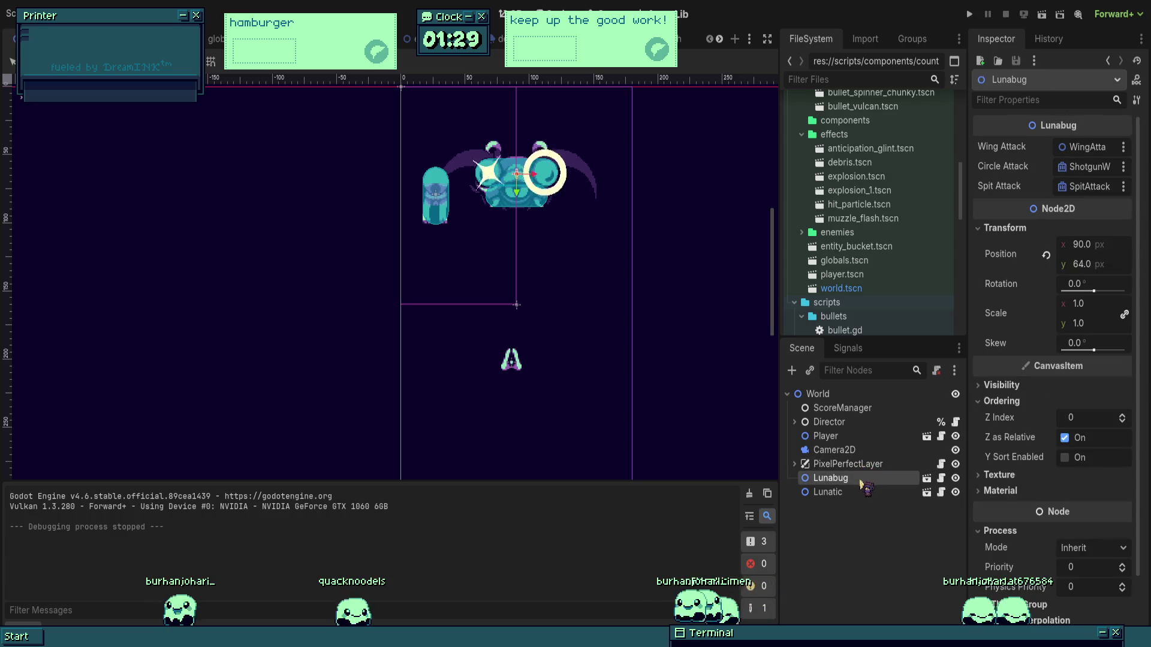
key("Delete")
Step: Duplicate the Lunatic into an arc of six enemies and run the game
left_click(839, 479)
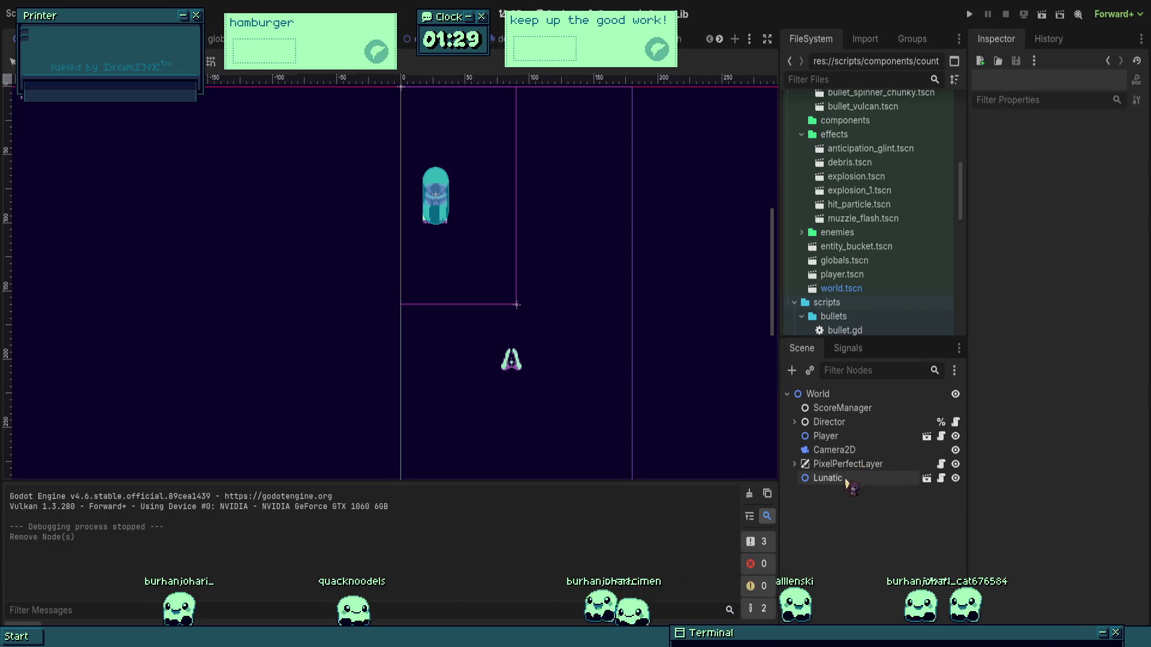
key("ctrl+d")
left_click_drag(481, 349, 553, 330)
mouse_move(544, 379)
left_mouse_down()
mouse_move(506, 358)
mouse_move(558, 358)
mouse_move(635, 444)
mouse_move(673, 424)
left_mouse_up()
key("ctrl+d")
key("ctrl+d")
key("ctrl+d")
key("ctrl+d")
key("F5")
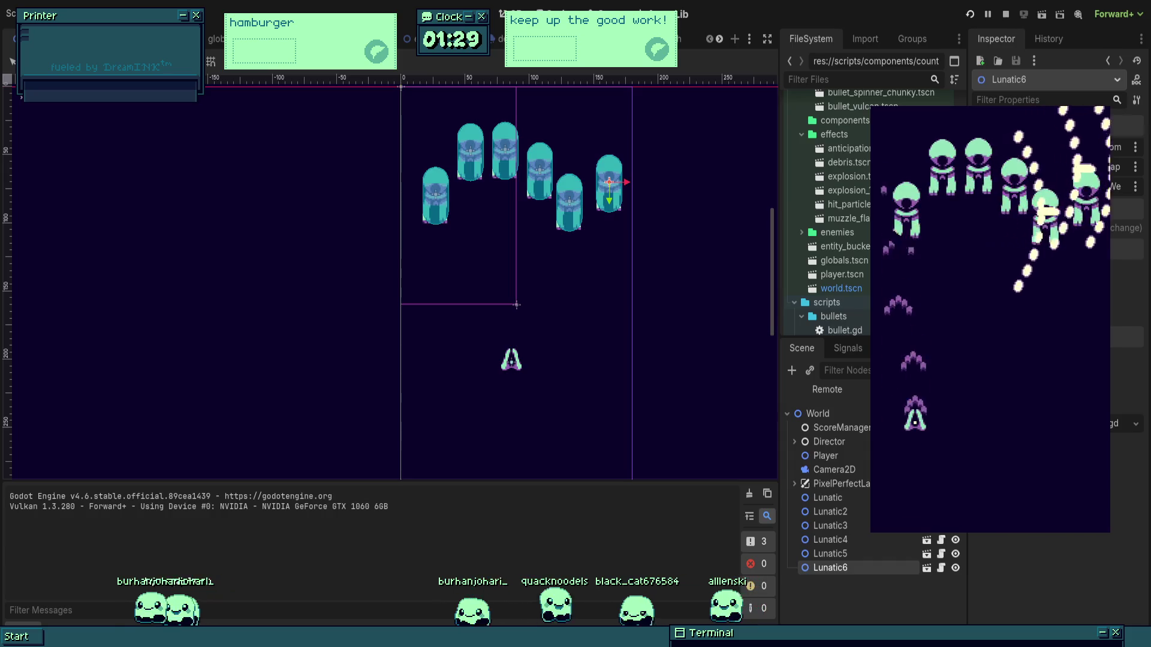
key("Right")
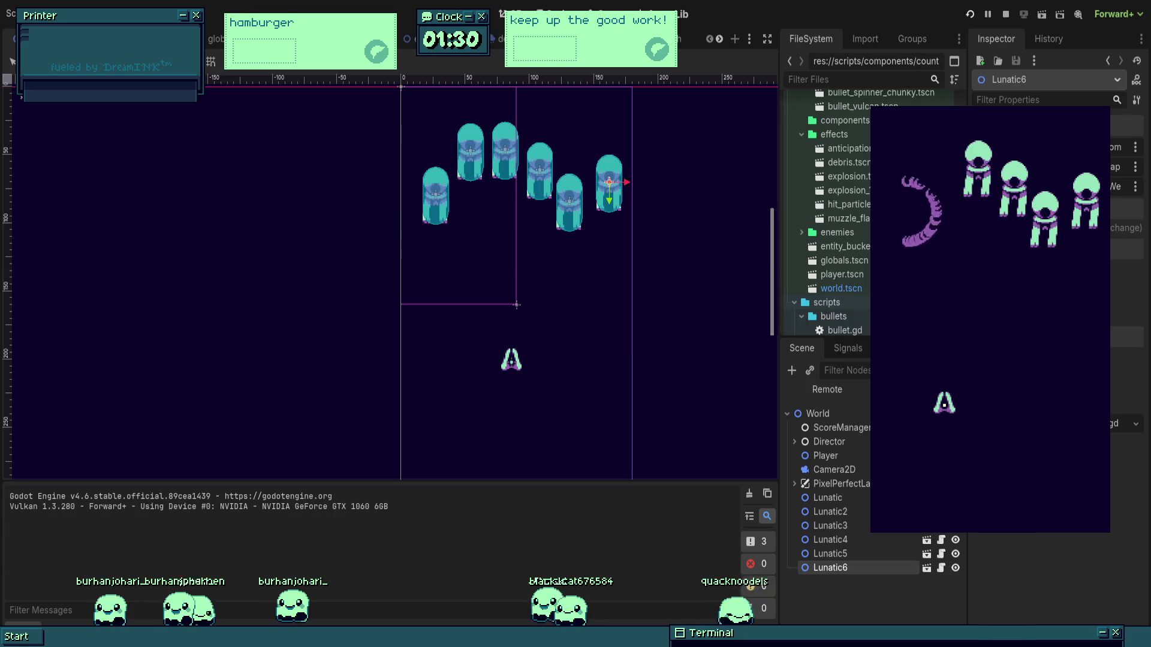
Step: Stop the game, switch to the Debris scene, and run the game again
key("F8")
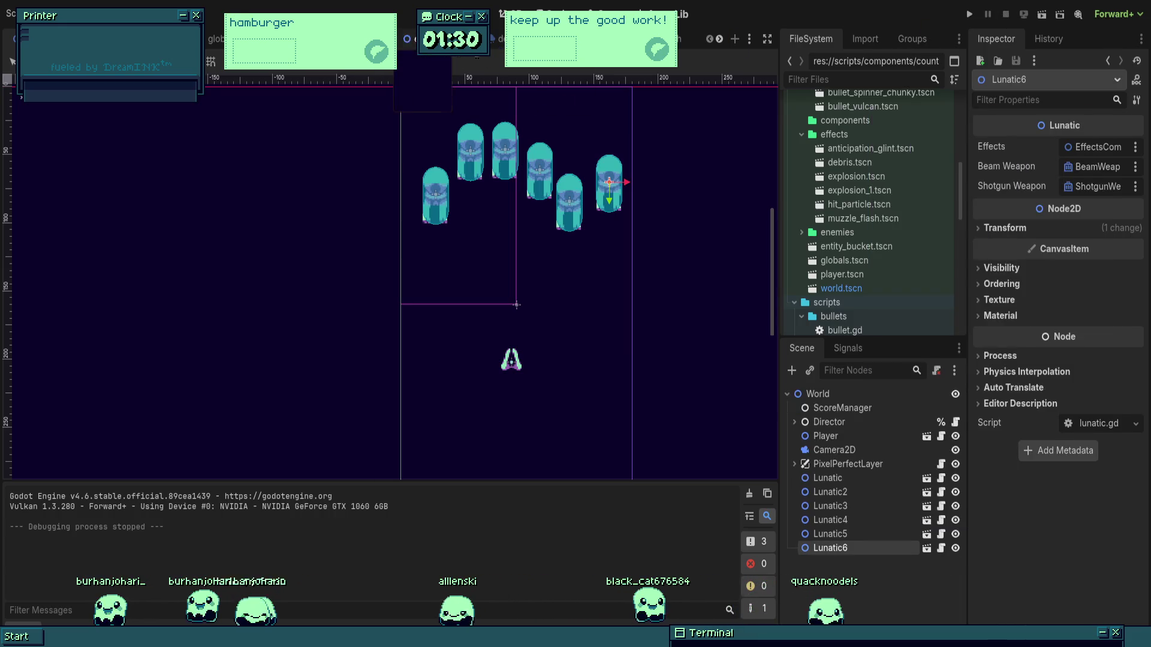
left_click(562, 38)
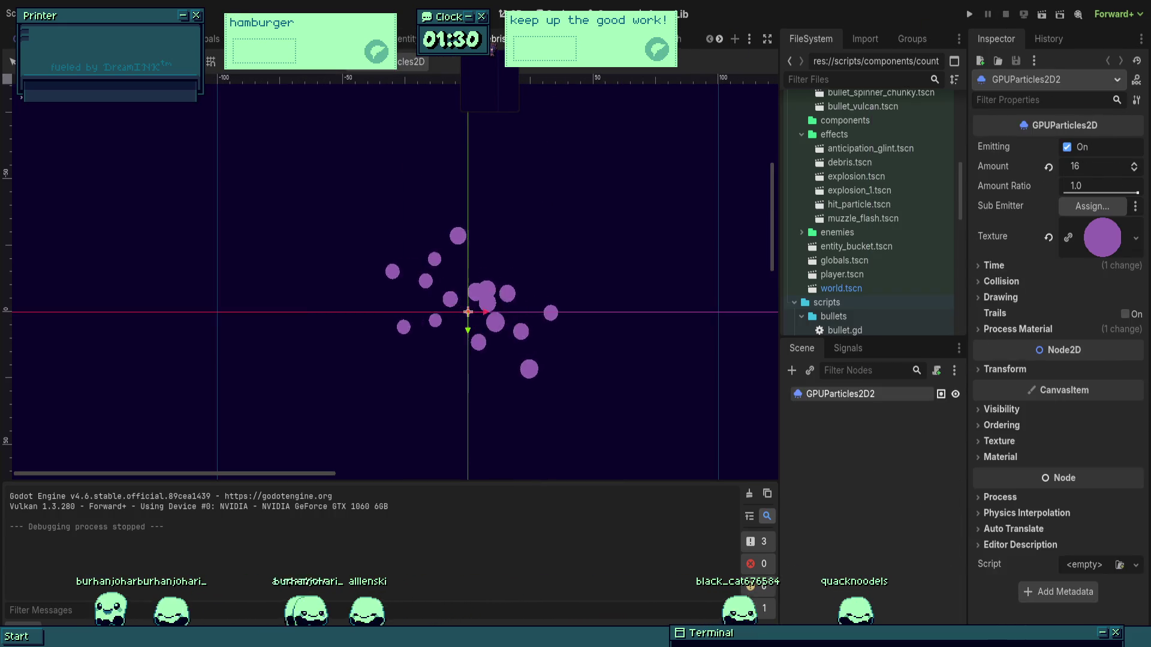
left_click(517, 39)
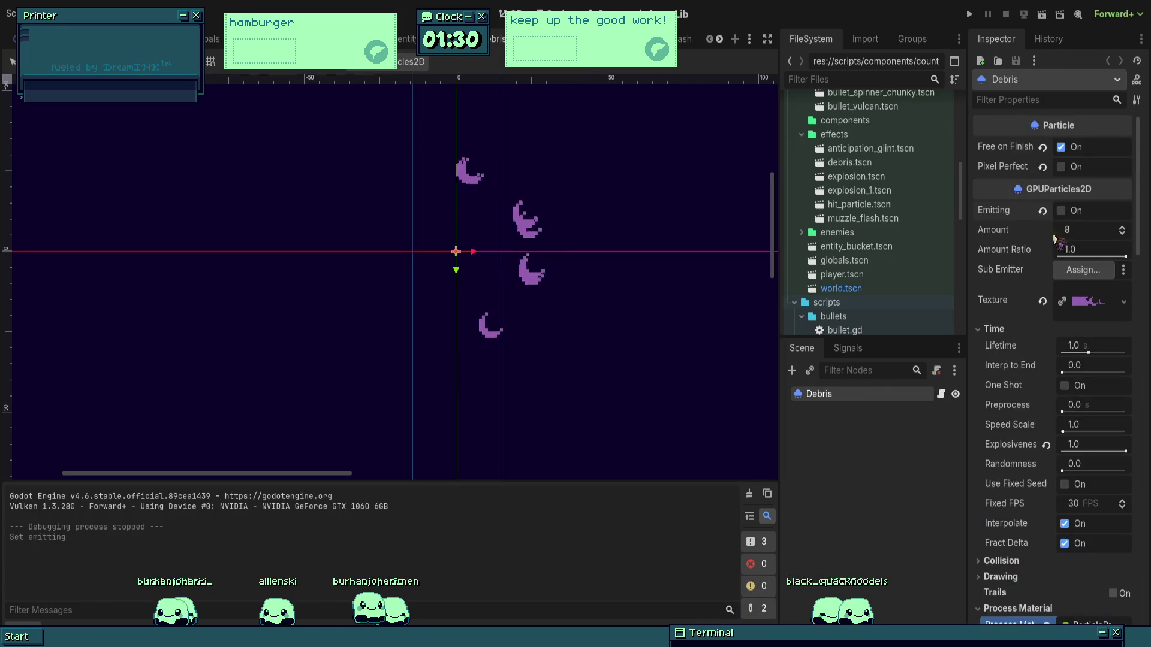
left_click(969, 14)
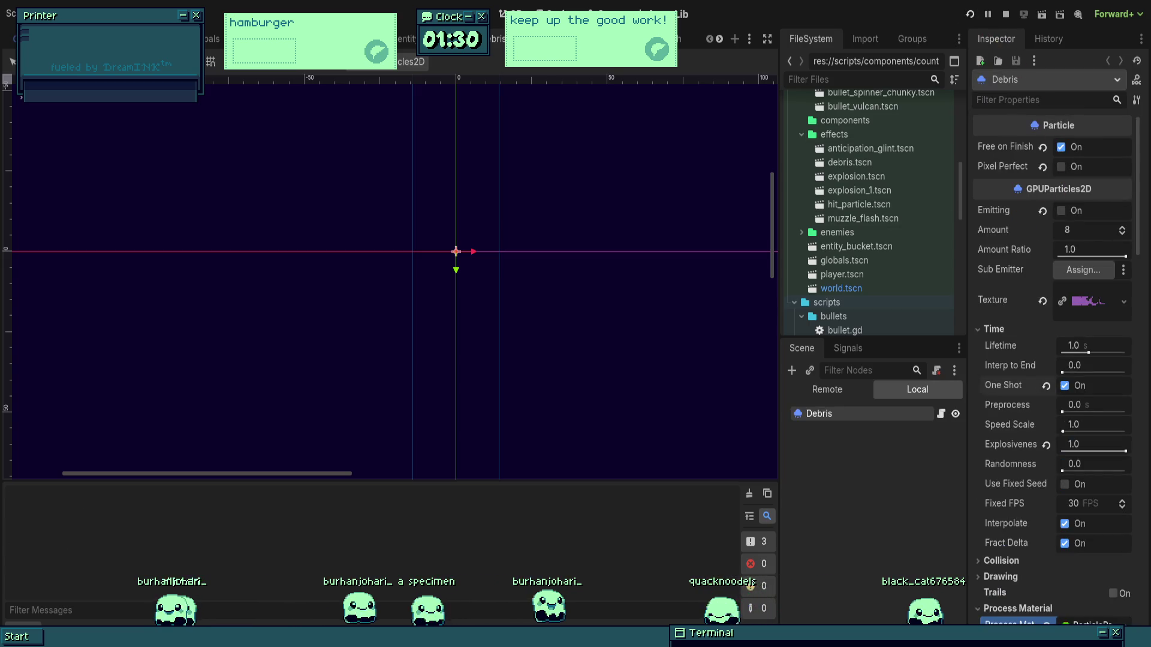
Step: Fly the ship and shoot down all six Lunatics, then stop the game
key("Left")
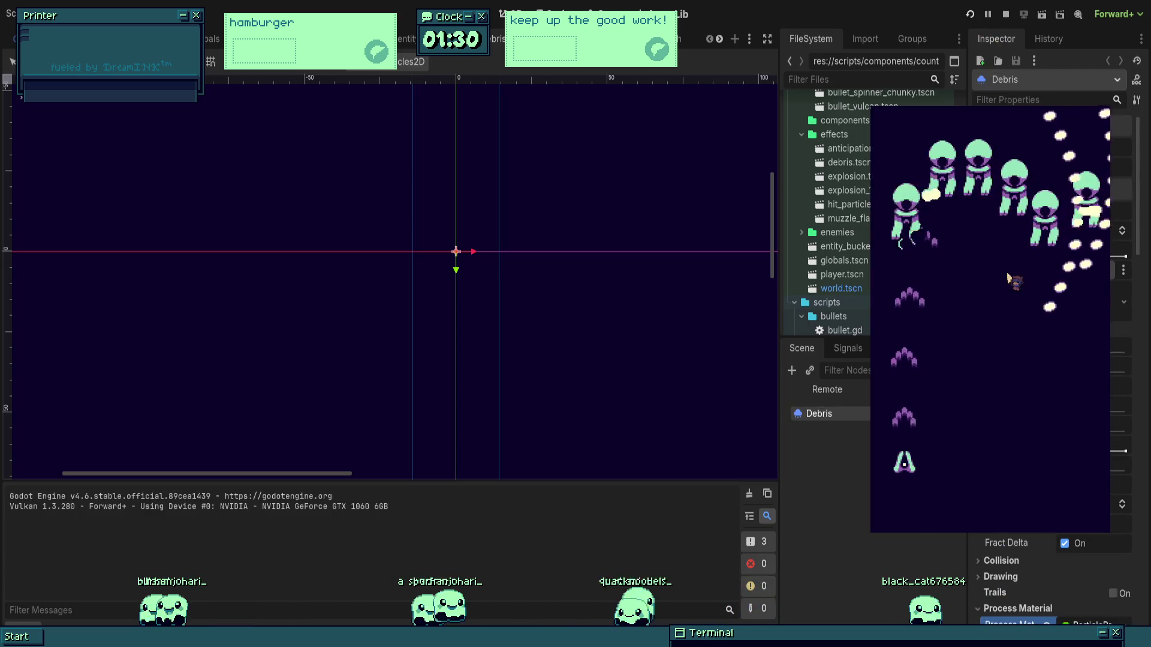
key("Right")
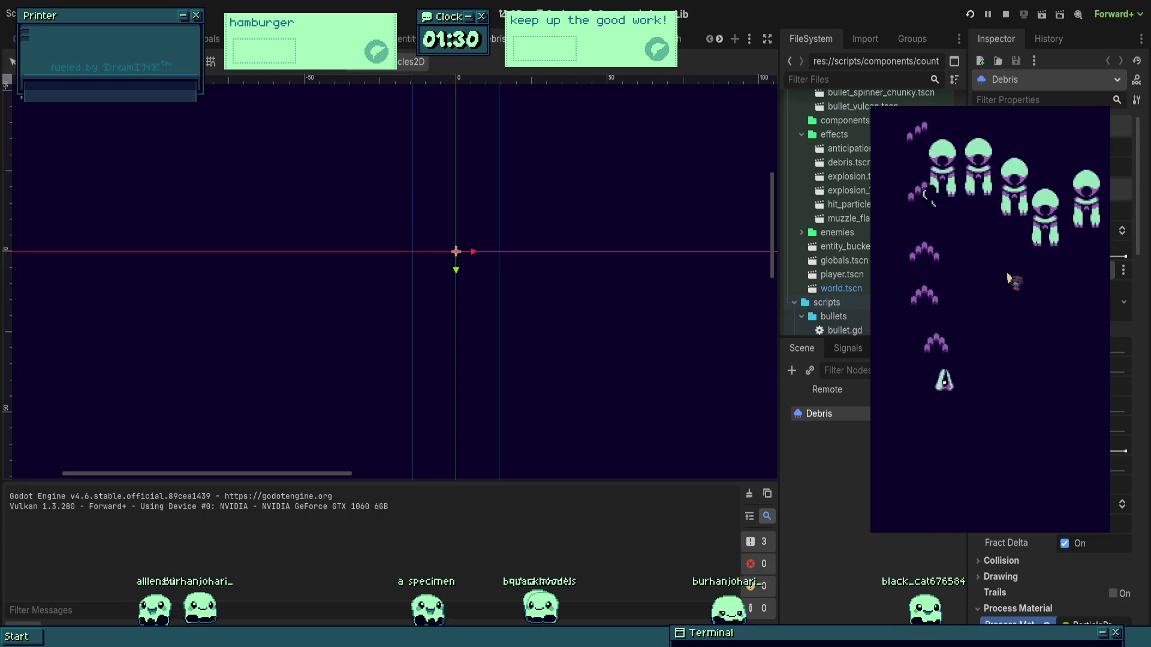
key("Down")
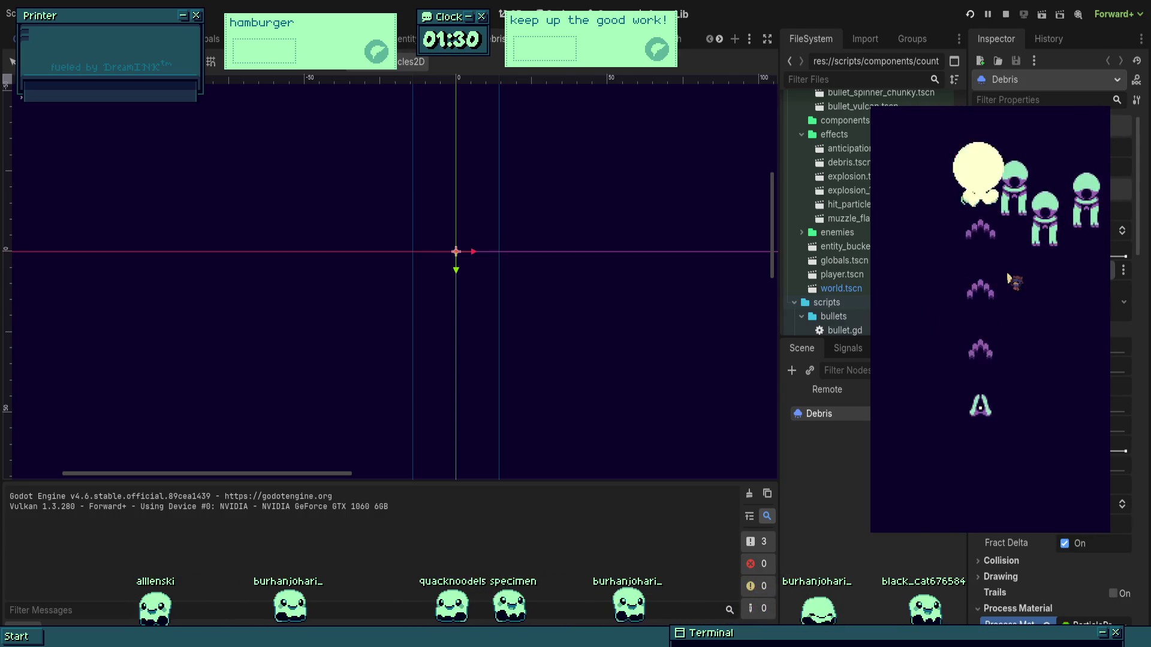
key("Right")
key("Right")
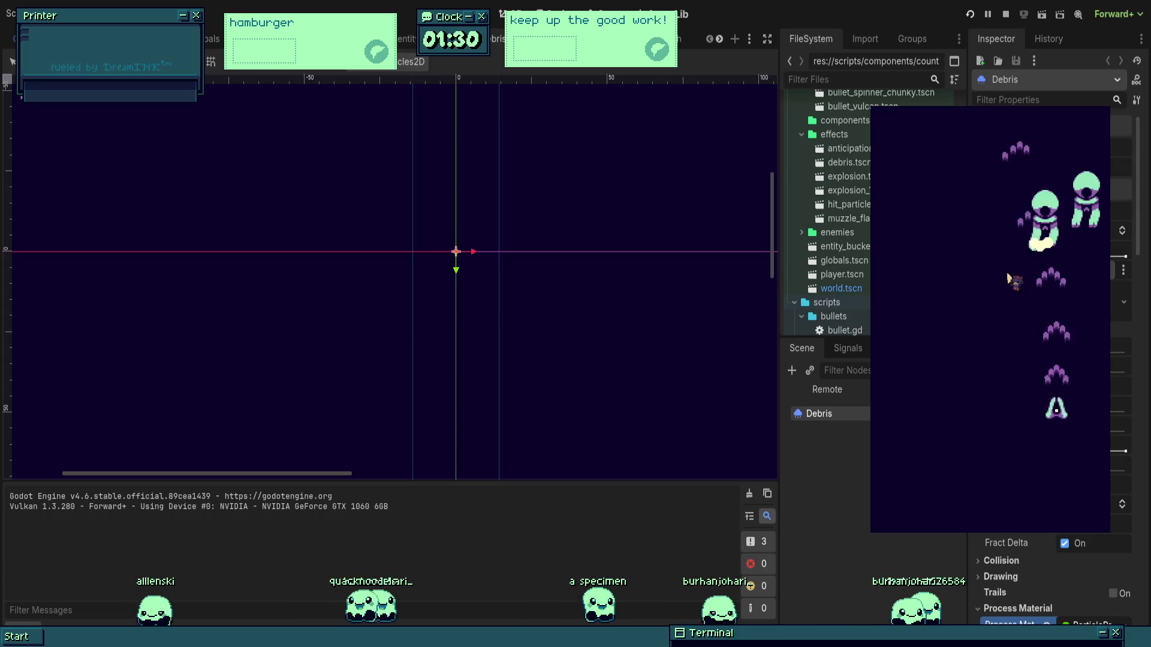
key("Left")
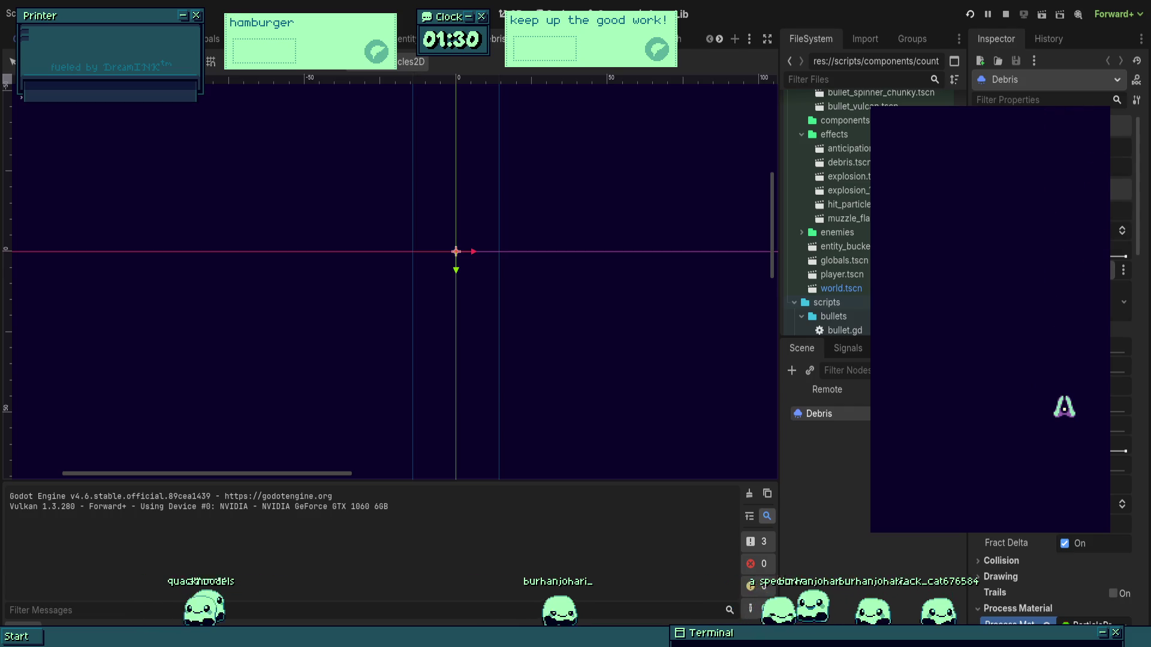
left_click(1006, 13)
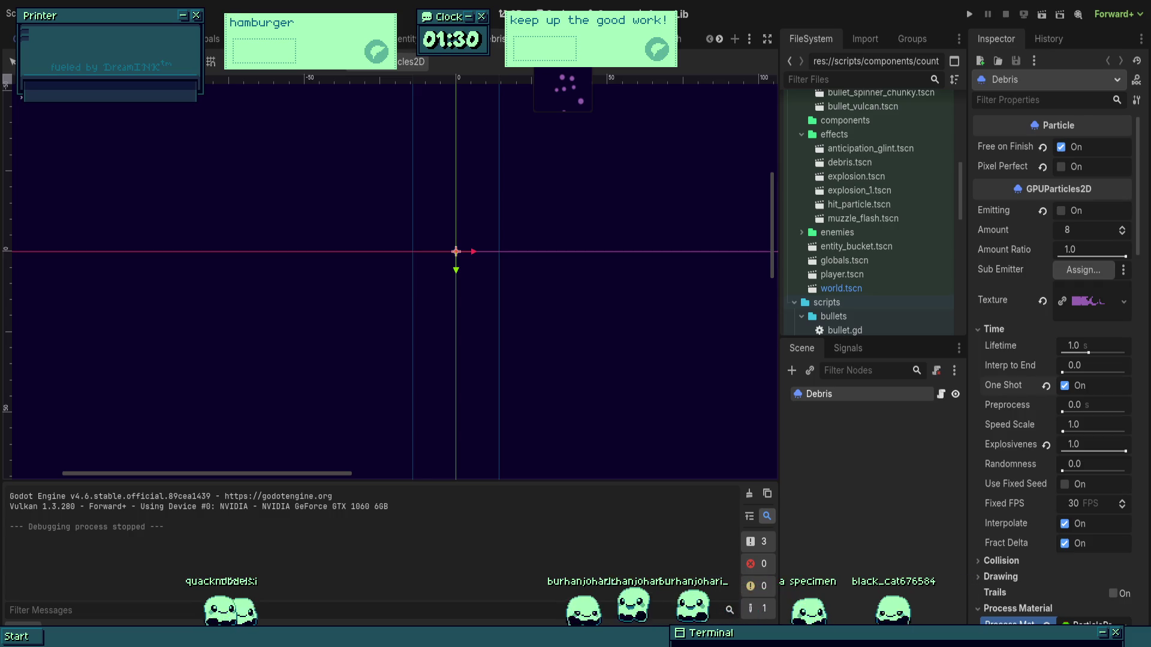
Step: In the Debris scene, turn off One Shot, turn on Emitting, and save
left_click(540, 38)
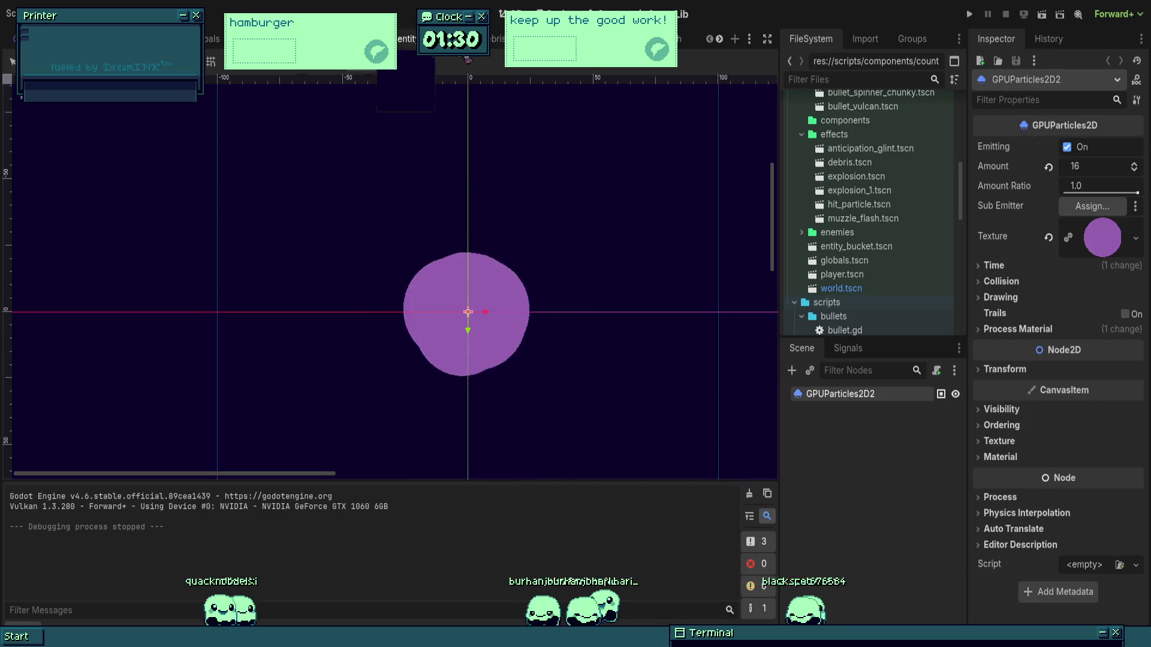
left_click(492, 40)
left_click(494, 48)
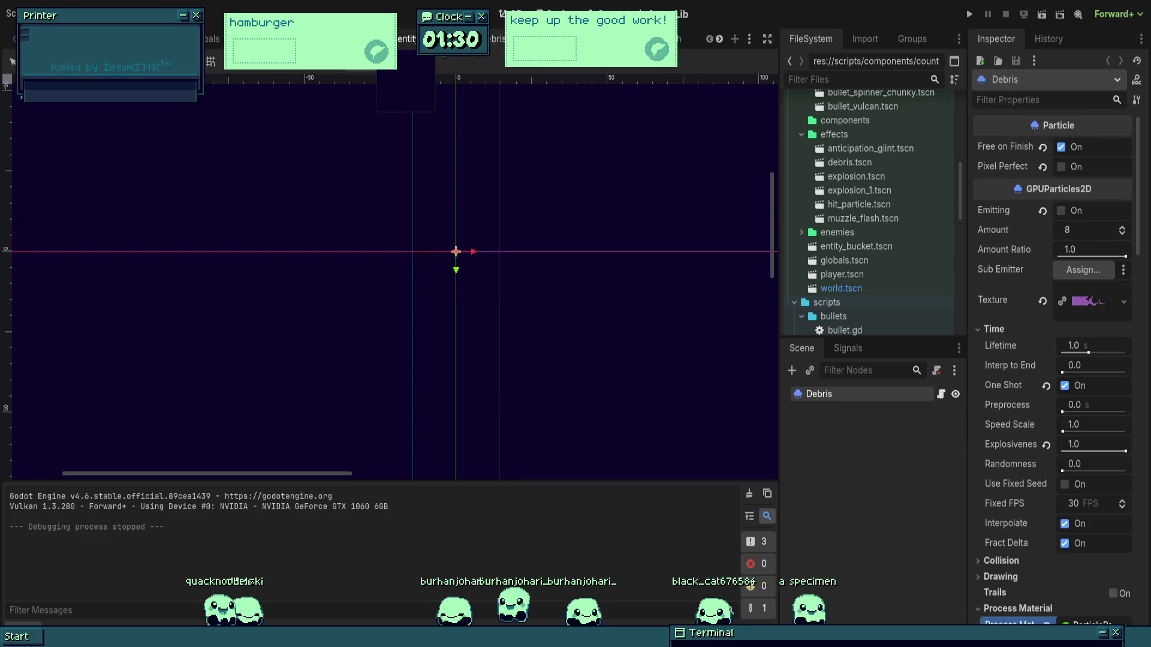
key("ctrl+shift+Tab")
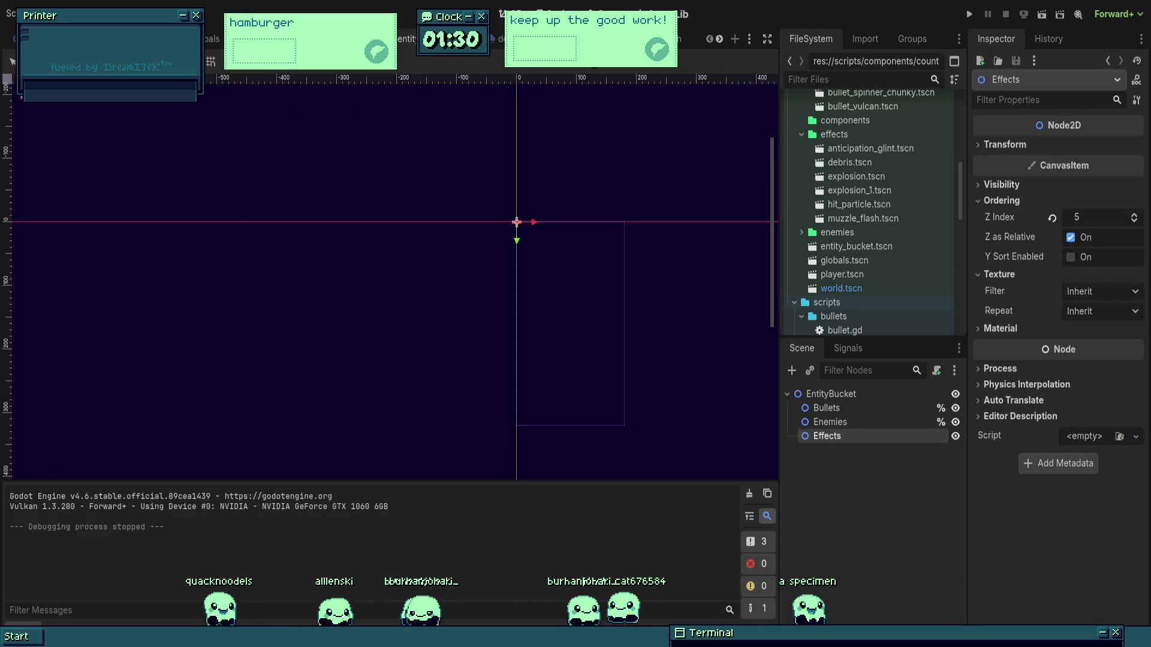
key("ctrl+Tab")
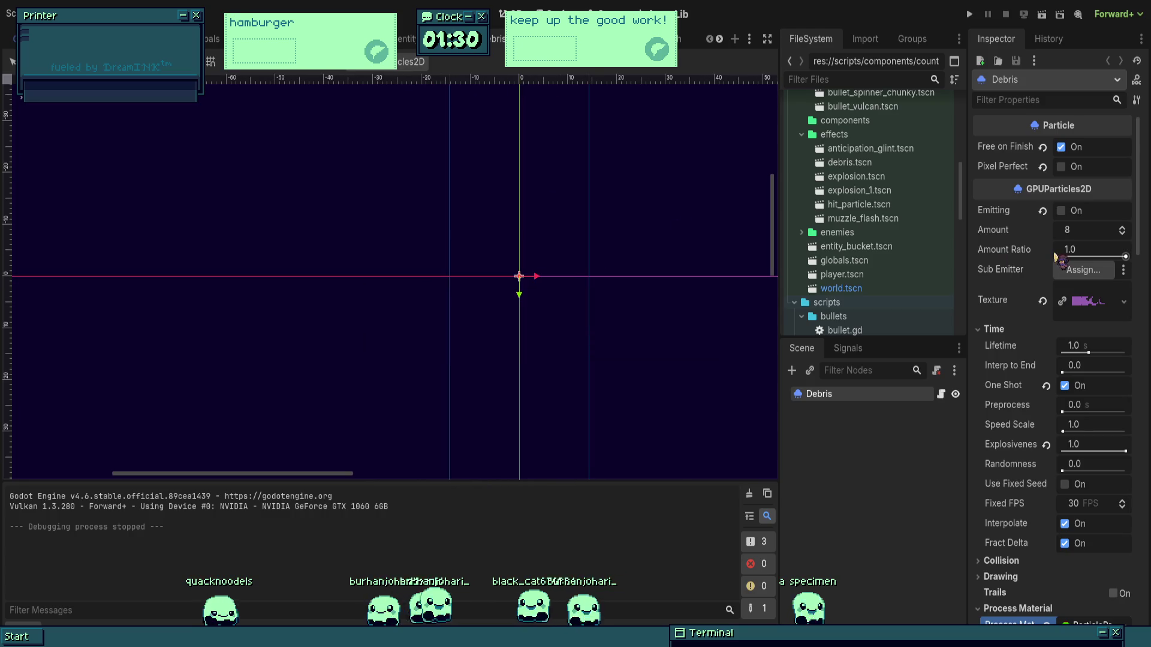
left_click(1064, 386)
key("ctrl+s")
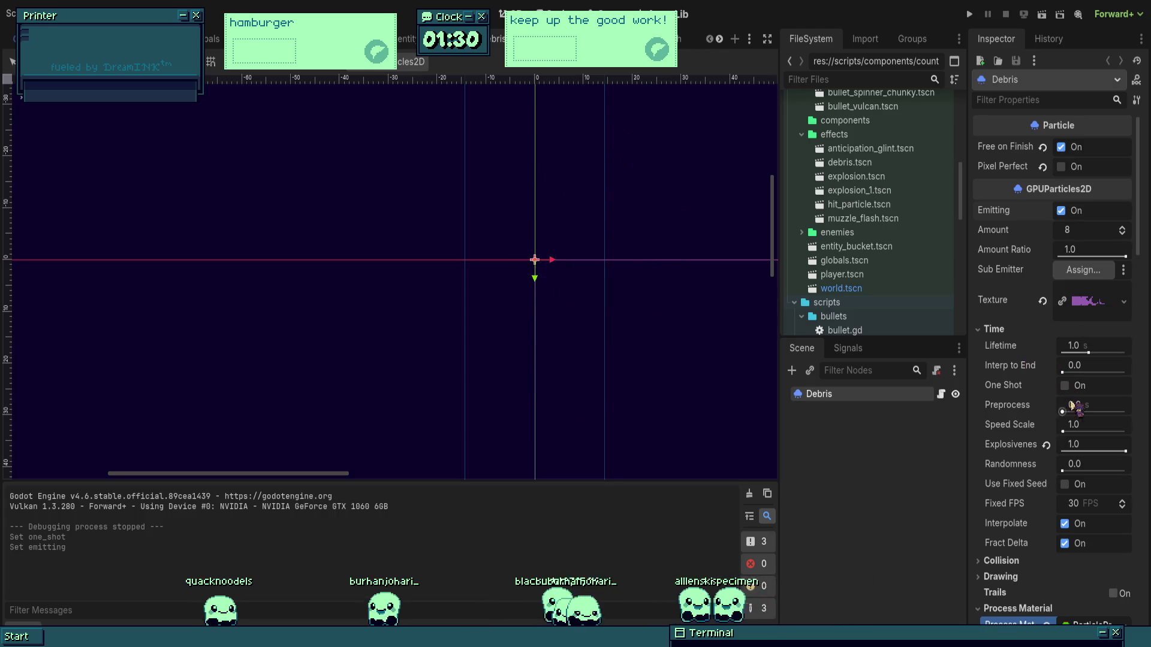
Step: Raise Randomness to 0.71 and try out Initial Velocity ranges by dragging
left_click_drag(1063, 471, 1108, 471)
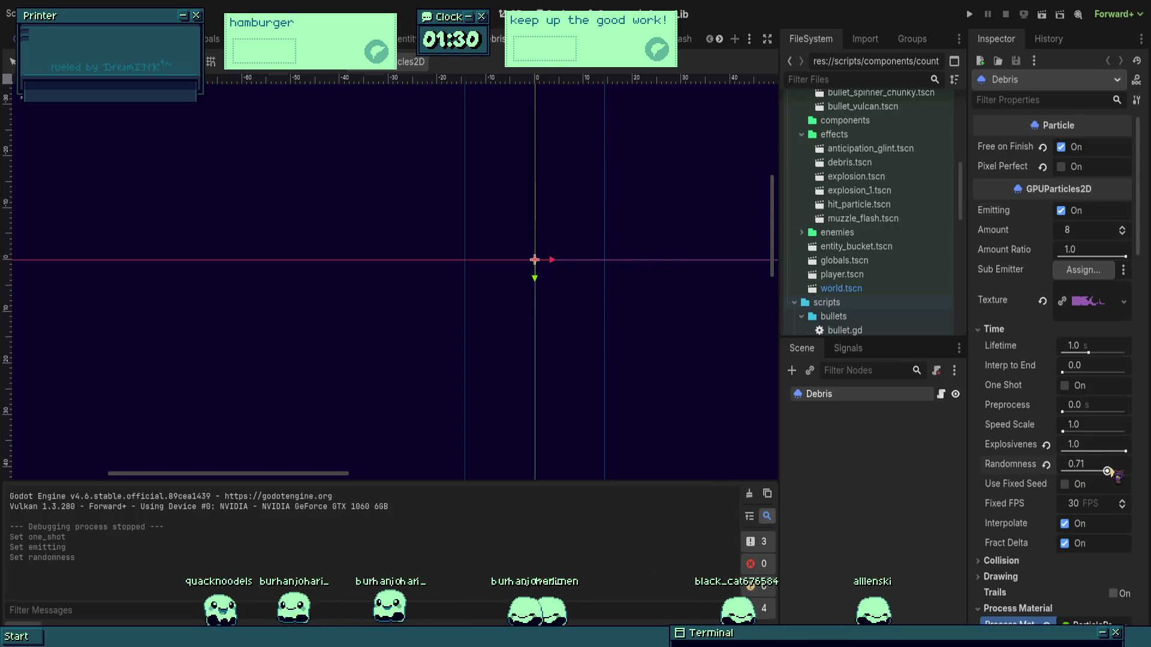
scroll(1044, 252, "down", 5)
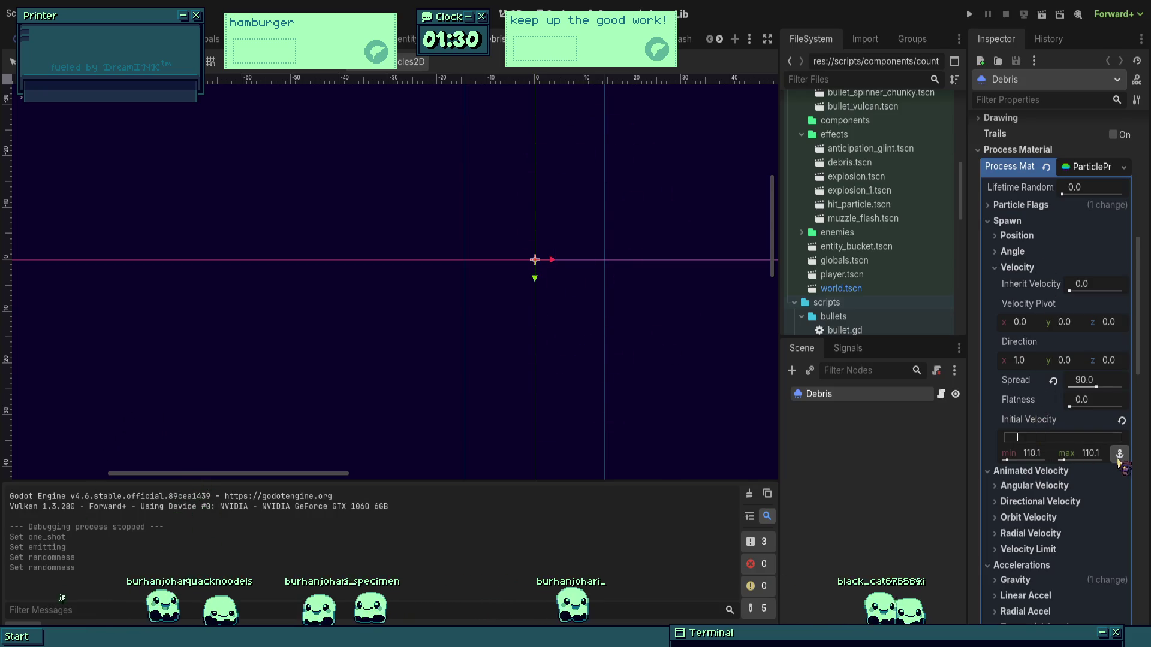
mouse_move(1071, 468)
left_mouse_down()
mouse_move(1065, 461)
mouse_move(1078, 461)
left_mouse_up()
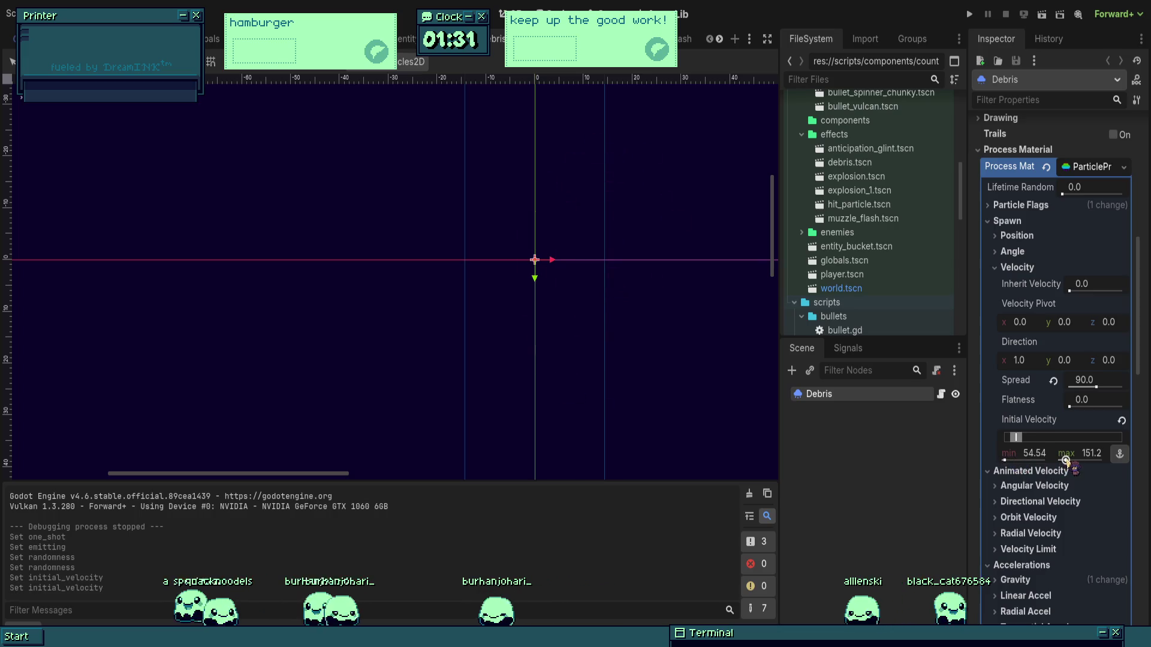
scroll(625, 323, "down", 2)
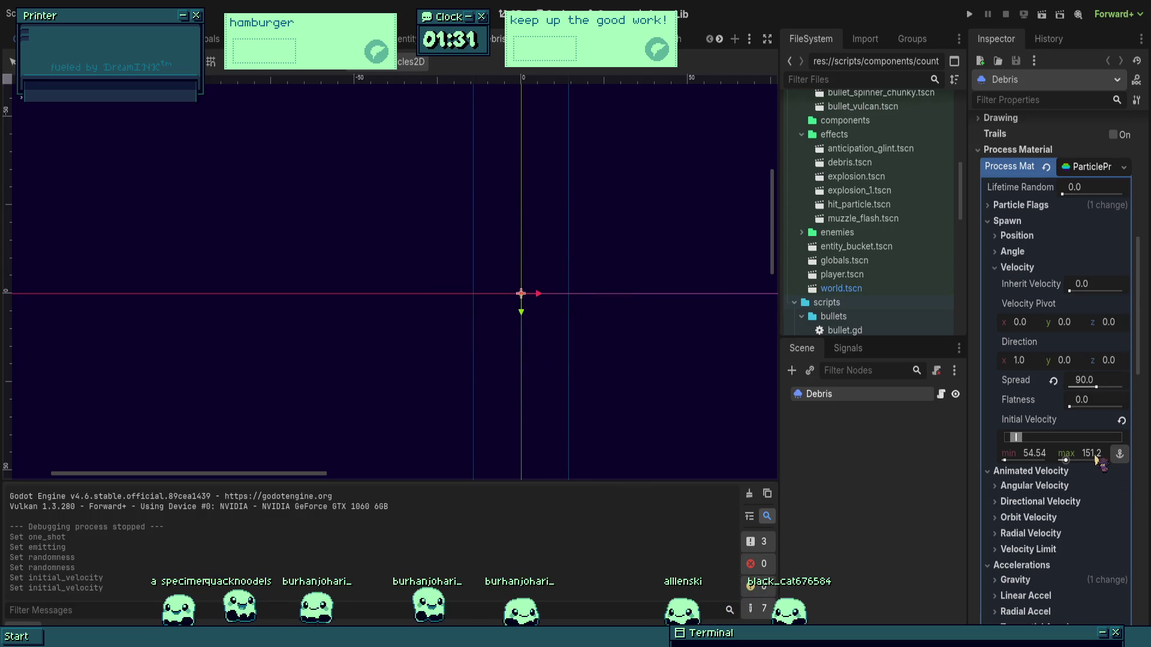
left_click_drag(1064, 460, 1067, 460)
scroll(673, 300, "down", 5)
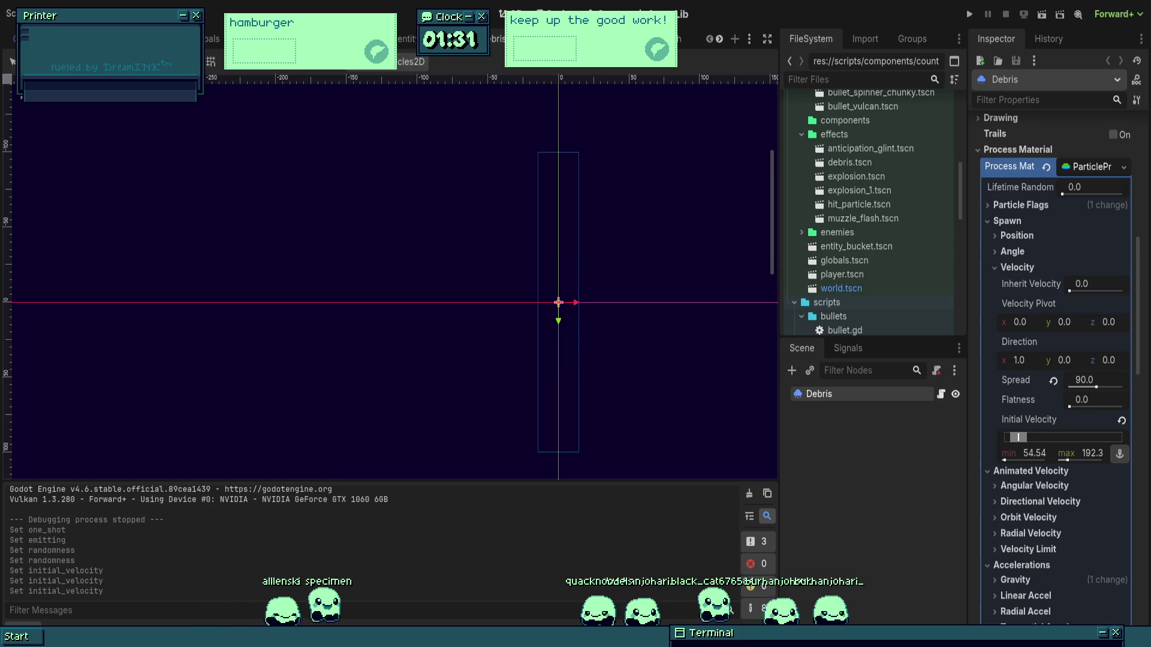
scroll(542, 357, "up", 1)
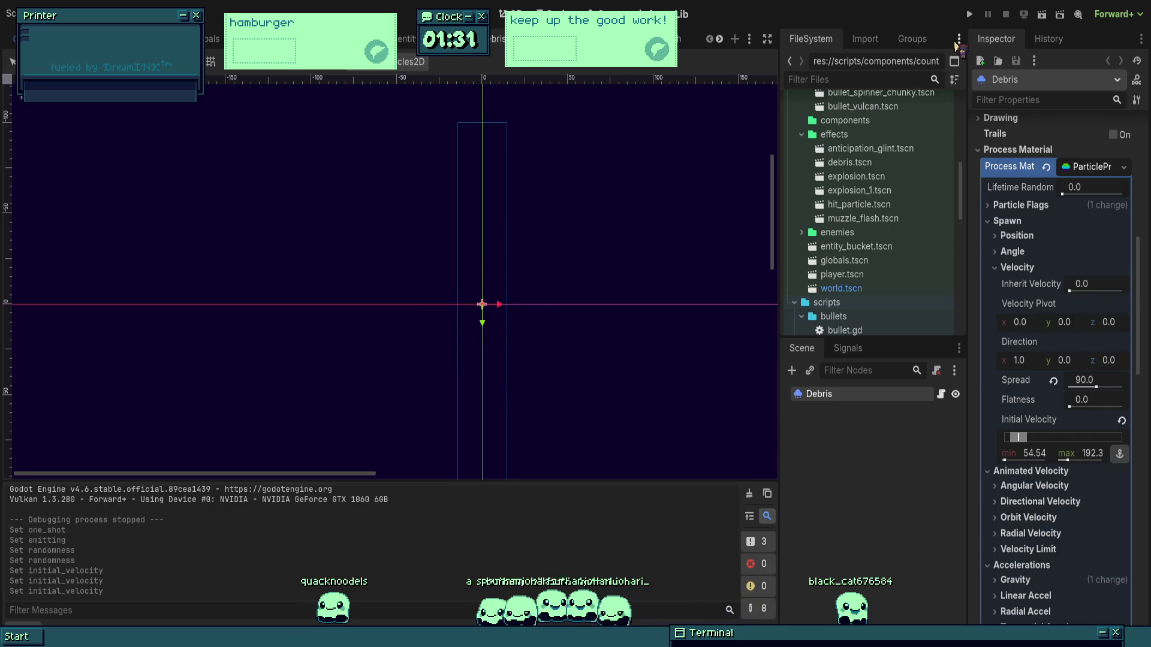
Step: Set Initial Velocity max to 60 and min to 15, then save
left_click(1088, 454)
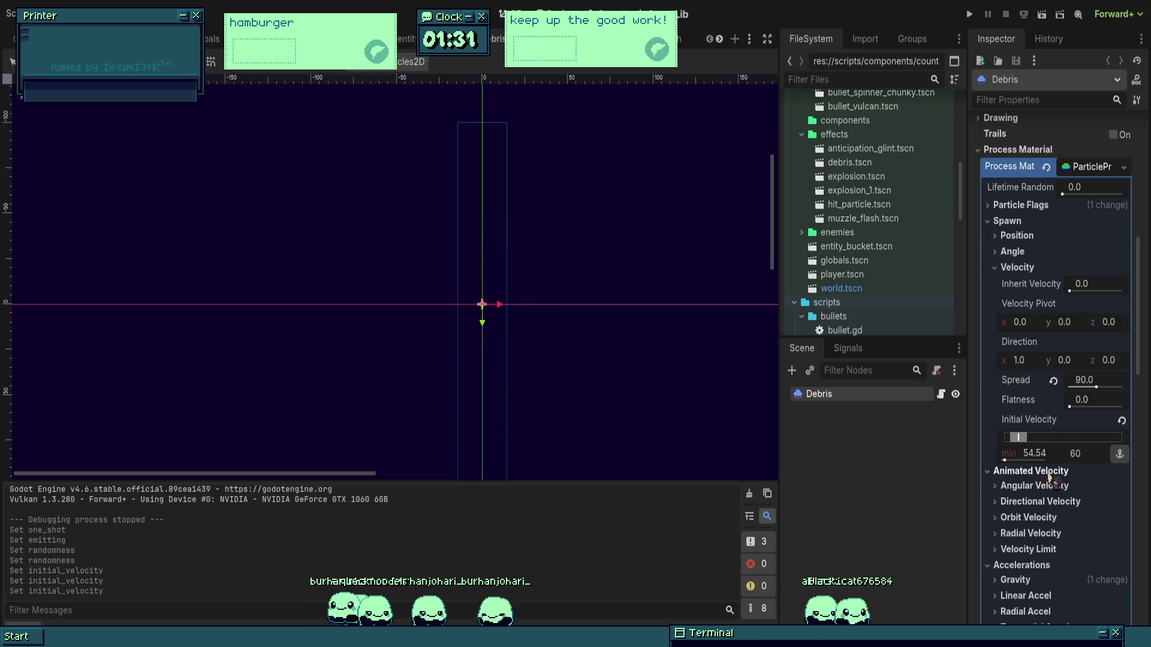
left_click(1034, 454)
type("15")
key("Return")
key("ctrl+s")
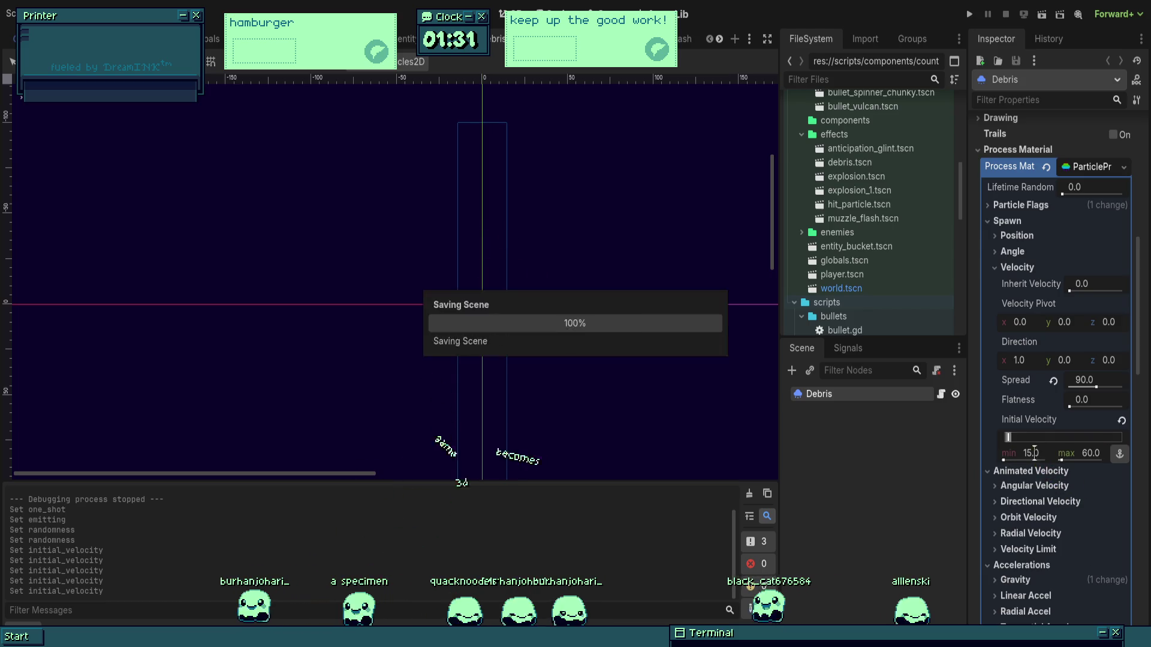
Step: Playtest the game to check the debris, then stop it
key("F5")
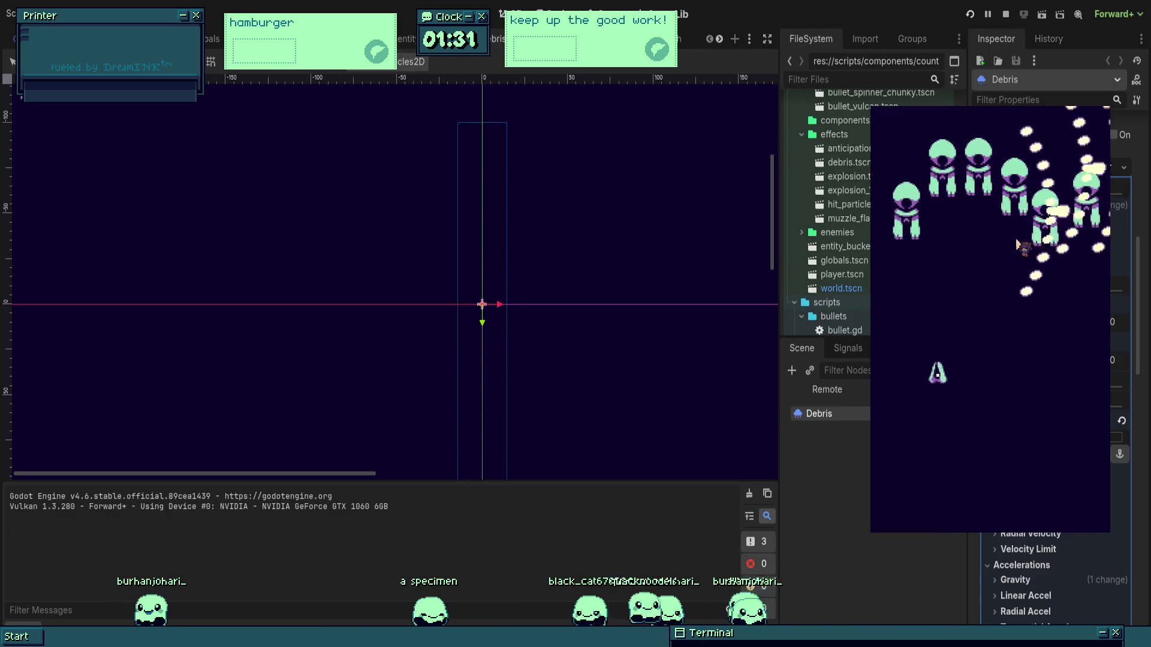
key("Right")
key("Up")
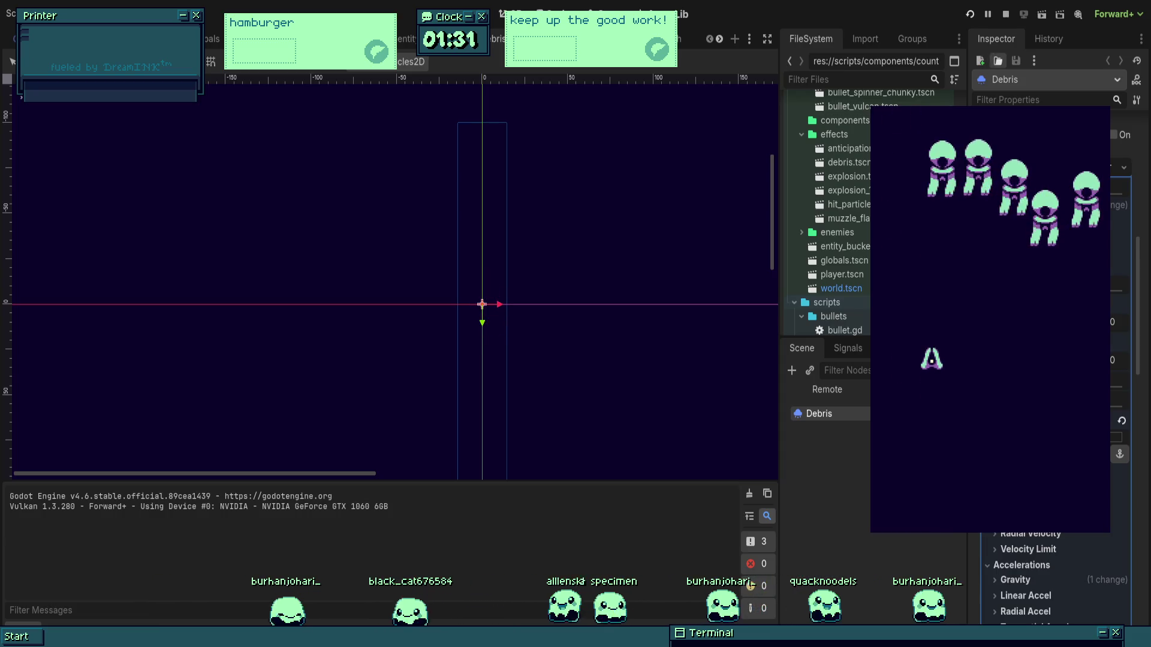
key("F8")
Step: Set Initial Velocity max to 90 and min to 45, and re-enable One Shot
left_click(1090, 454)
type("90")
key("Return")
left_click(1044, 457)
type("45")
key("Return")
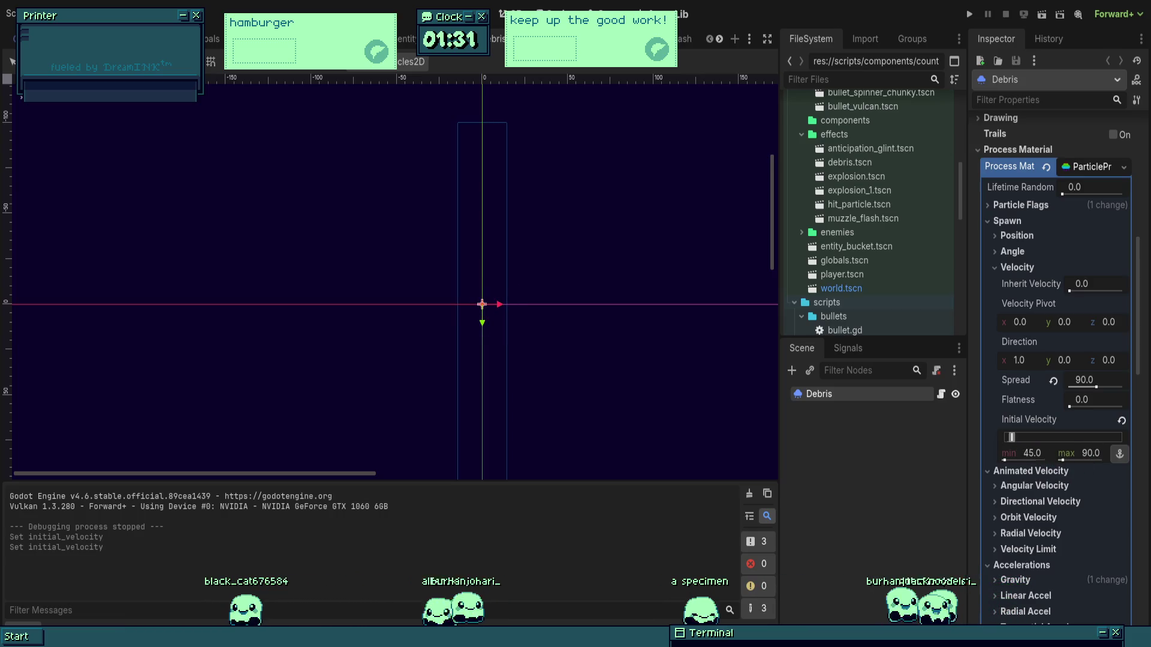
scroll(1048, 420, "up", 10)
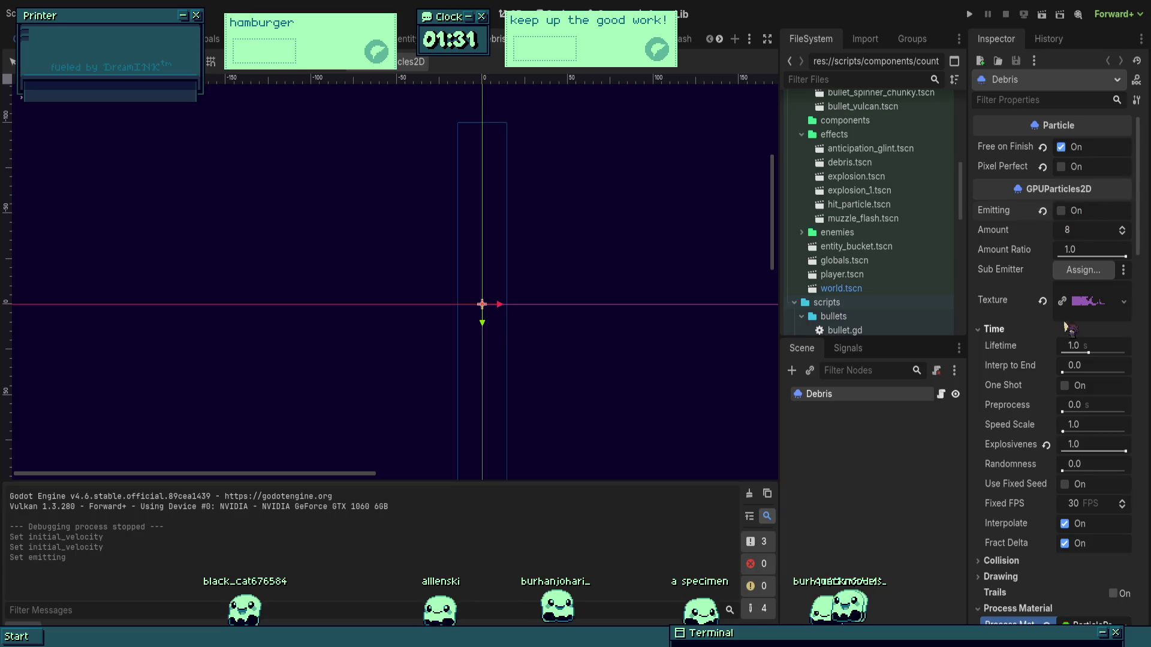
left_click(1067, 386)
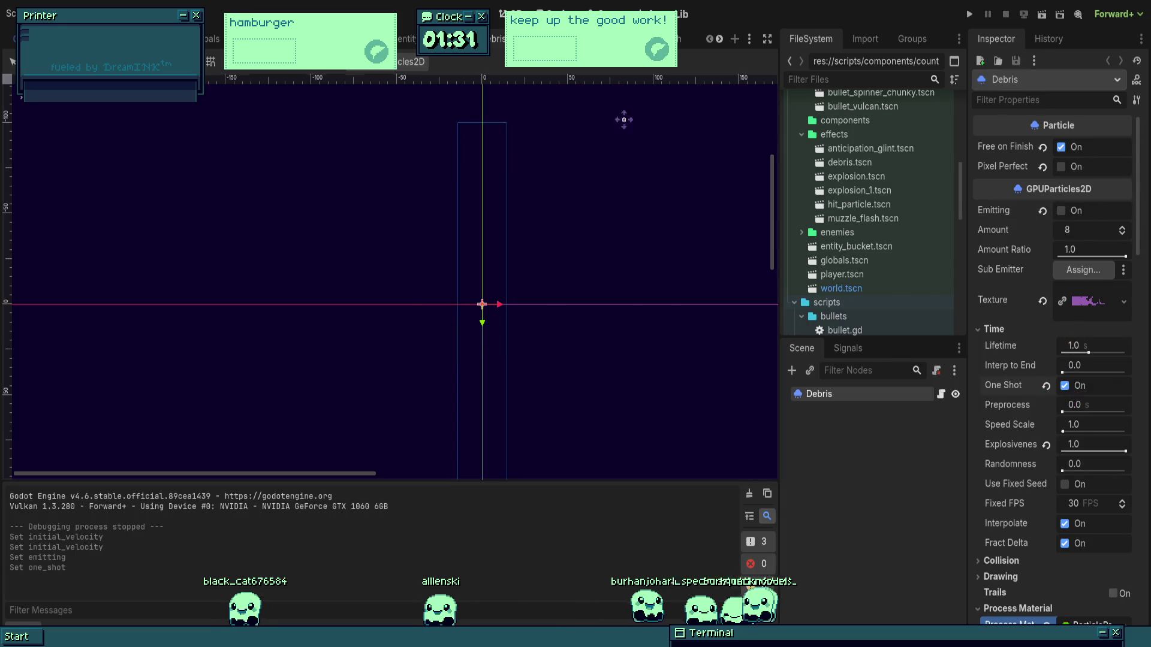
Step: Add one_shot = true to particle.gd's _ready function and save
left_click(940, 394)
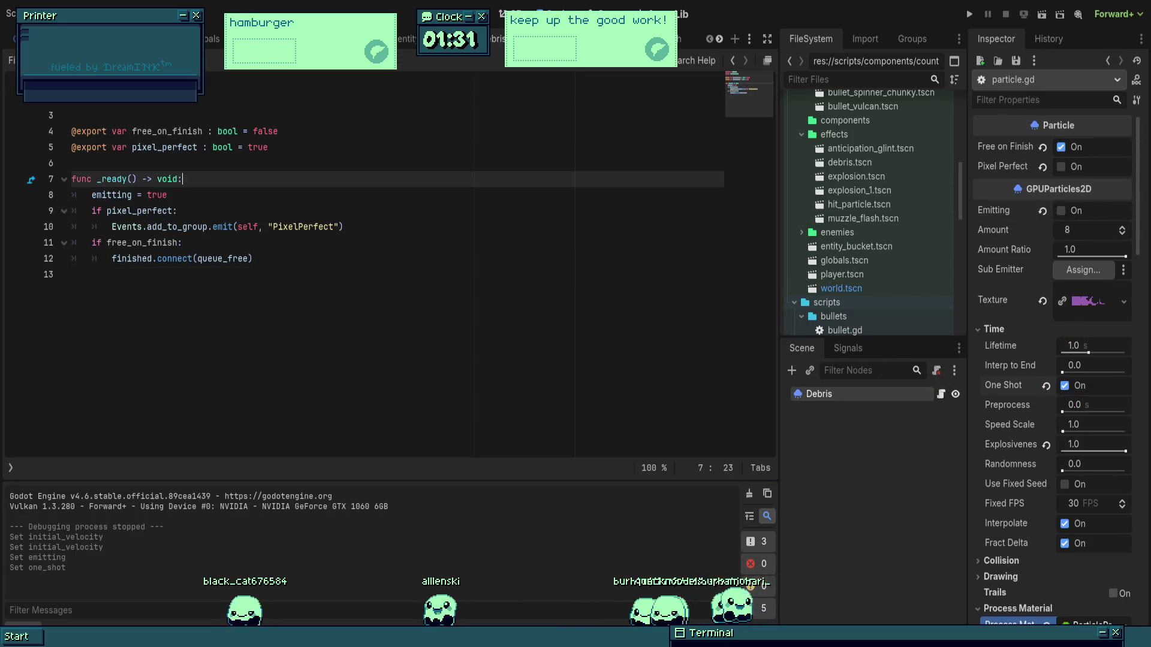
key("Return")
key("Return")
key("ctrl+s")
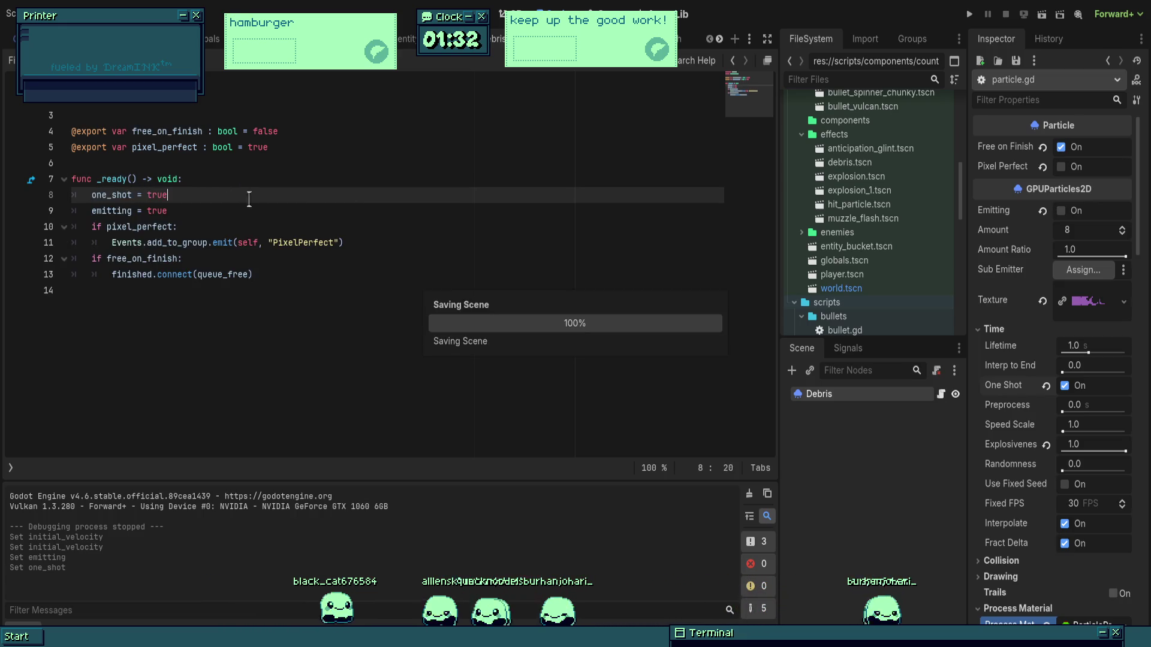
left_click(453, 227)
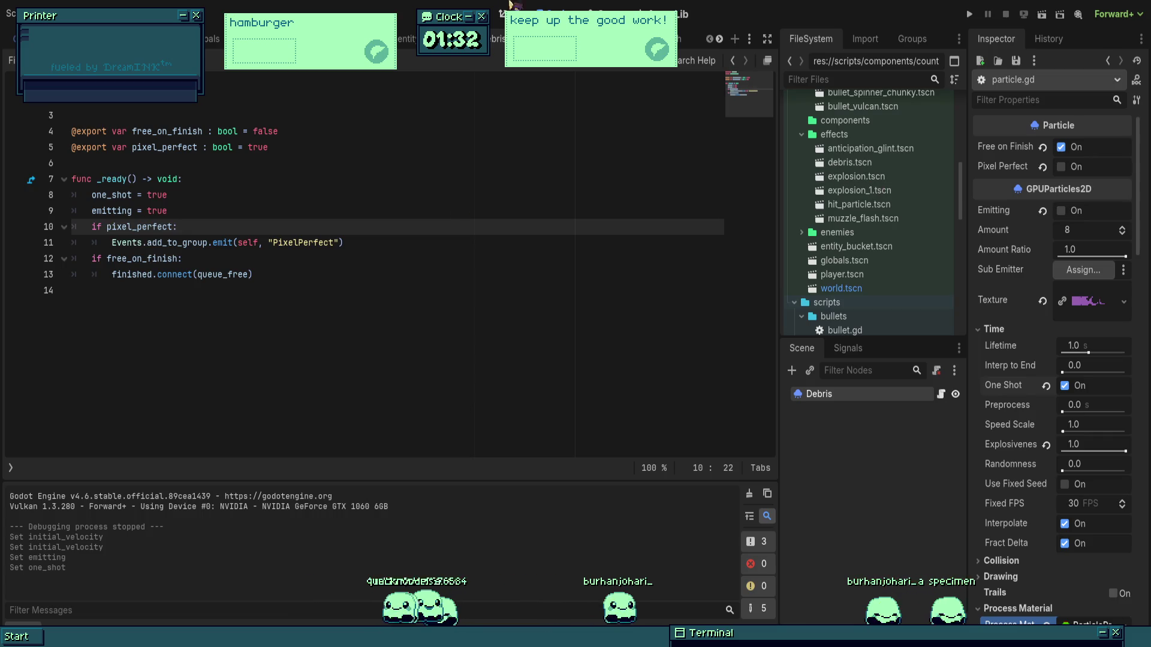
Step: Set Debris back to continuous emitting with One Shot off, then run the game
key("ctrl+F1")
left_click(1065, 386)
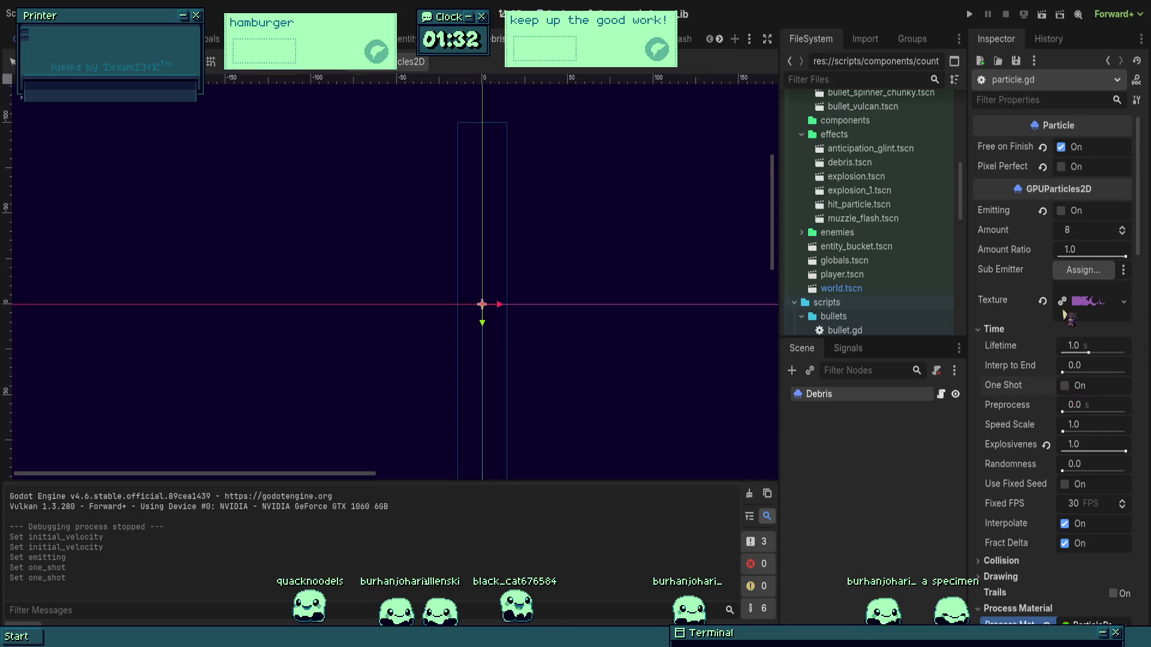
left_click(1061, 211)
scroll(690, 234, "up", 2)
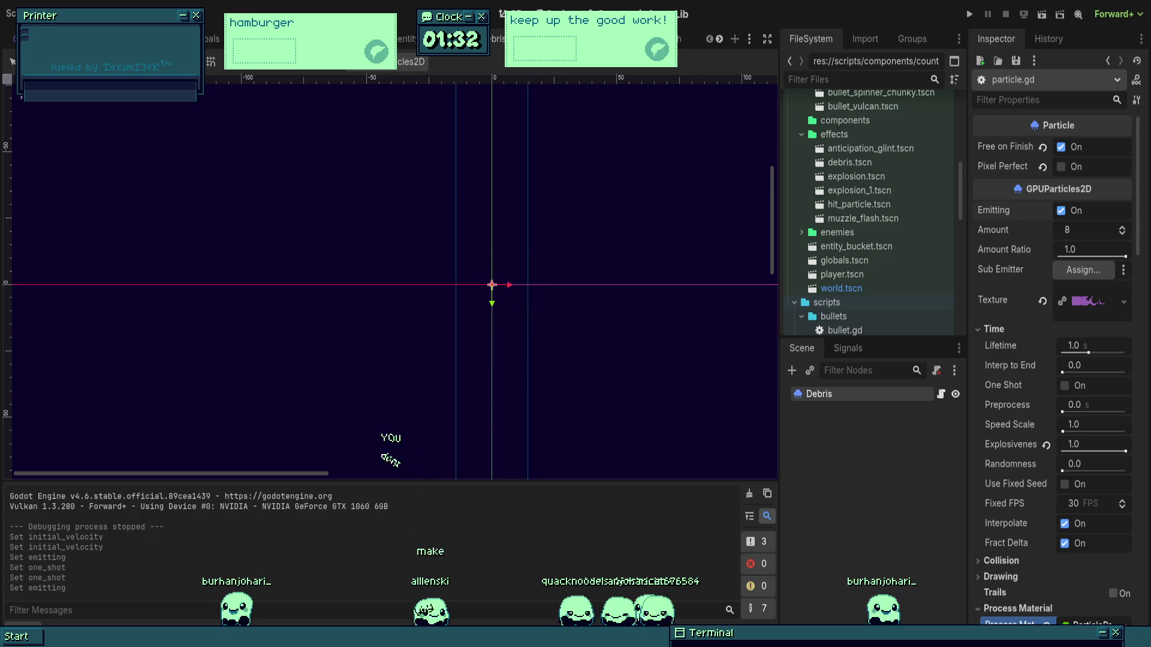
key("F5")
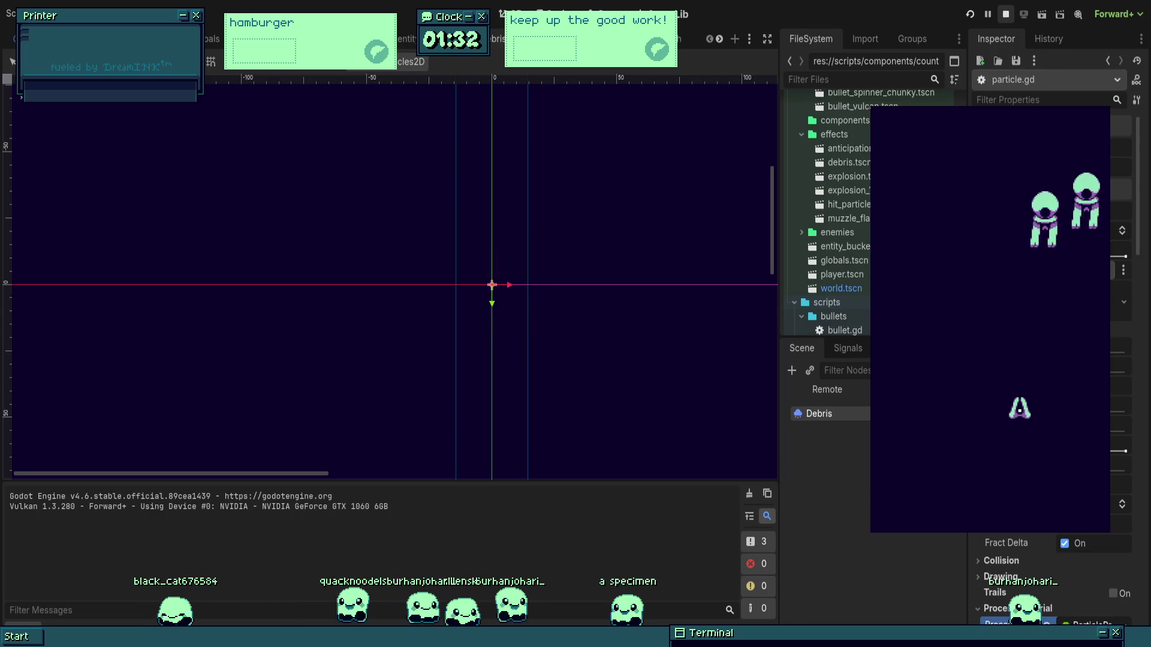
Step: Close the running playtest with Escape
key("Escape")
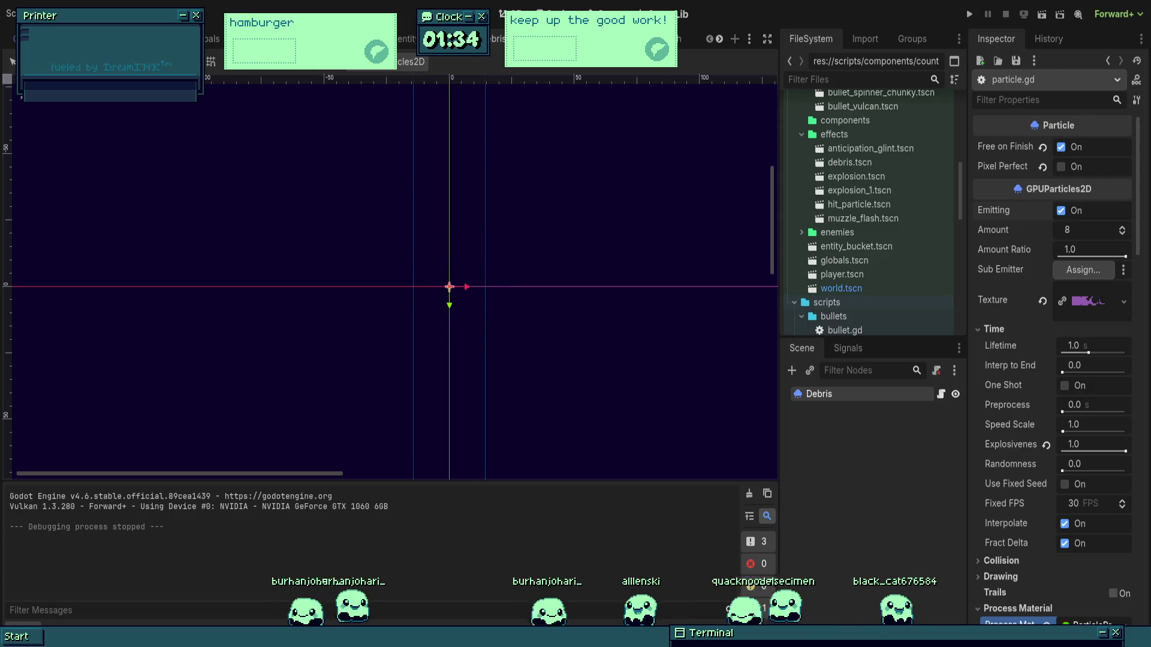
Step: Switch from Godot to the green circle sprite window and shrink that window
key("F6")
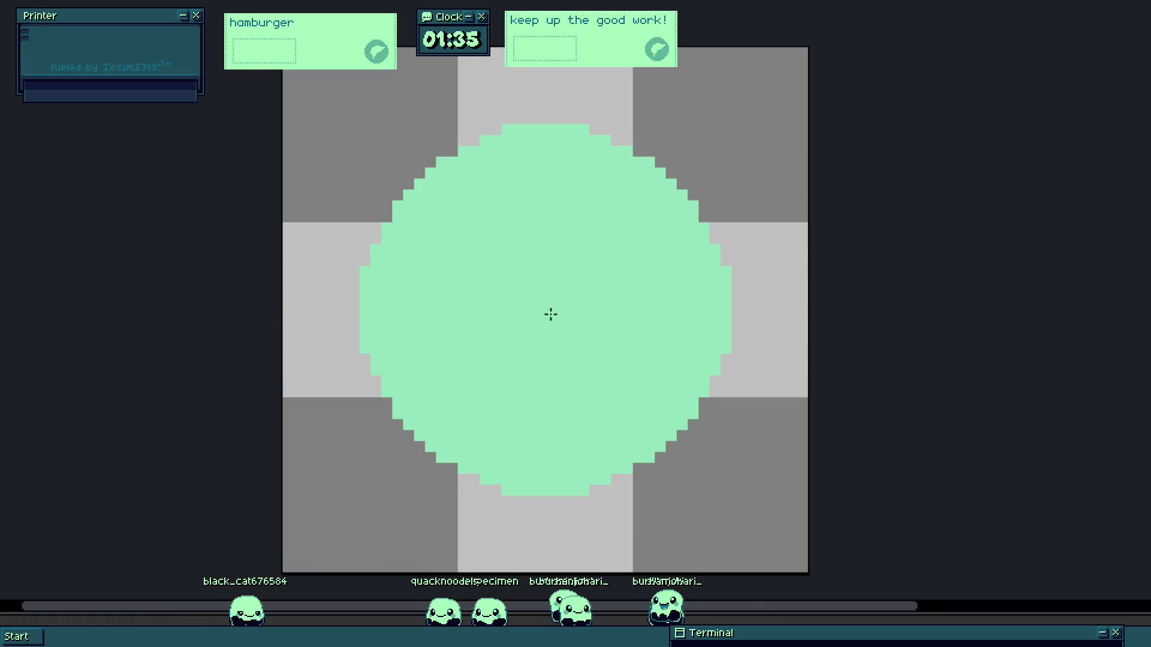
left_click_drag(547, 314, 909, 316)
Step: Undo the eraser bites on the green disc and retry erasing its right side
scroll(809, 404, "down", 3)
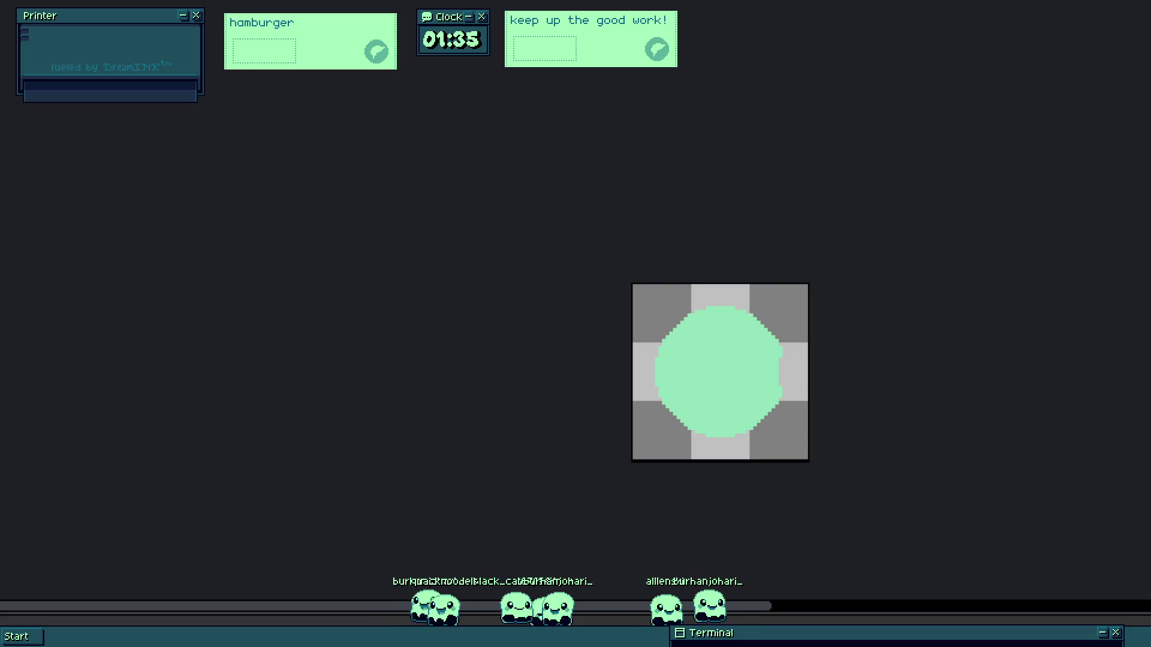
scroll(715, 380, "up", 3)
key("ctrl+z")
key("ctrl+z")
key("ctrl+z")
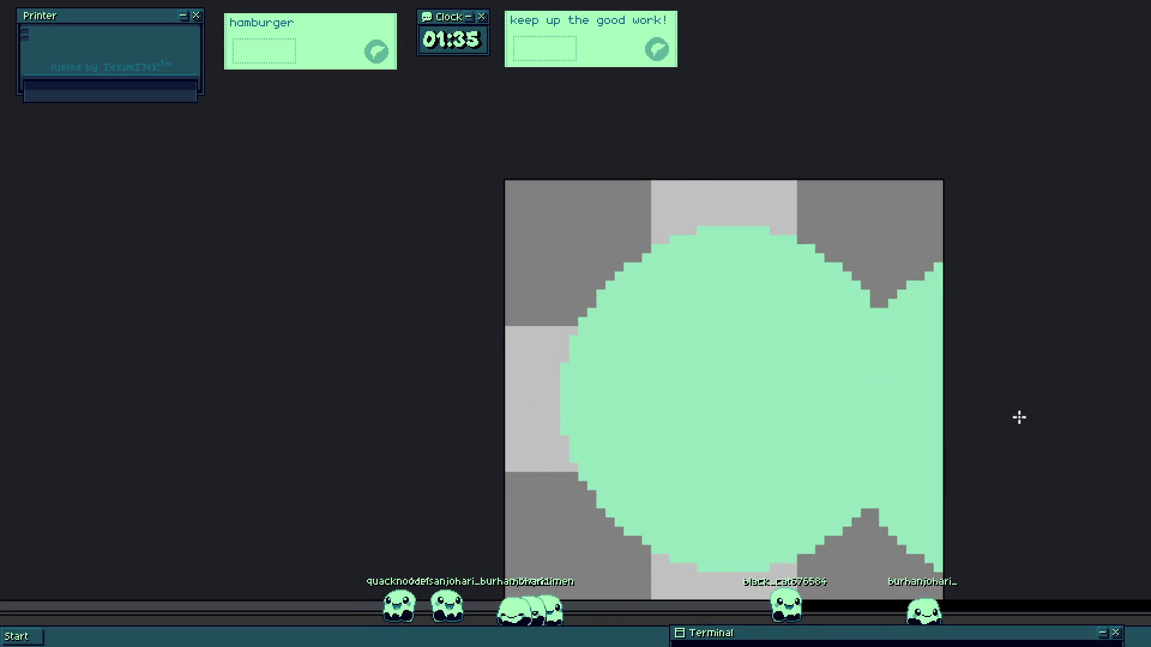
scroll(973, 423, "up", 3)
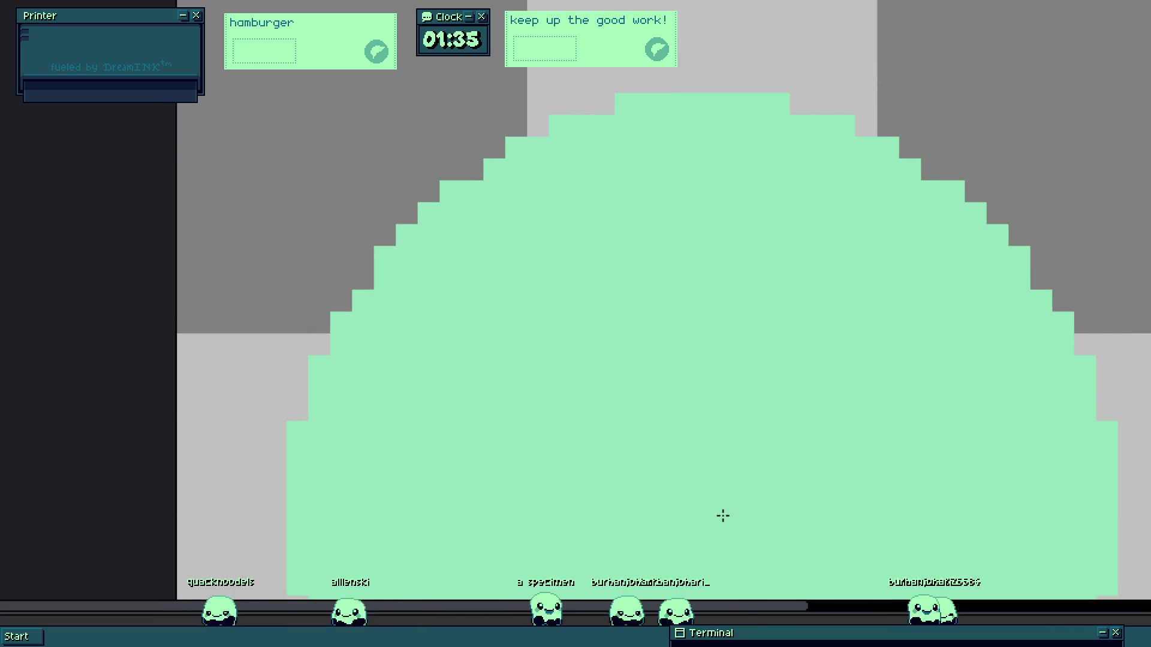
scroll(809, 411, "down", 3)
scroll(986, 431, "up", 1)
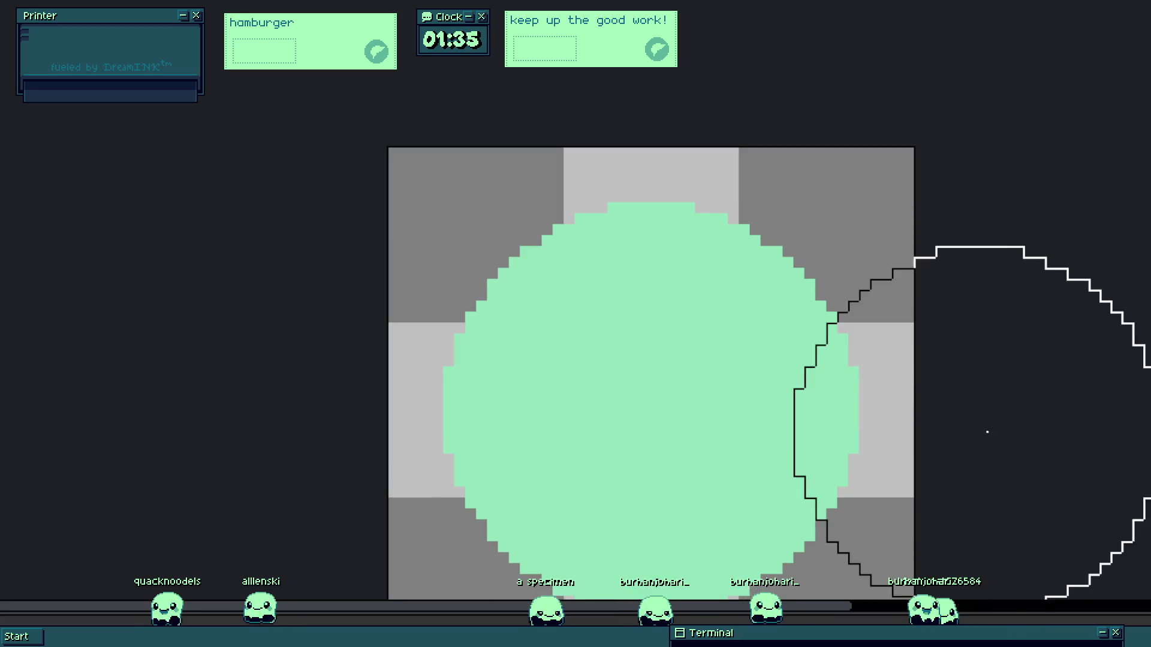
left_click(966, 407)
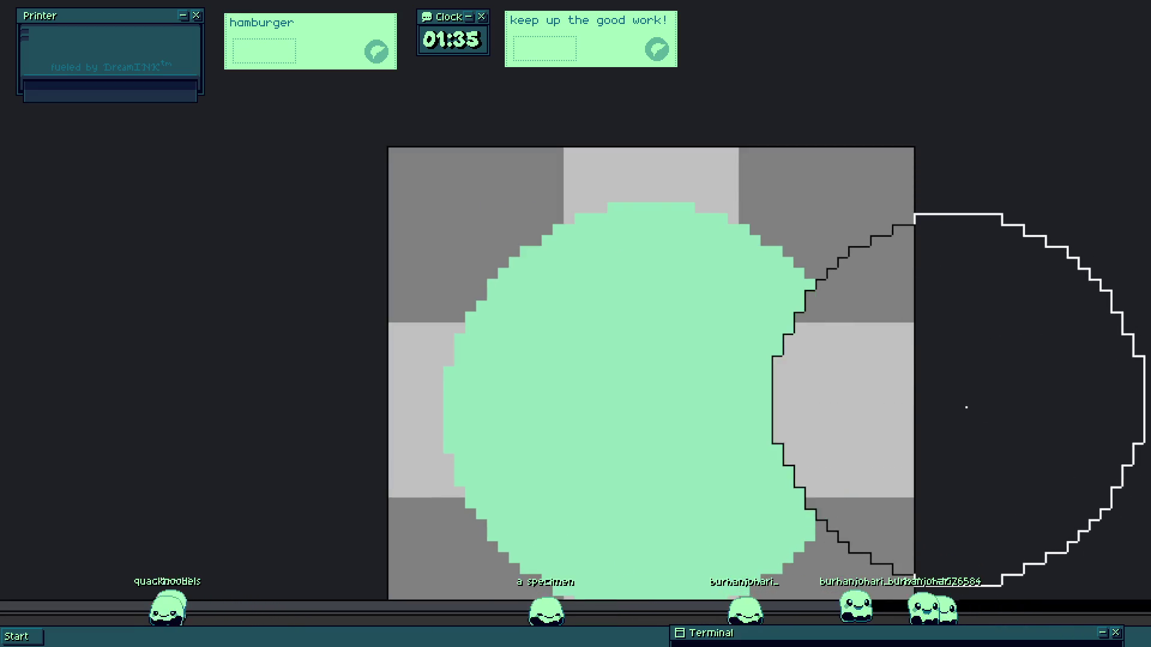
key("ctrl+z")
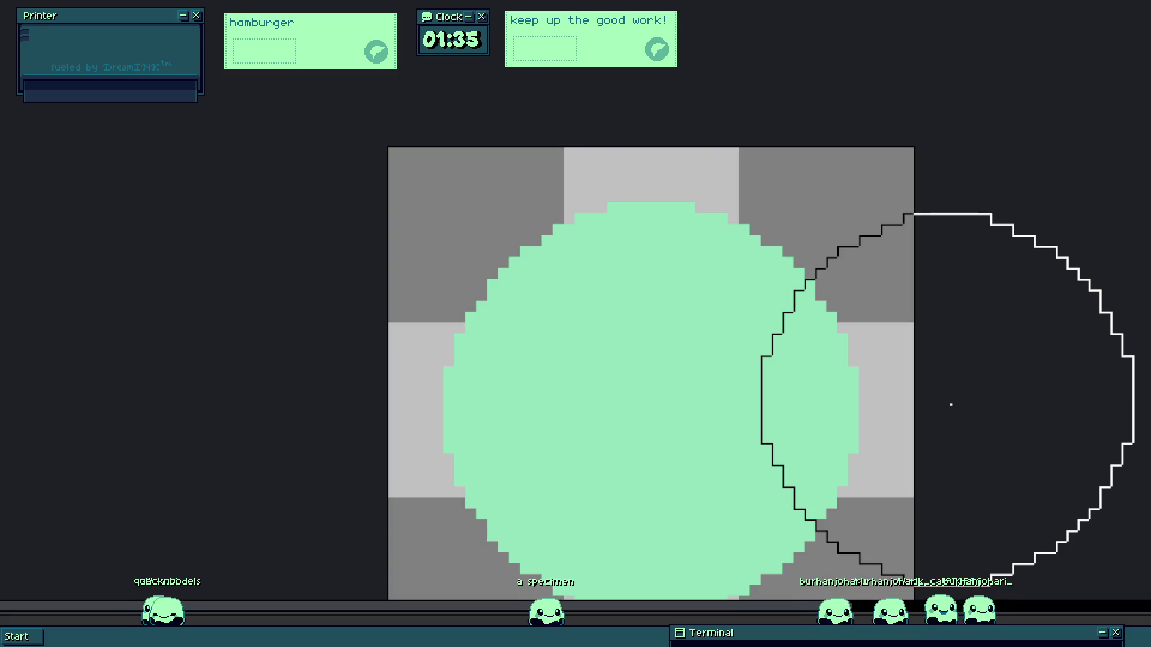
left_click(950, 404)
Step: Recentre the canvas, nudge the green disc slightly left, and erase a circular bite
scroll(951, 405, "down", 5)
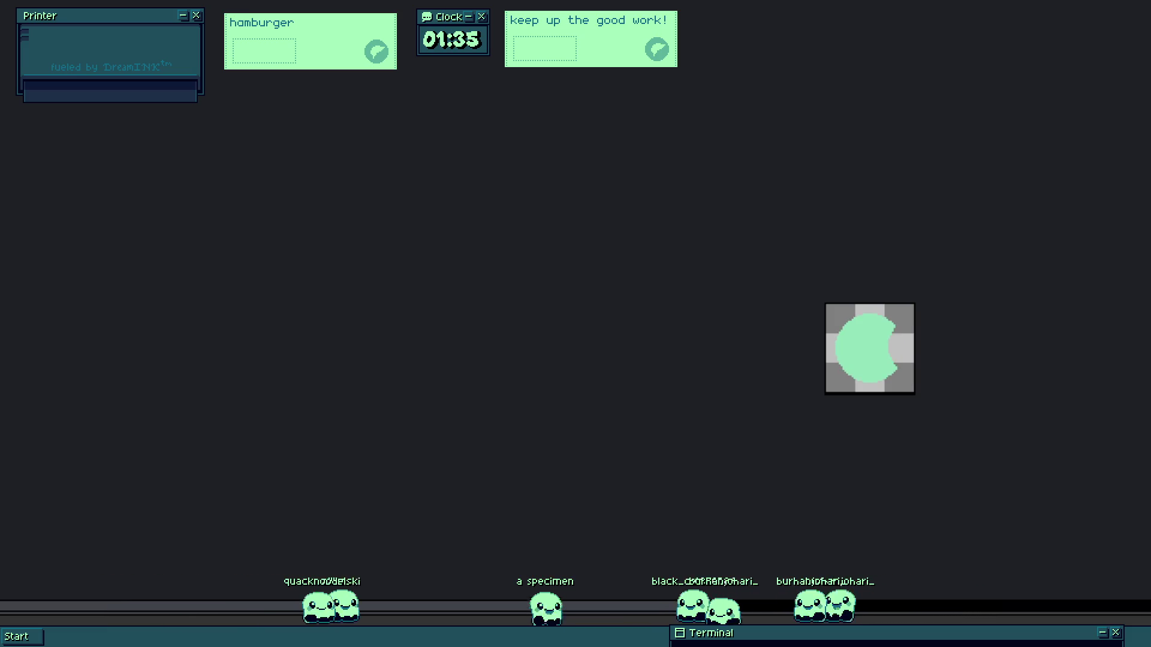
scroll(813, 443, "down", 2)
scroll(813, 443, "up", 2)
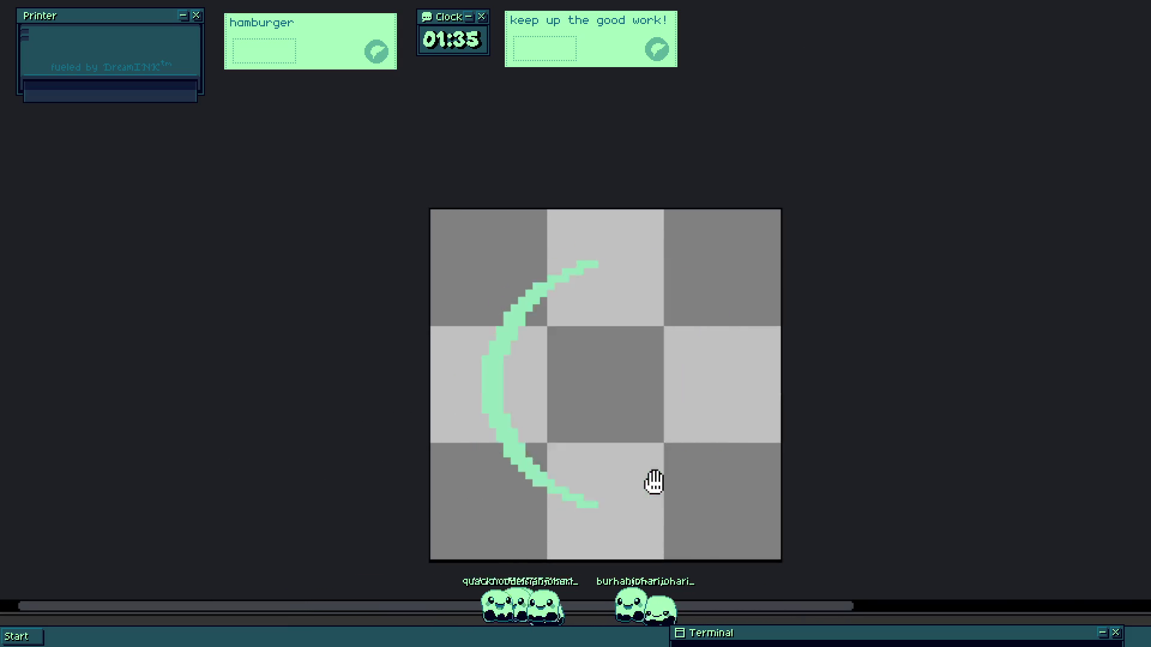
scroll(654, 482, "down", 1)
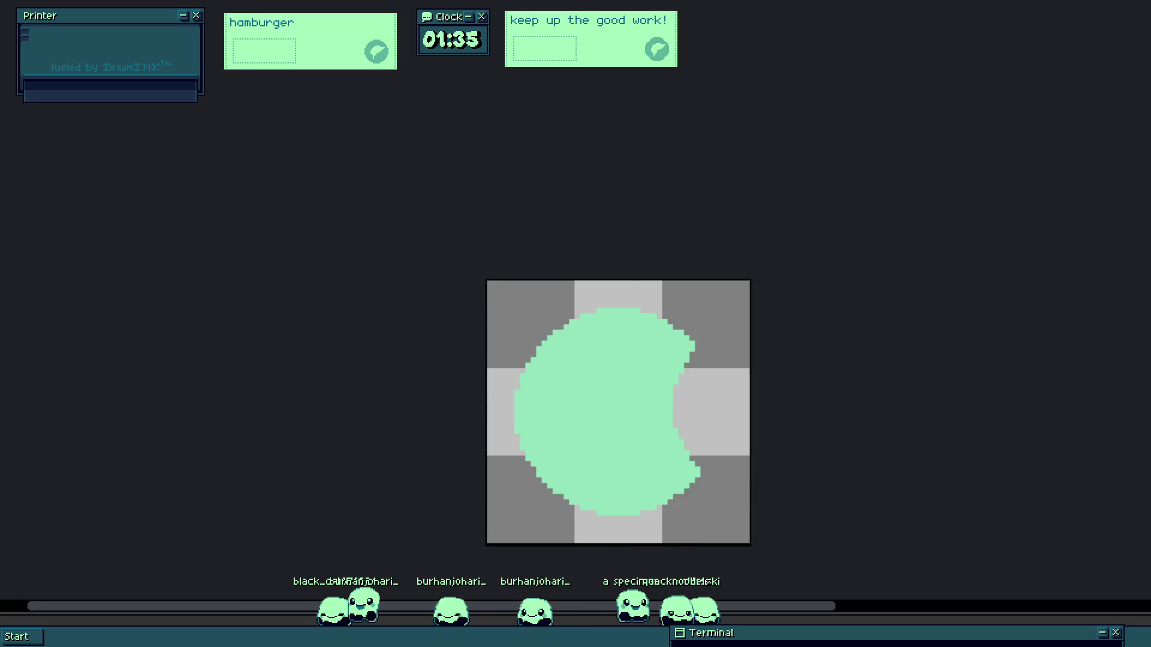
scroll(735, 406, "up", 2)
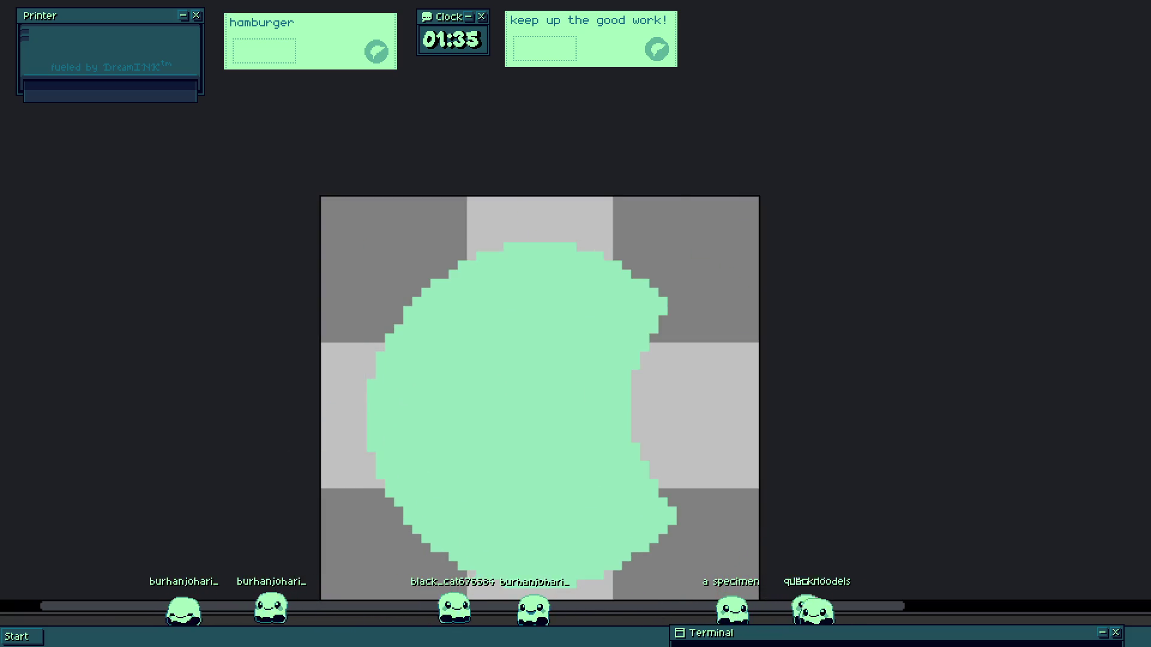
left_click_drag(606, 483, 626, 435)
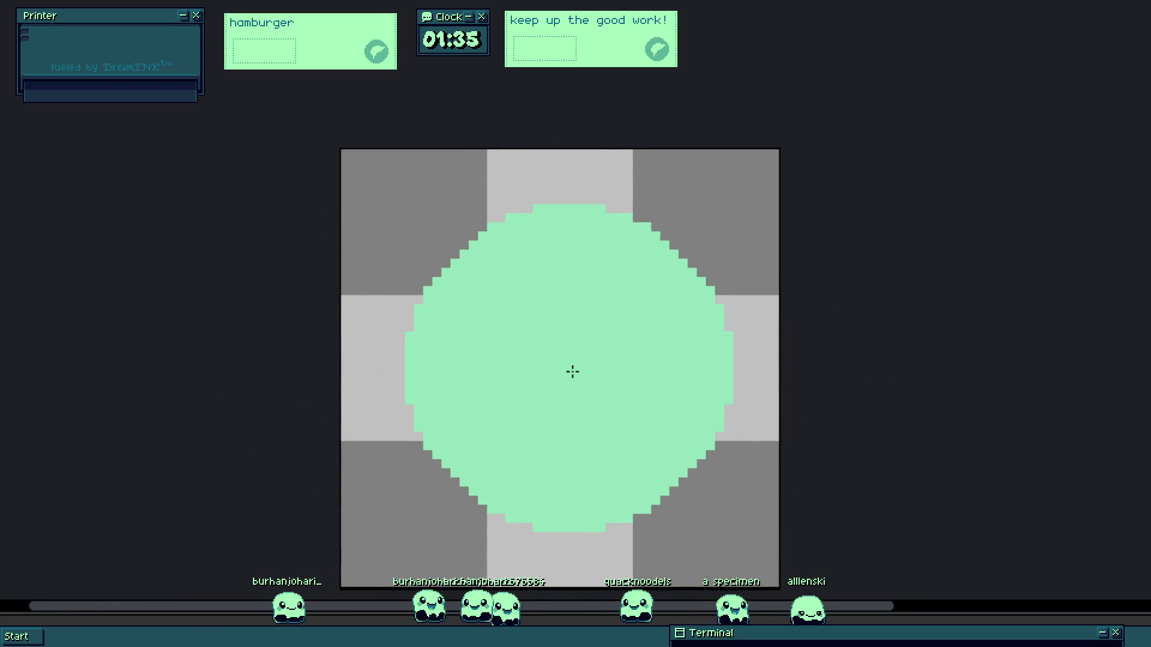
left_click_drag(573, 371, 561, 372)
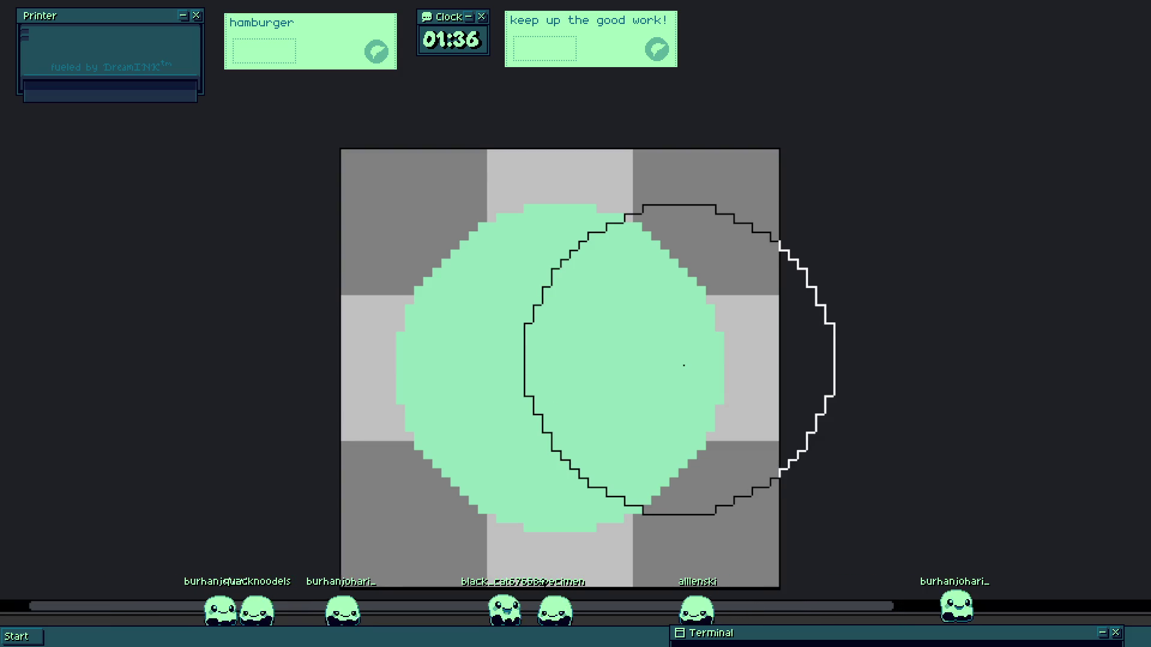
left_click(683, 363)
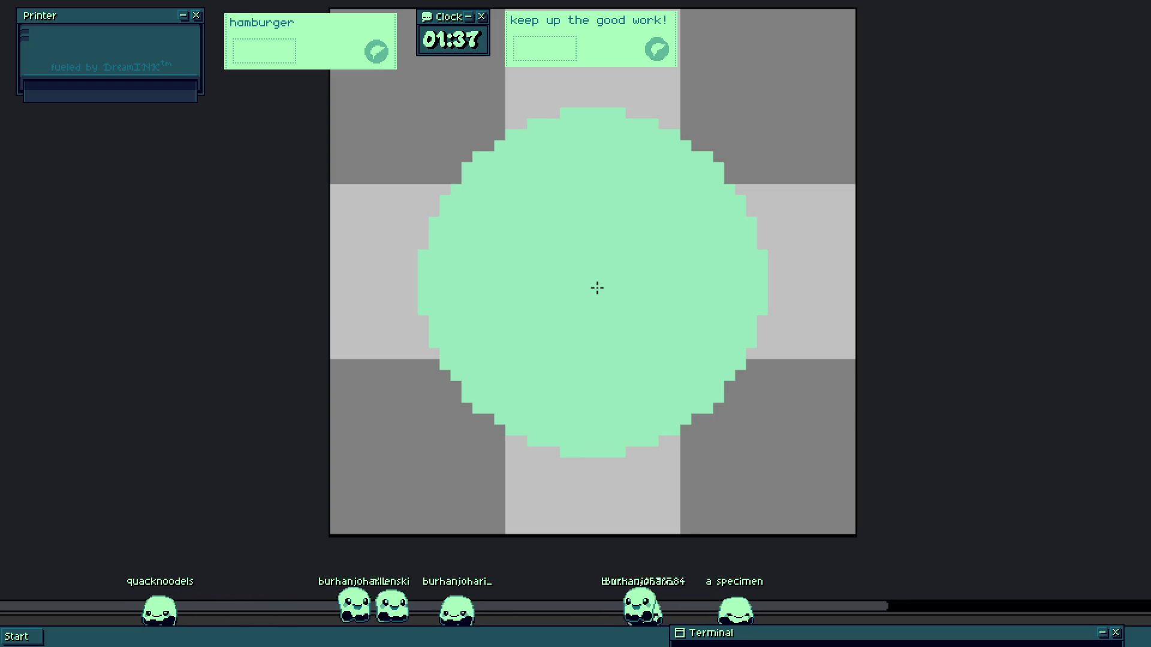
scroll(597, 277, "up", 2)
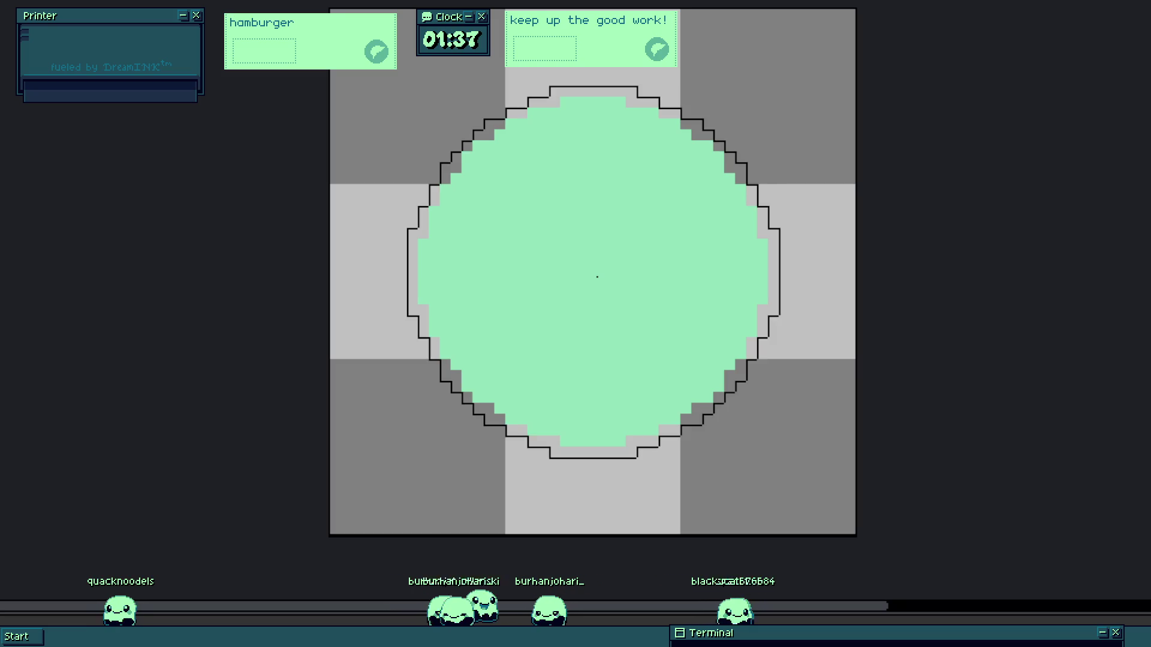
Step: Enlarge the eraser and hollow the green circle into a thin rim with trimmed tips
scroll(606, 262, "down", 4)
scroll(606, 261, "up", 2)
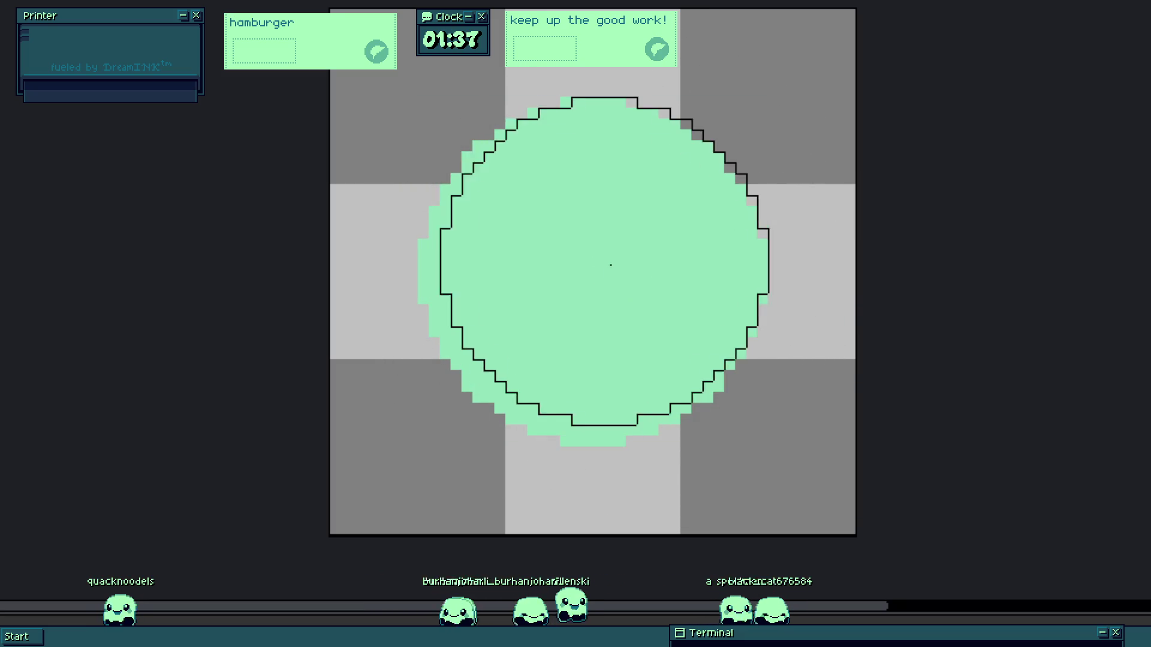
scroll(610, 272, "up", 1)
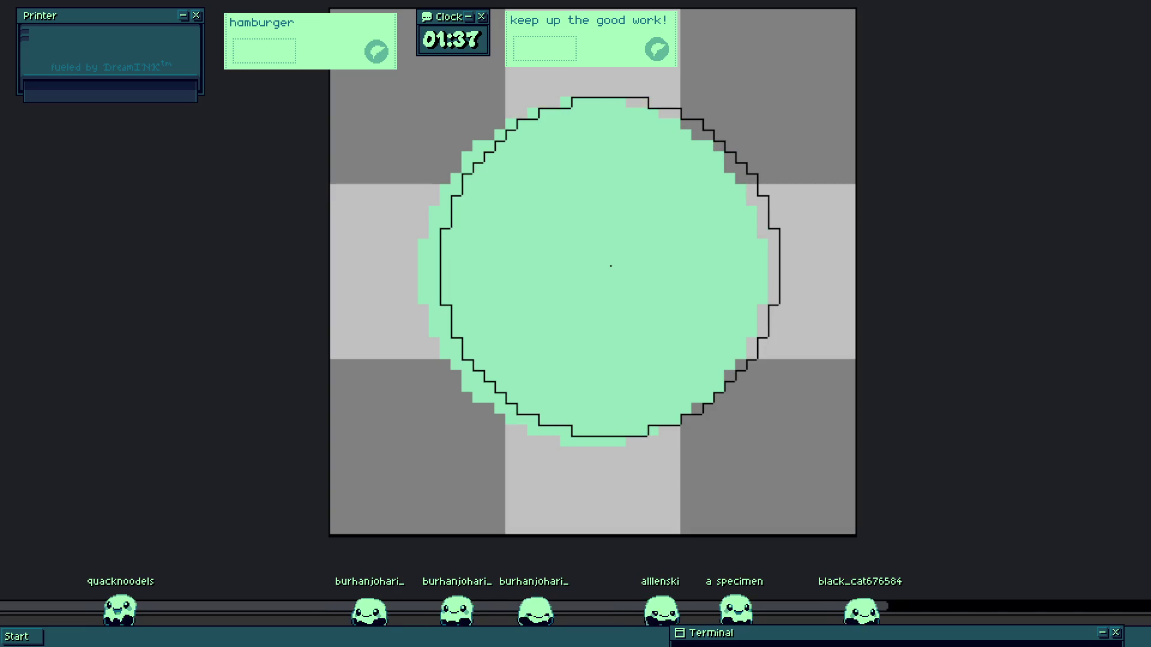
scroll(612, 274, "down", 1)
scroll(611, 274, "up", 1)
left_click(611, 274)
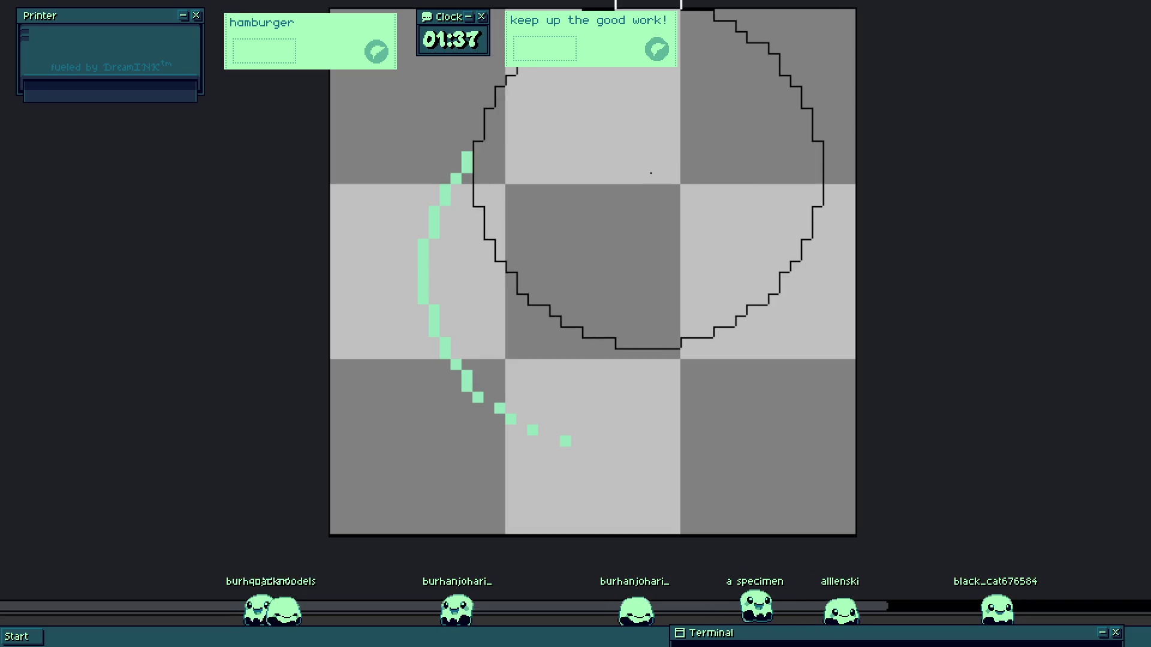
left_click(643, 138)
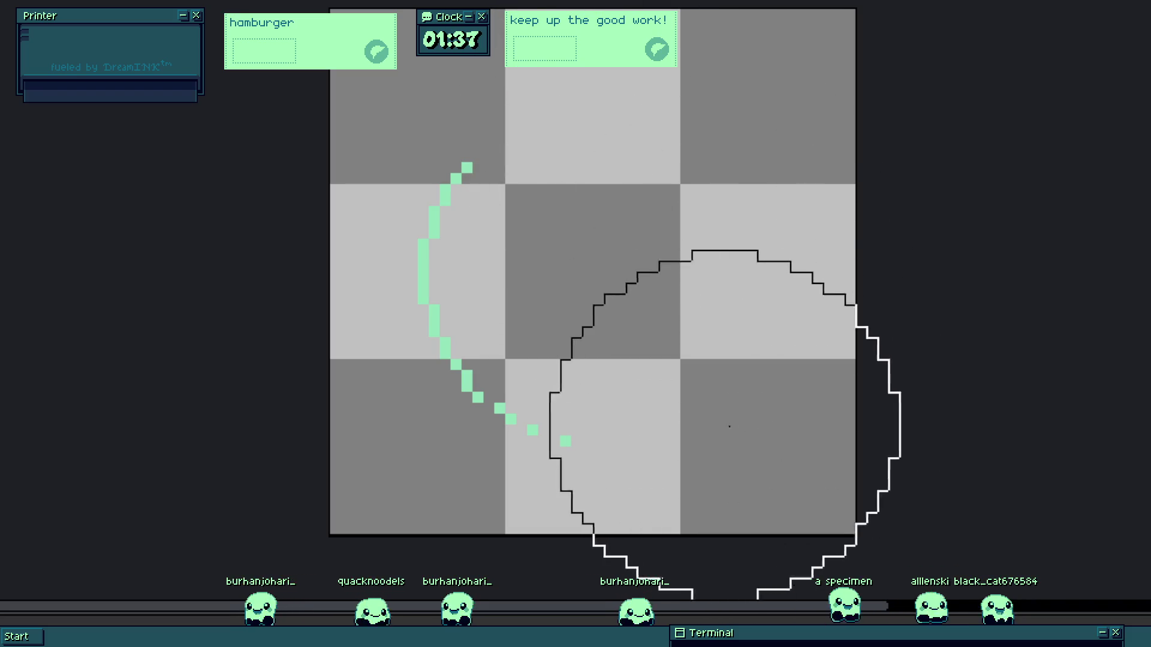
left_click(670, 411)
left_click(650, 419)
Step: Zoom out and bring up the small dark circle sprite
scroll(650, 419, "down", 2)
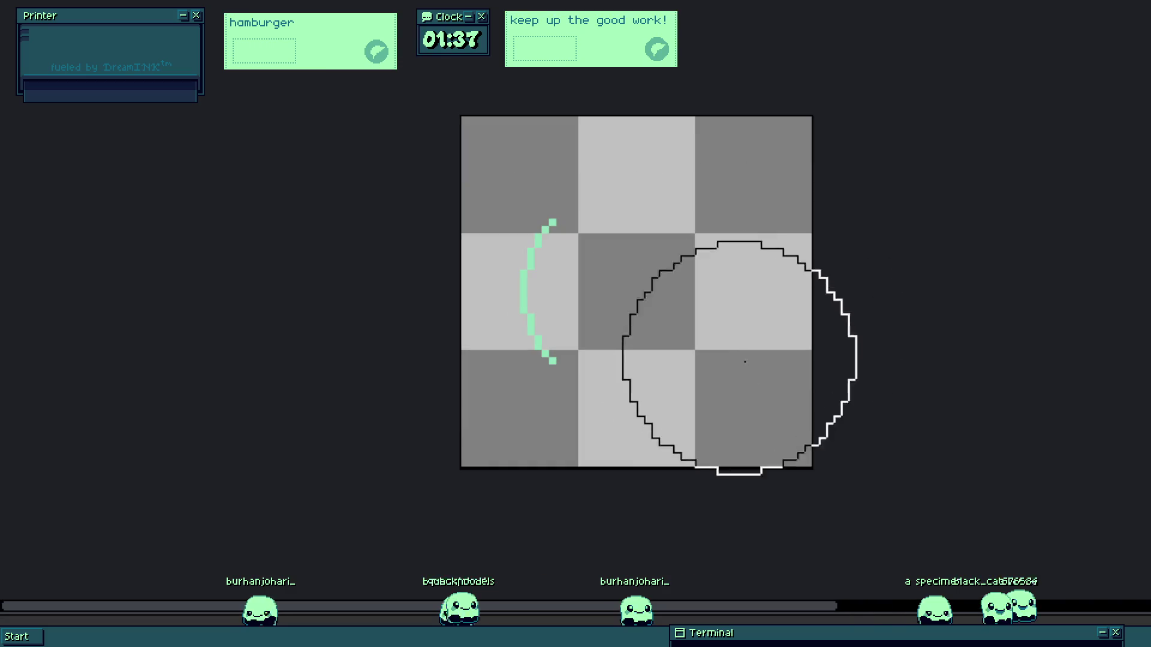
scroll(536, 379, "down", 3)
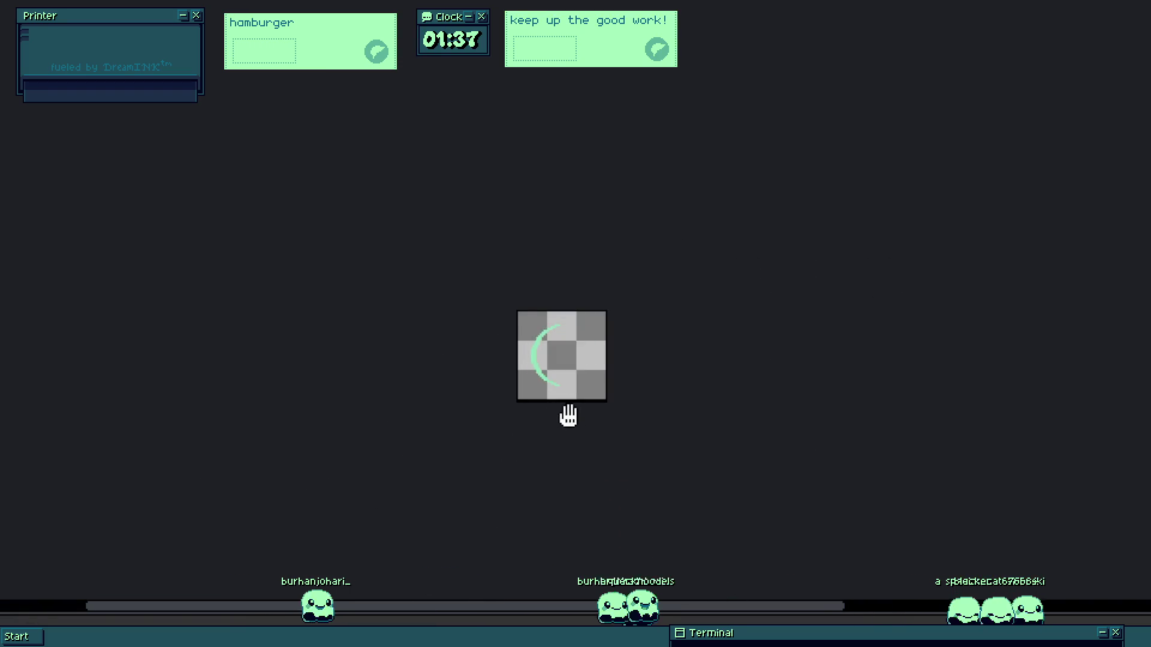
scroll(569, 398, "up", 3)
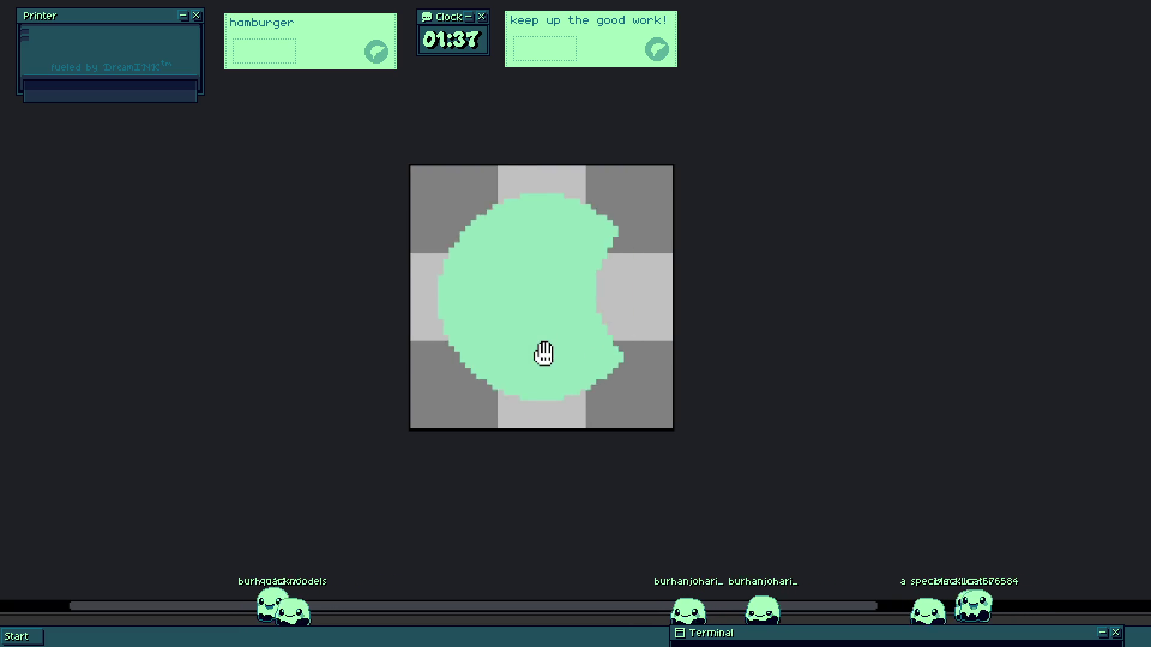
left_click(546, 354)
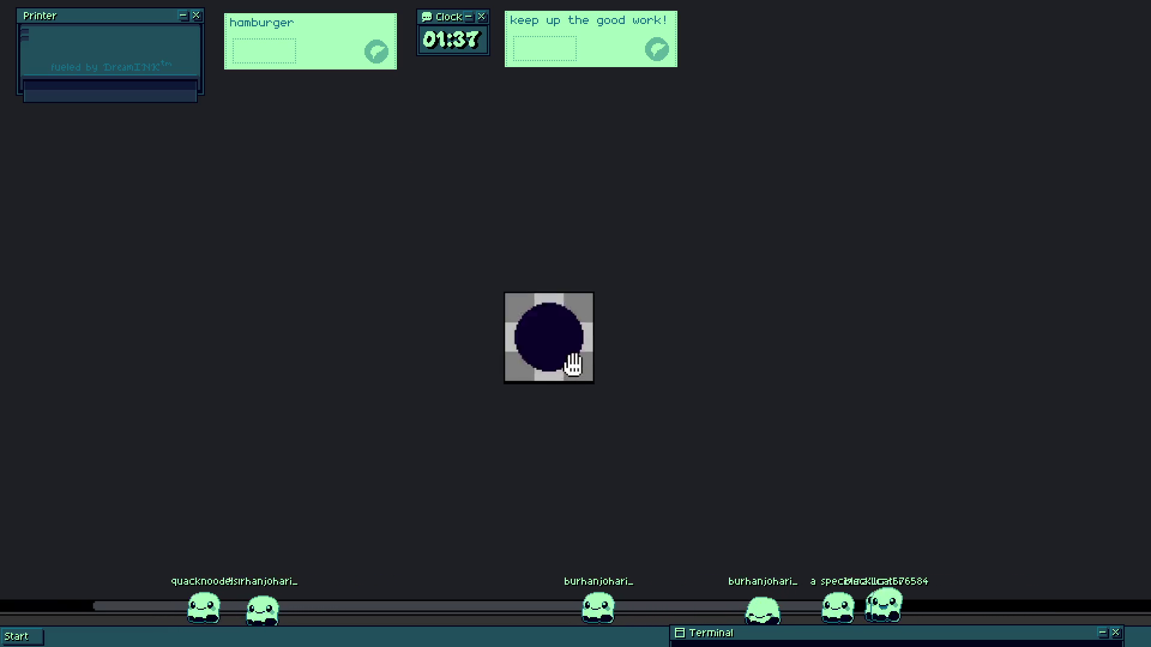
Step: Return to the large green circle canvas
left_click(570, 362)
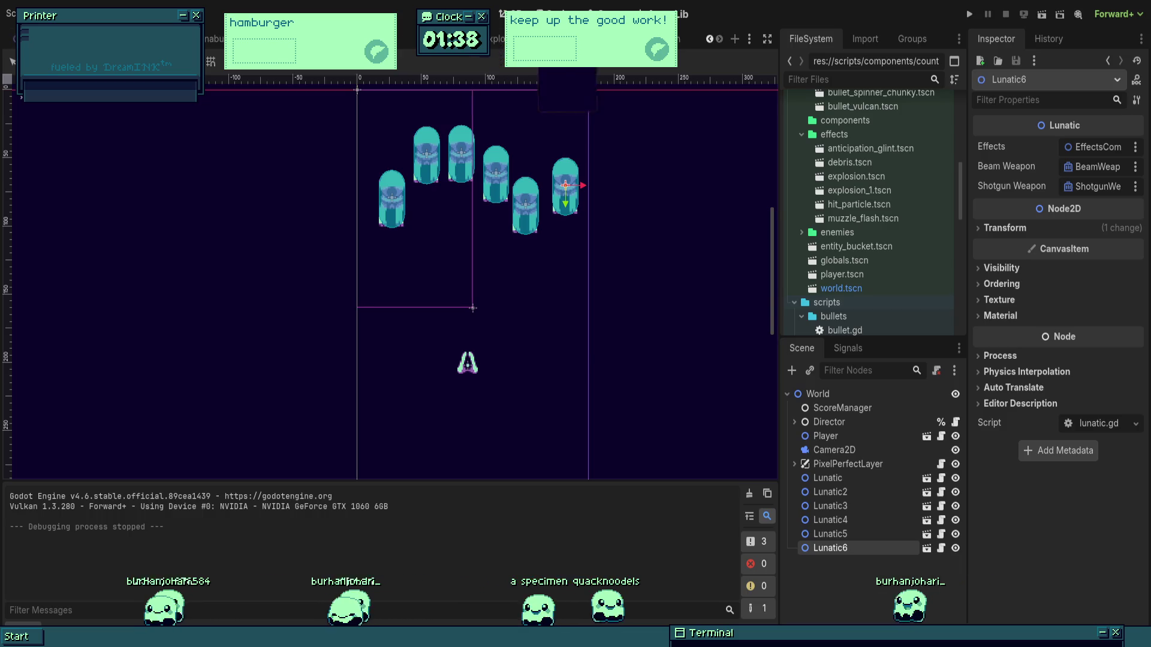
Step: Open the Explosion scene, preview its emission, and set Particles Anim H Frames to 11
left_click(494, 40)
left_click(1061, 211)
left_click(1064, 386)
scroll(1107, 300, "down", 10)
scroll(1108, 301, "down", 10)
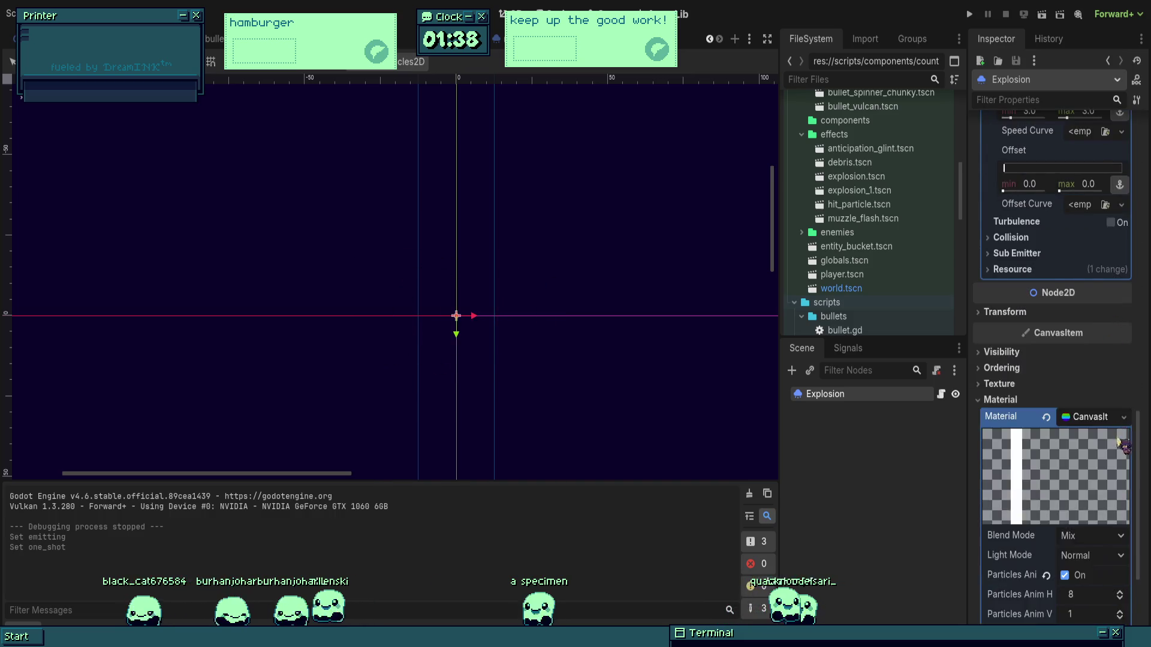
left_click_drag(1119, 470, 1118, 463)
left_click(1118, 463)
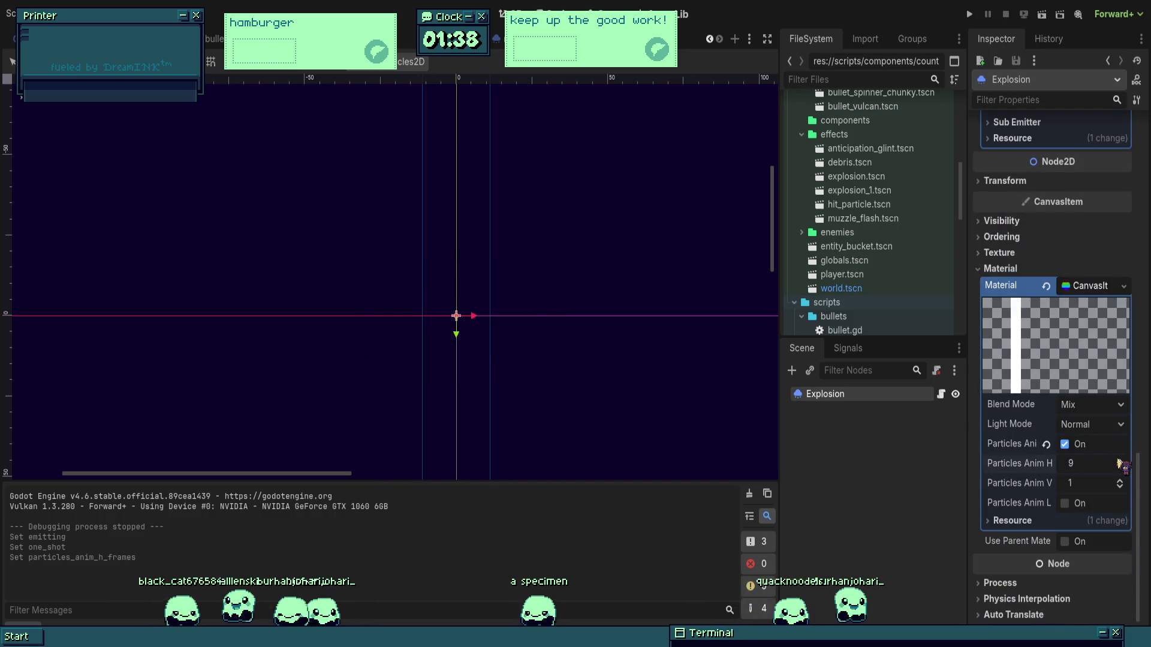
left_click(1118, 463)
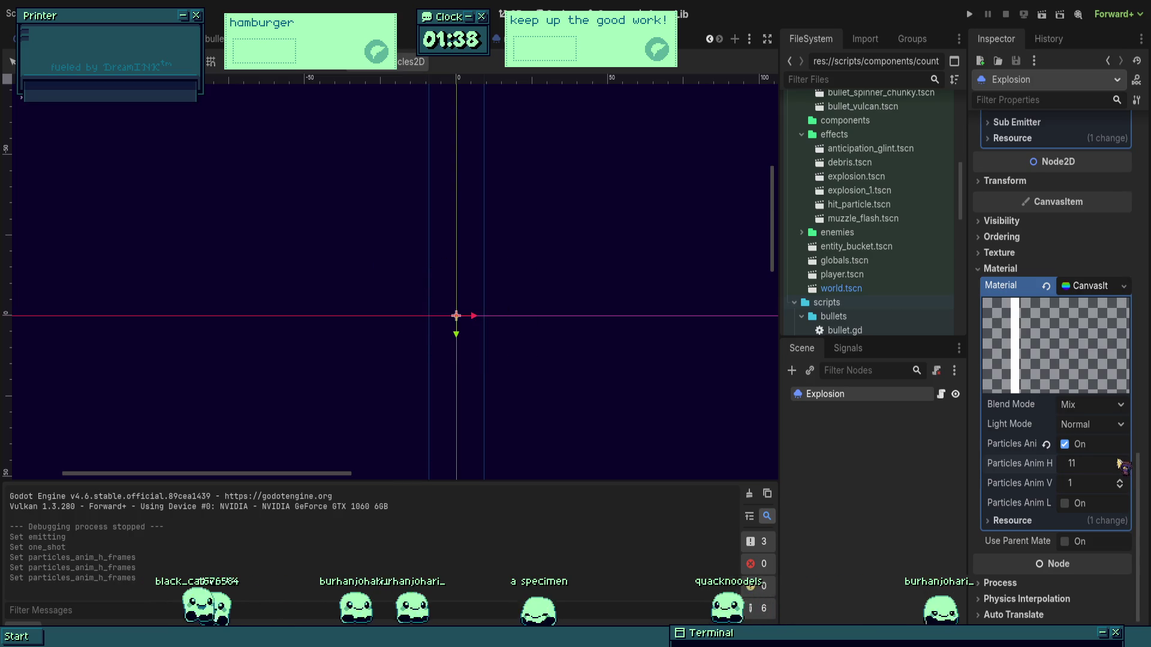
Step: Link Animation Speed min/max to a fixed 2.5, then switch to the Lunatic scene
scroll(1055, 466, "up", 10)
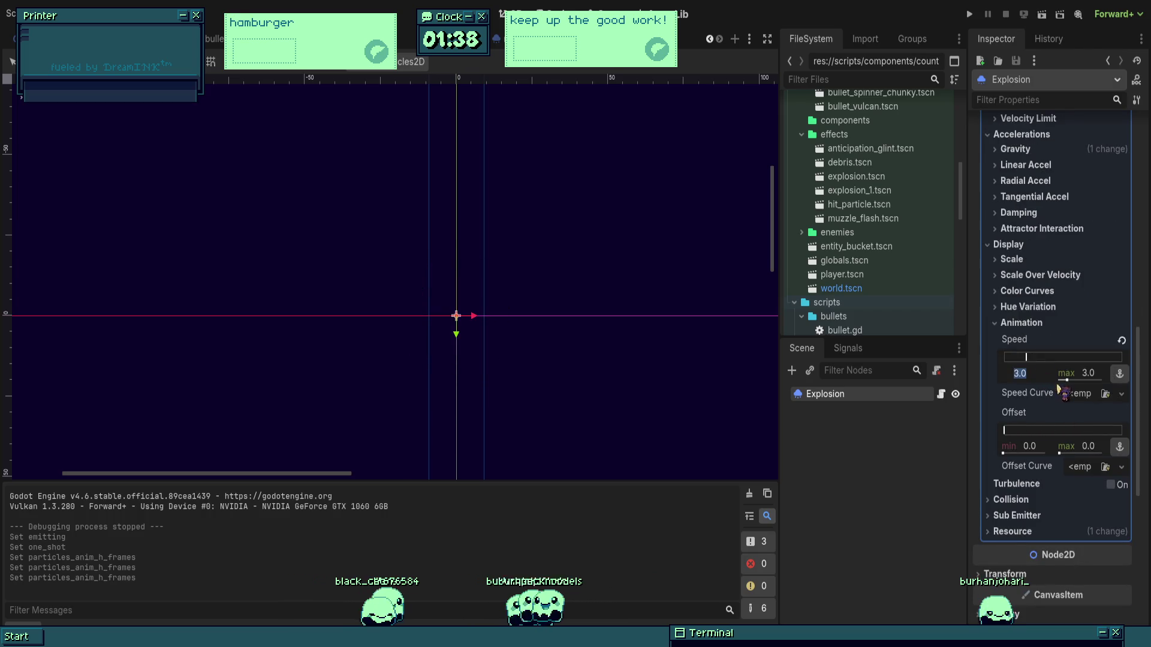
left_click(1119, 374)
left_click_drag(1010, 380, 1012, 382)
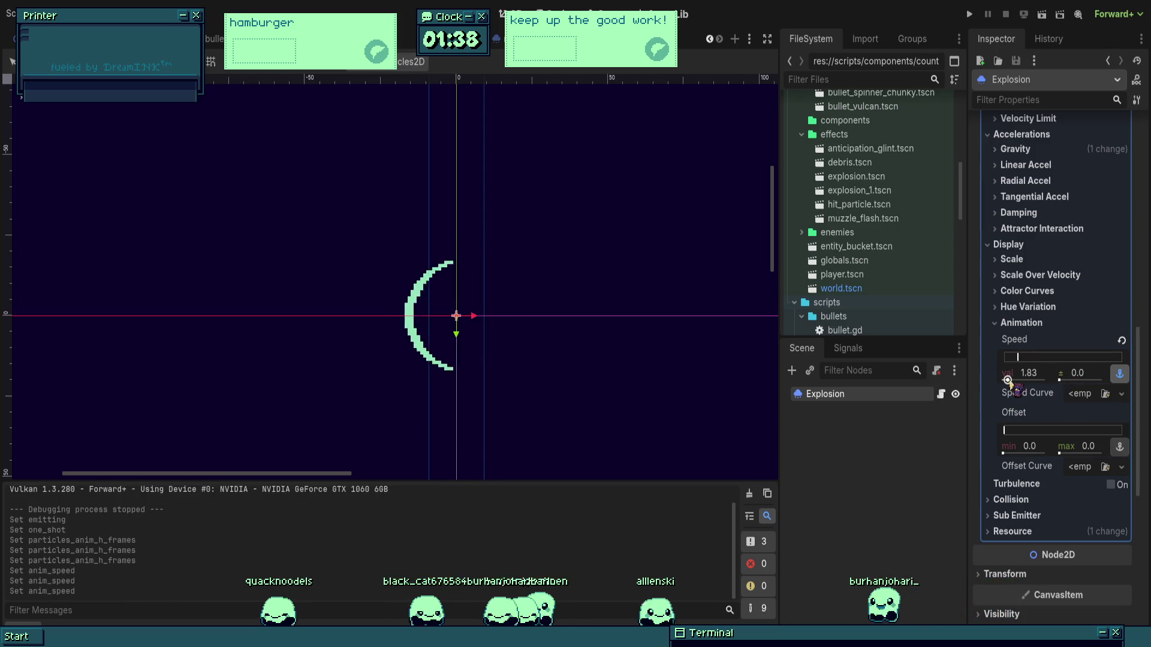
left_click_drag(1043, 379, 1050, 379)
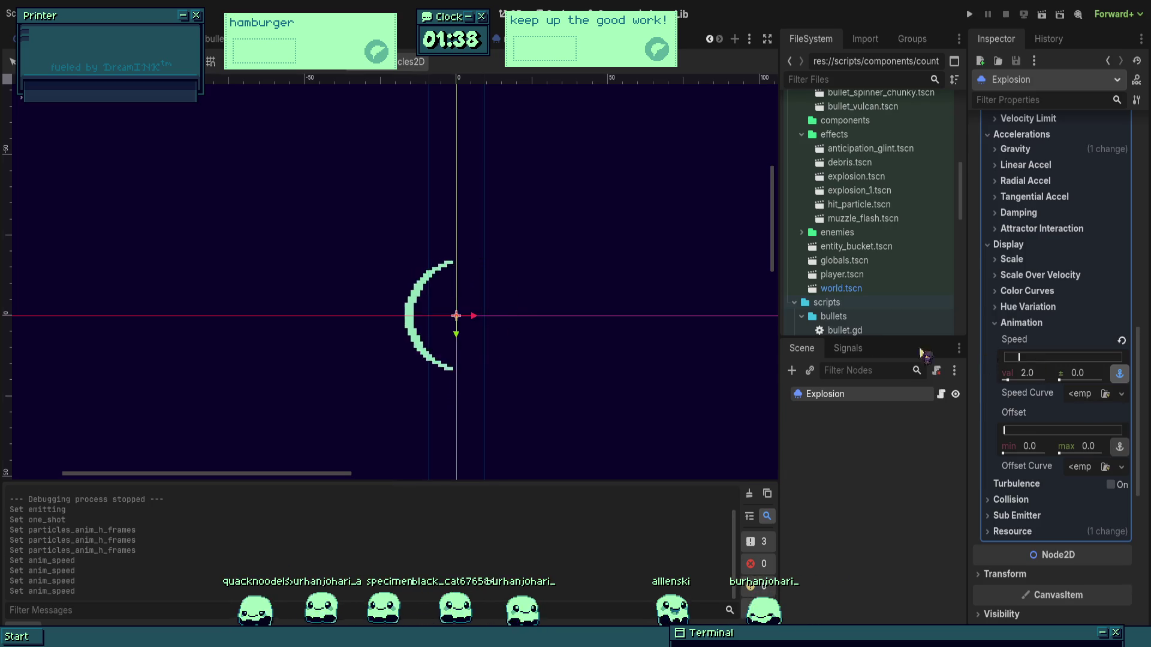
scroll(553, 292, "down", 2)
left_click(1027, 373)
type("2.5")
key("Return")
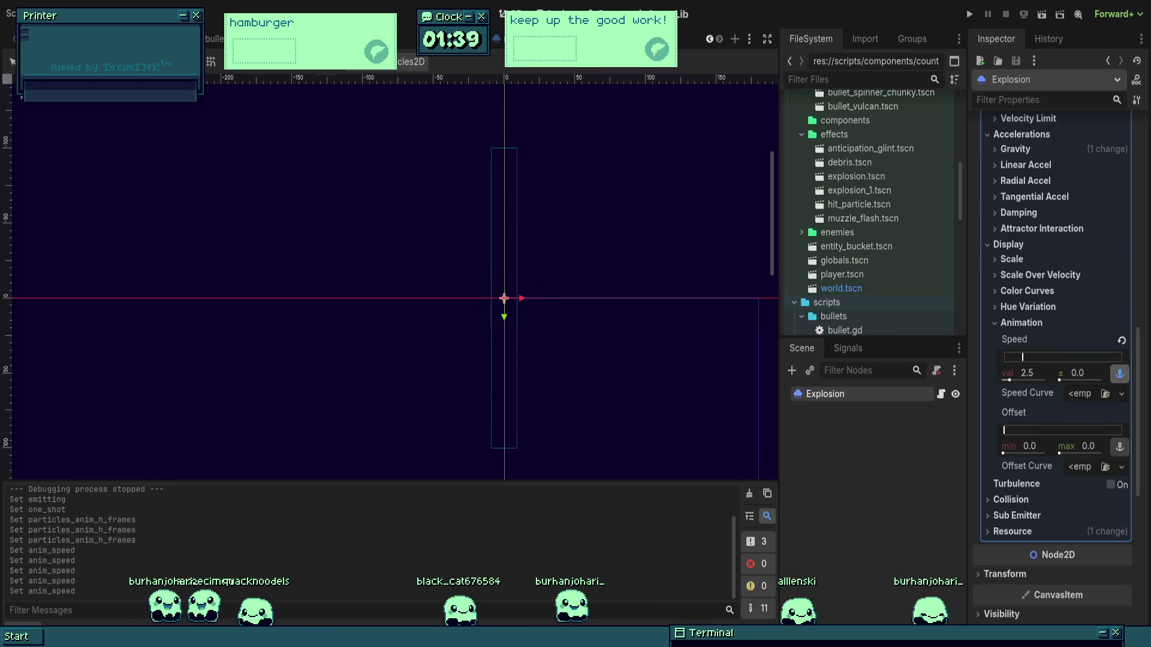
left_click_drag(504, 298, 467, 263)
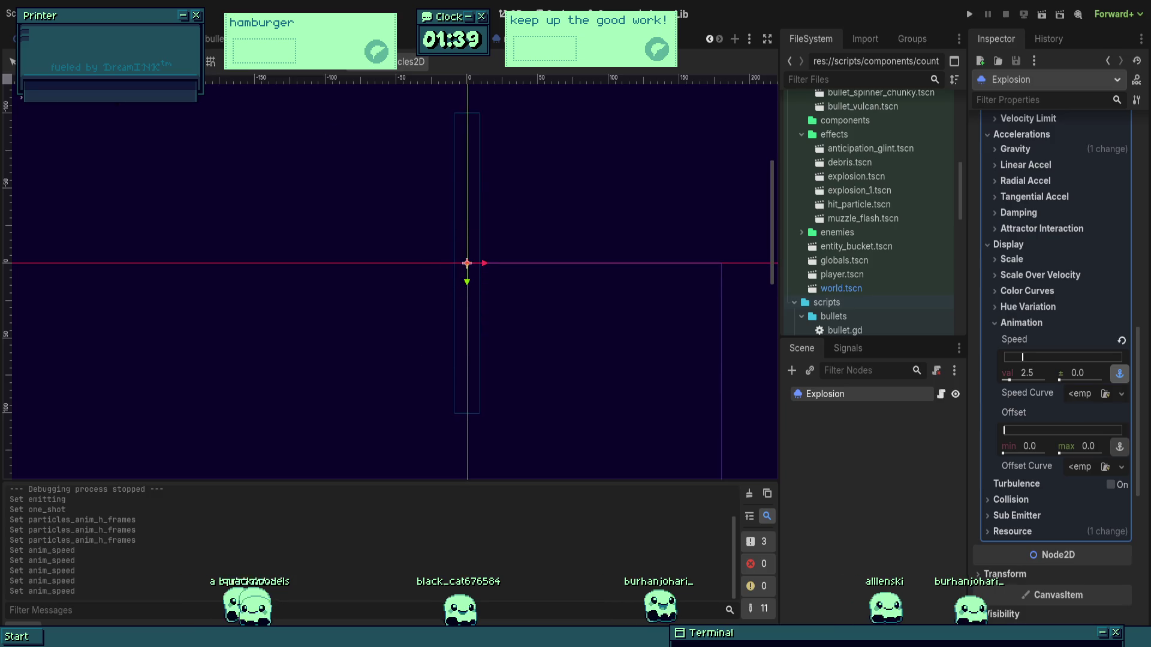
key("ctrl+Tab")
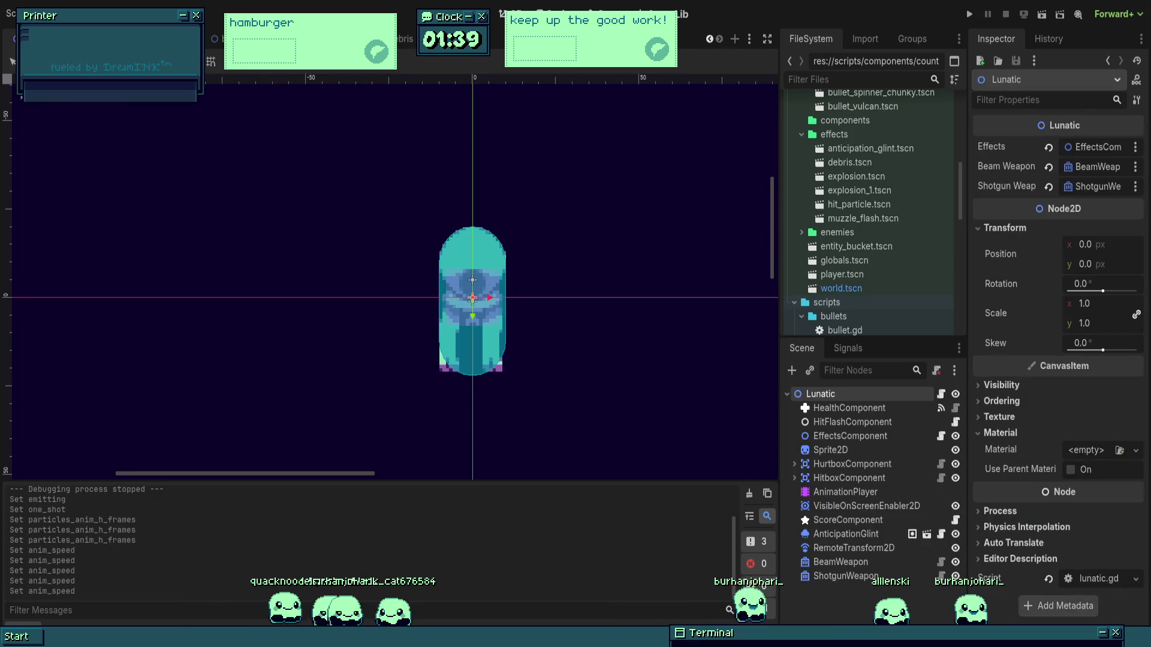
Step: Briefly playtest the game, stop it, and close the Lunatic scene to return to Debris
left_click(970, 15)
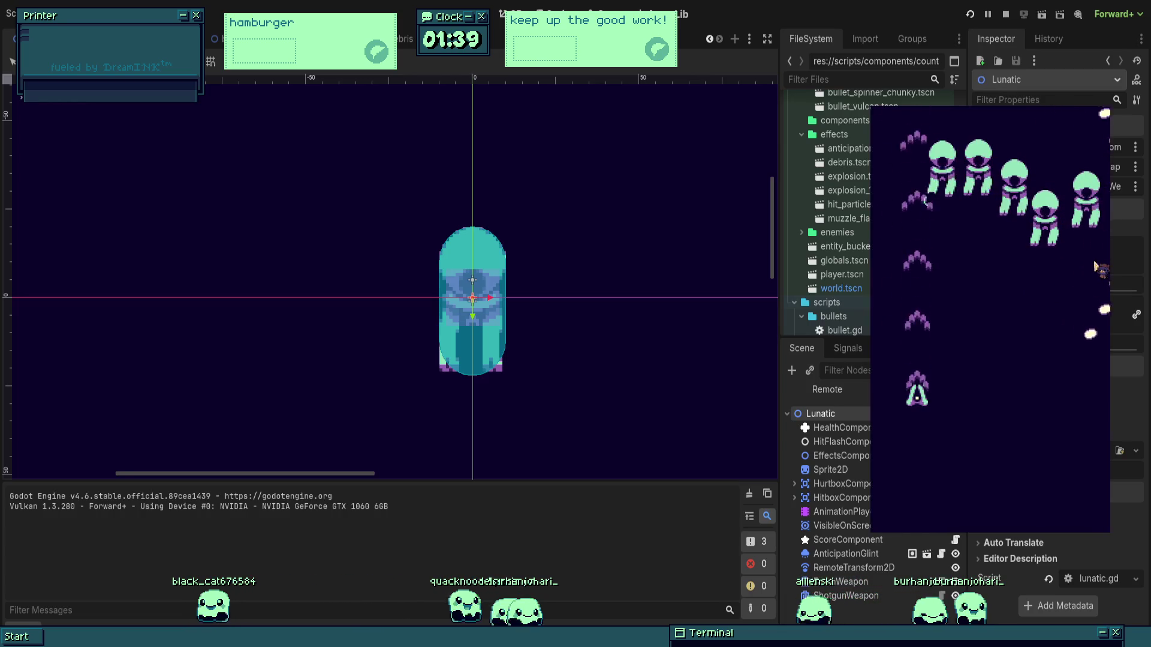
key("Right")
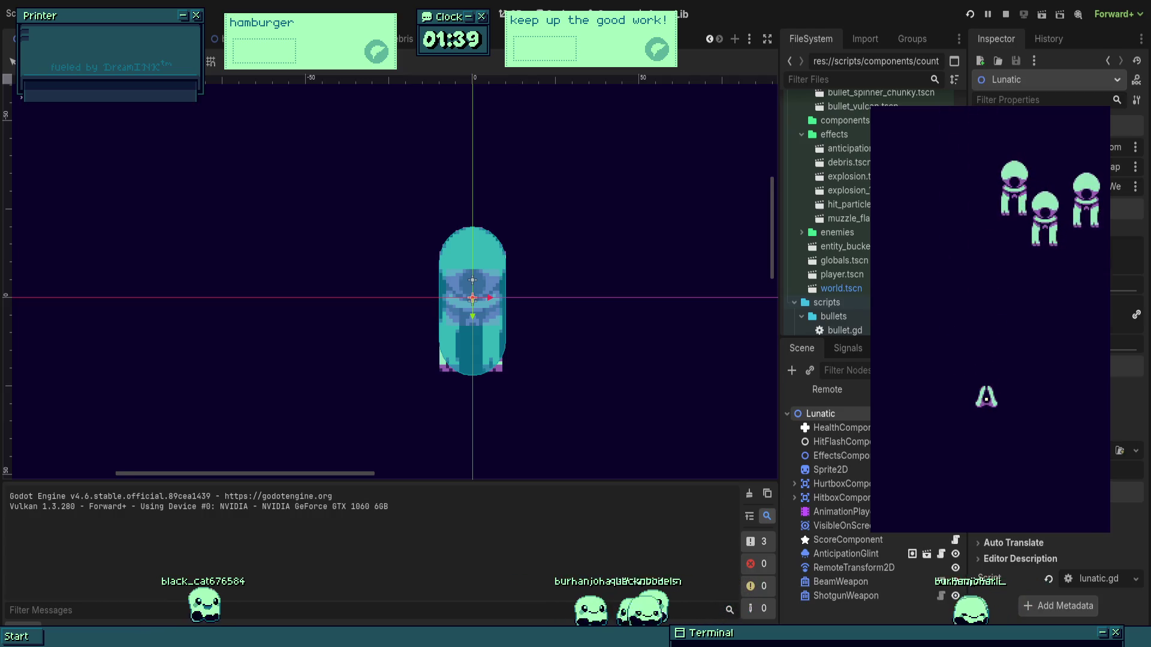
left_click(1007, 14)
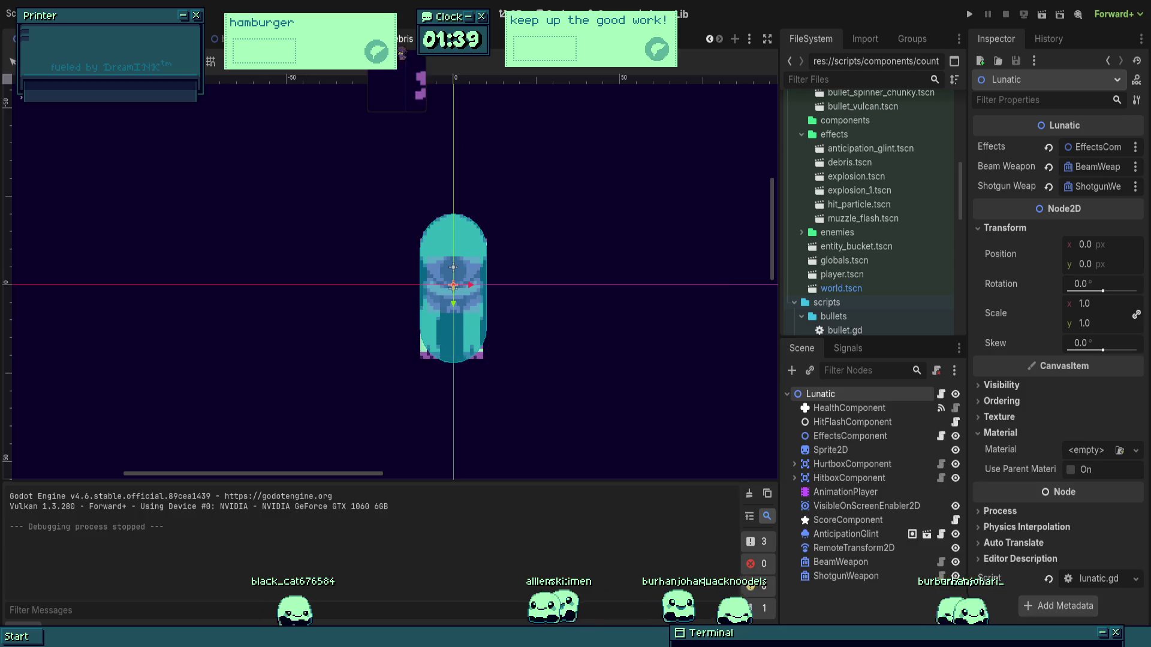
key("ctrl+w")
scroll(1075, 372, "down", 15)
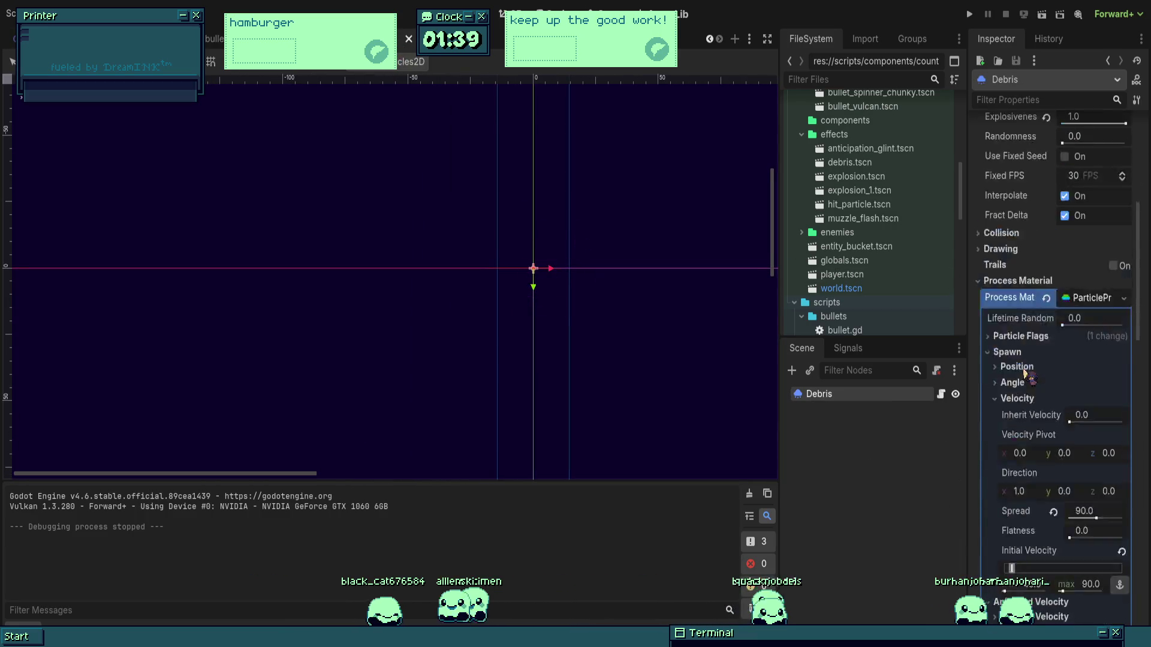
Step: Set Debris initial velocity to min 120 and max 180, and save the scene
left_click(1090, 322)
type("180")
key("Return")
left_click(1032, 322)
type("120")
key("Return")
key("ctrl+s")
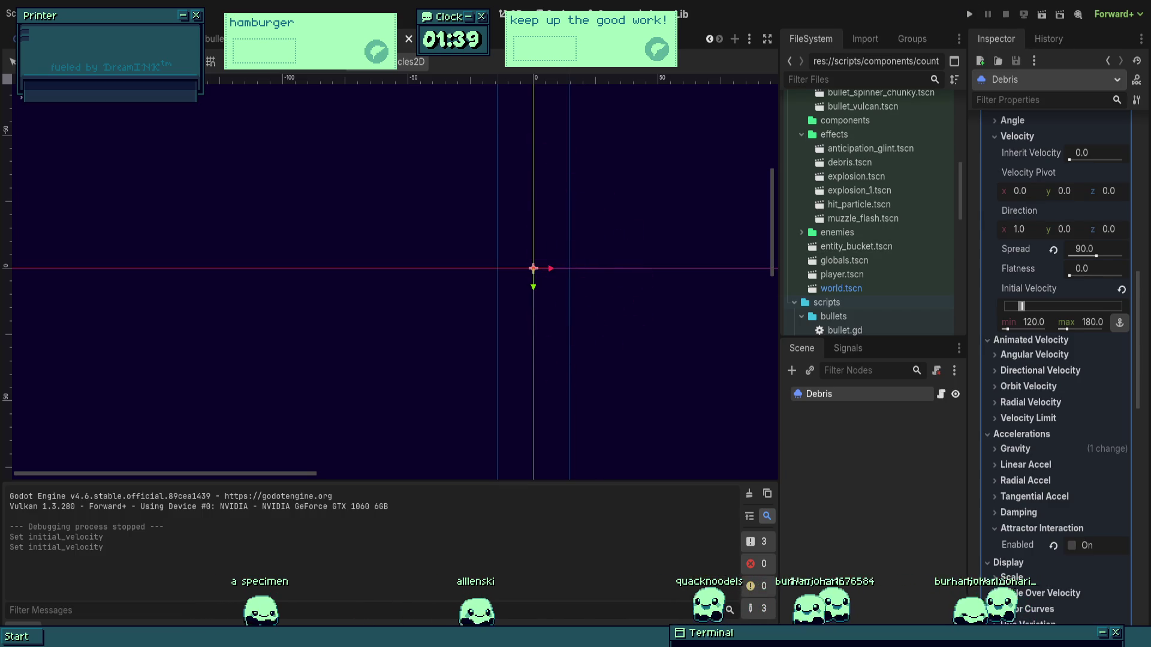
Step: Run the game and steer the ship to shoot down the Lunatic enemies
key("F5")
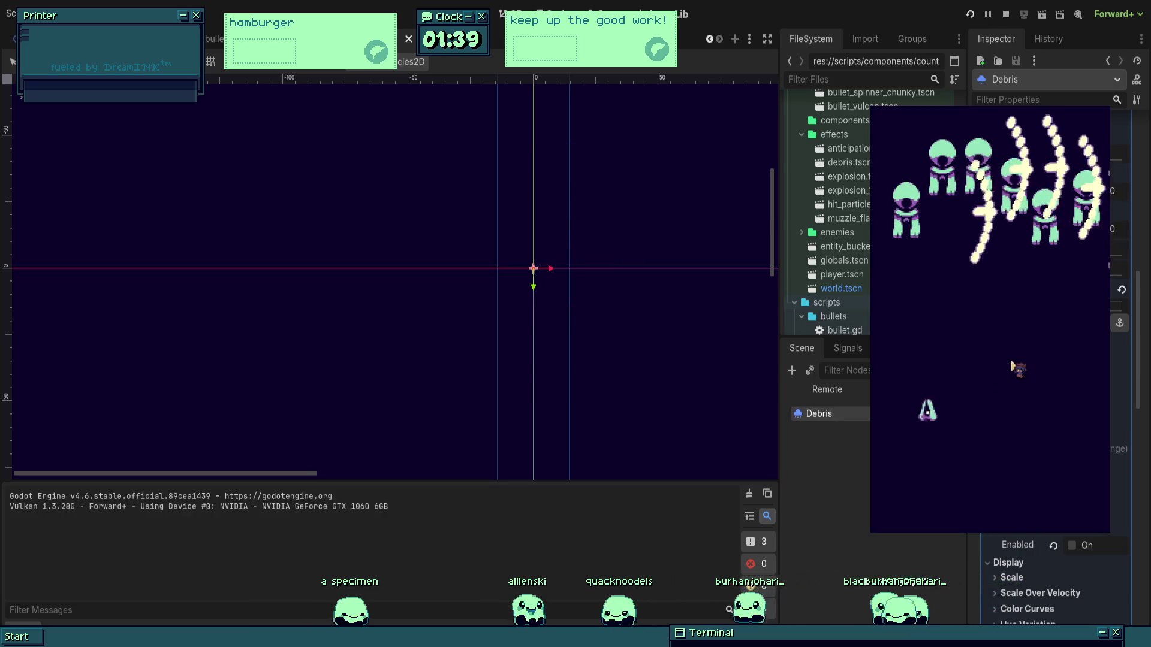
key("Right")
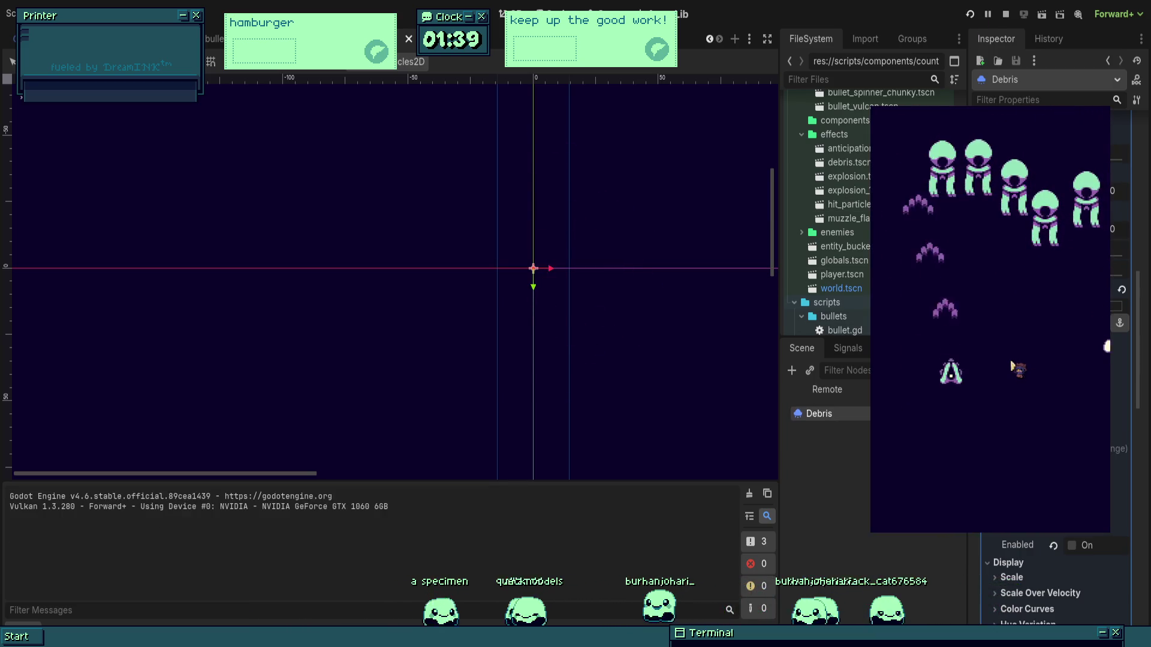
key("Down")
key("Right")
key("Up")
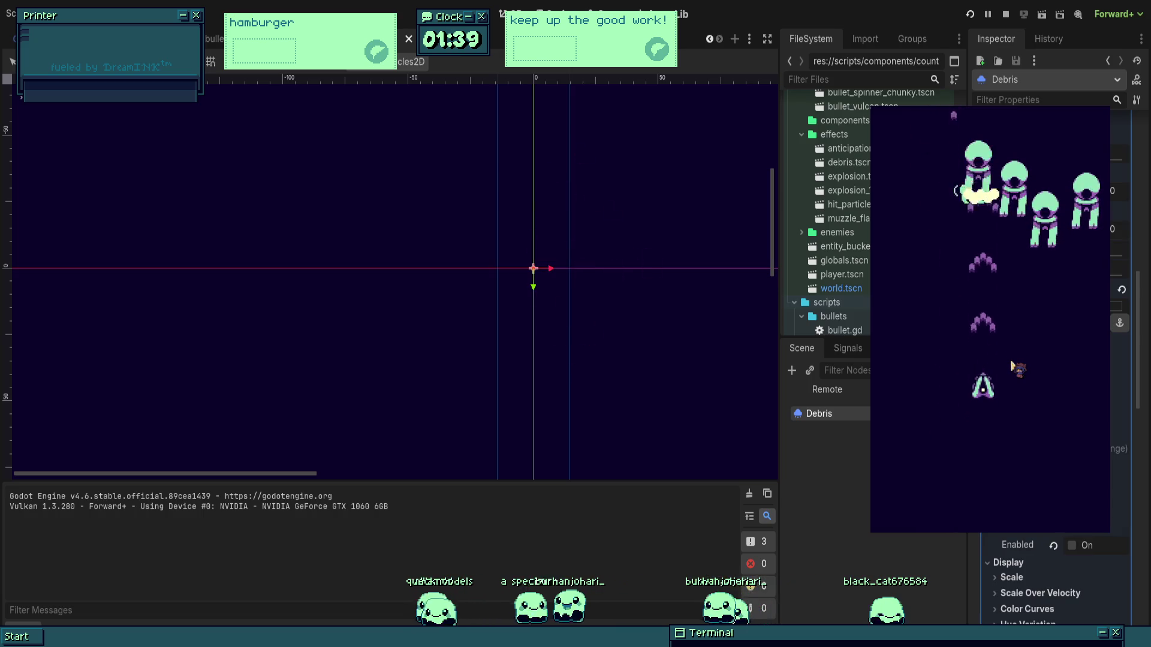
key("Right")
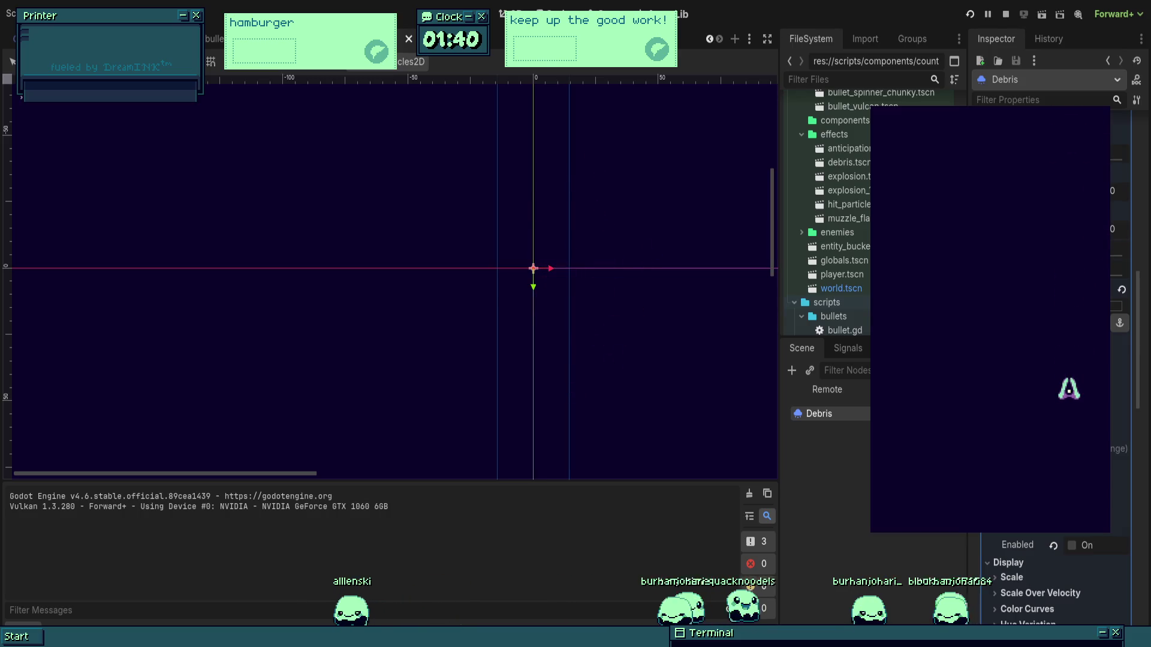
Step: Stop the playtest with F8 and run the Debris scene alone with F6
key("F8")
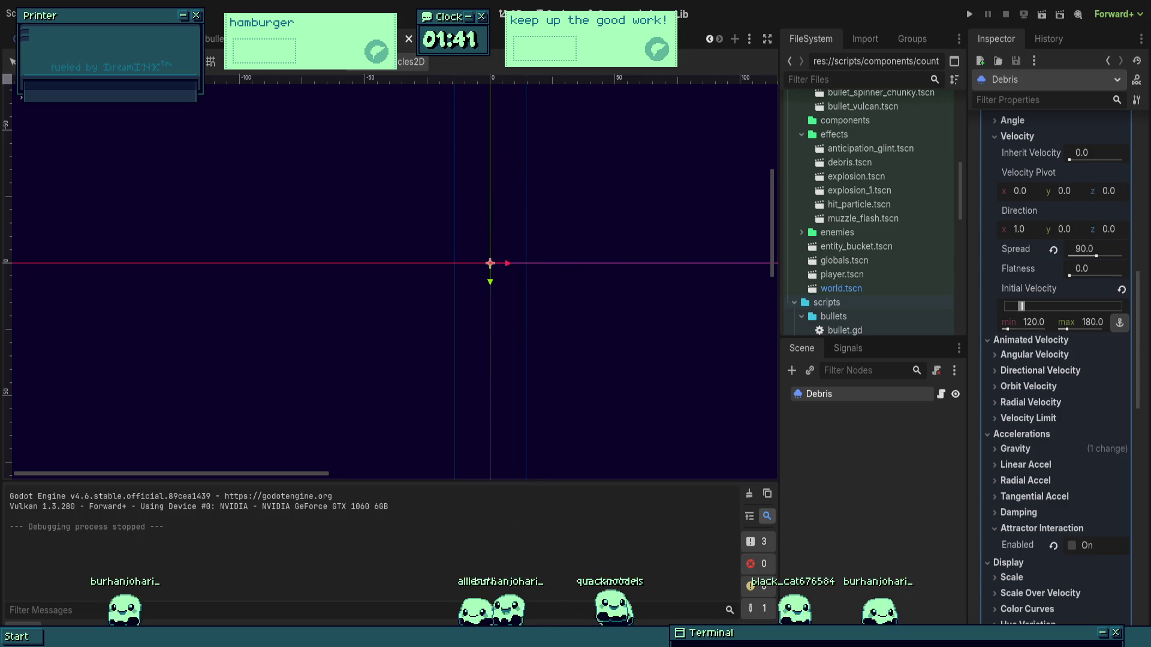
key("F6")
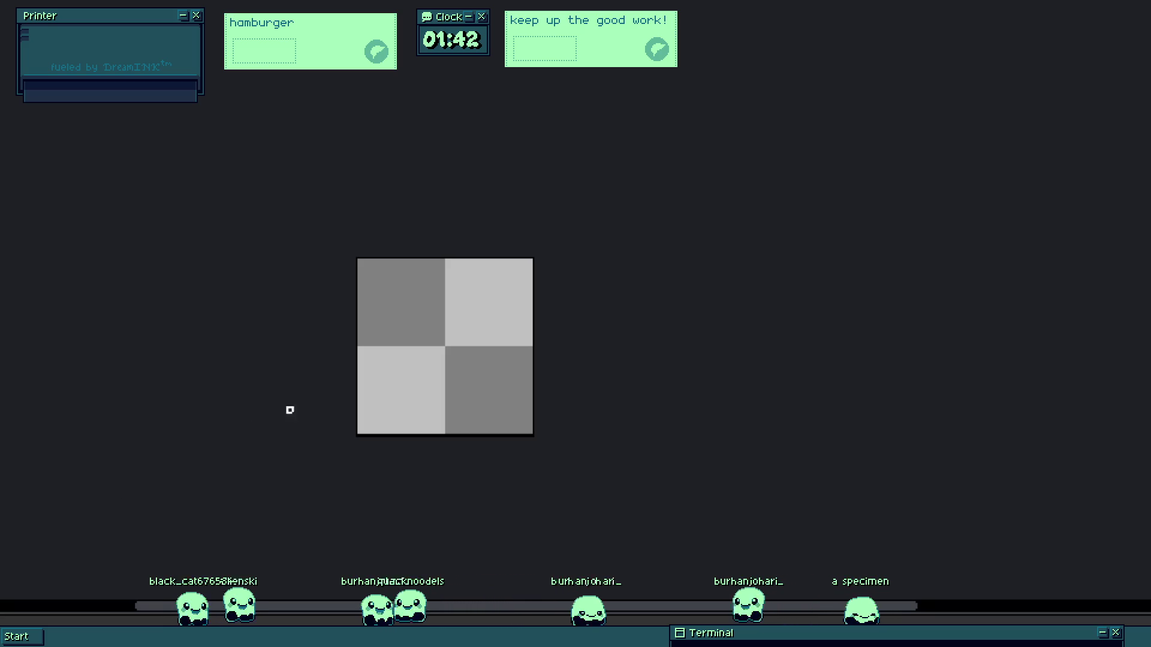
Step: Move the checkerboard image right, zoom in on it, and nudge it into place
left_click_drag(375, 355, 663, 354)
left_click(664, 353)
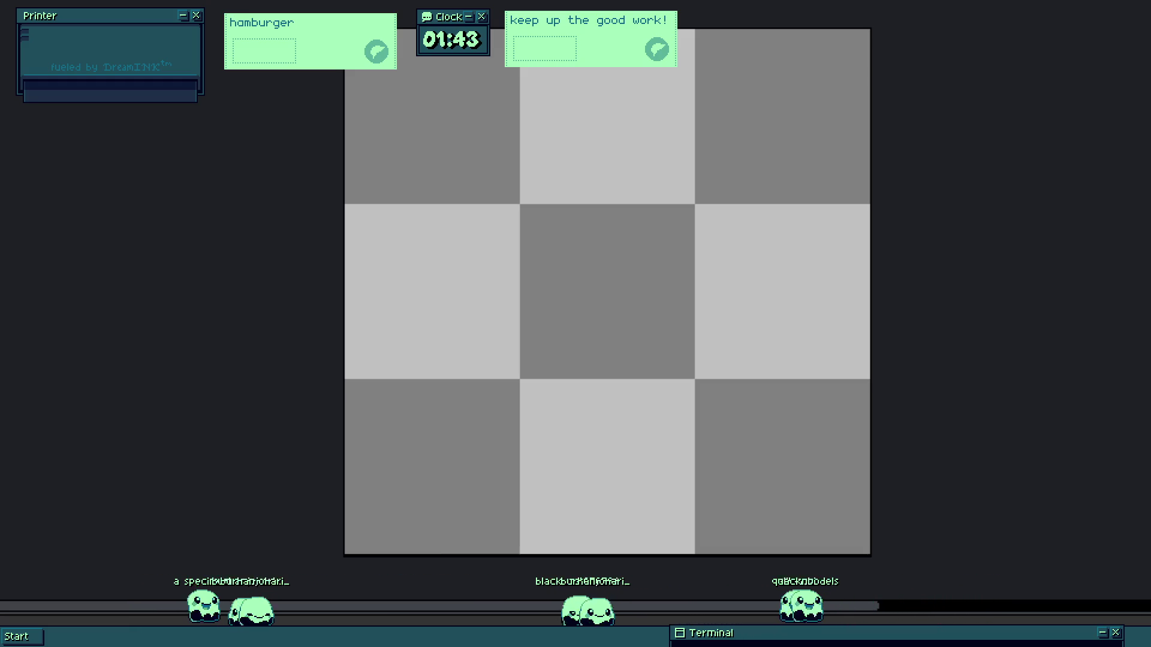
left_click_drag(488, 270, 540, 265)
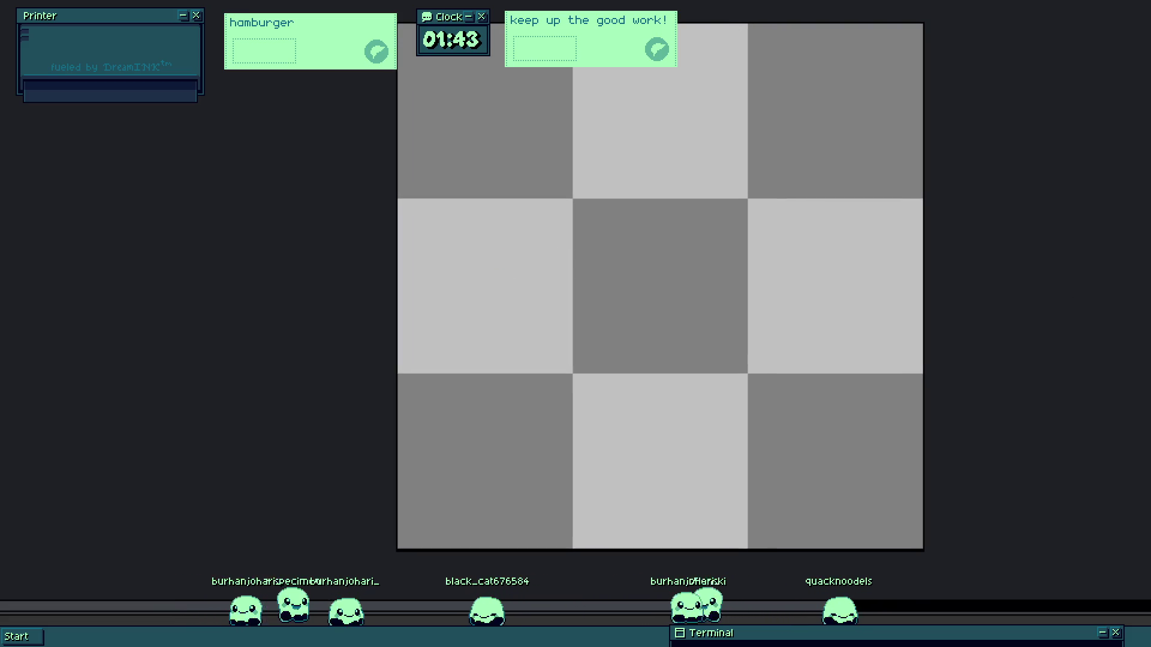
mouse_move(688, 298)
left_mouse_down()
mouse_move(652, 298)
mouse_move(658, 275)
mouse_move(657, 290)
mouse_move(676, 280)
mouse_move(660, 275)
left_mouse_up()
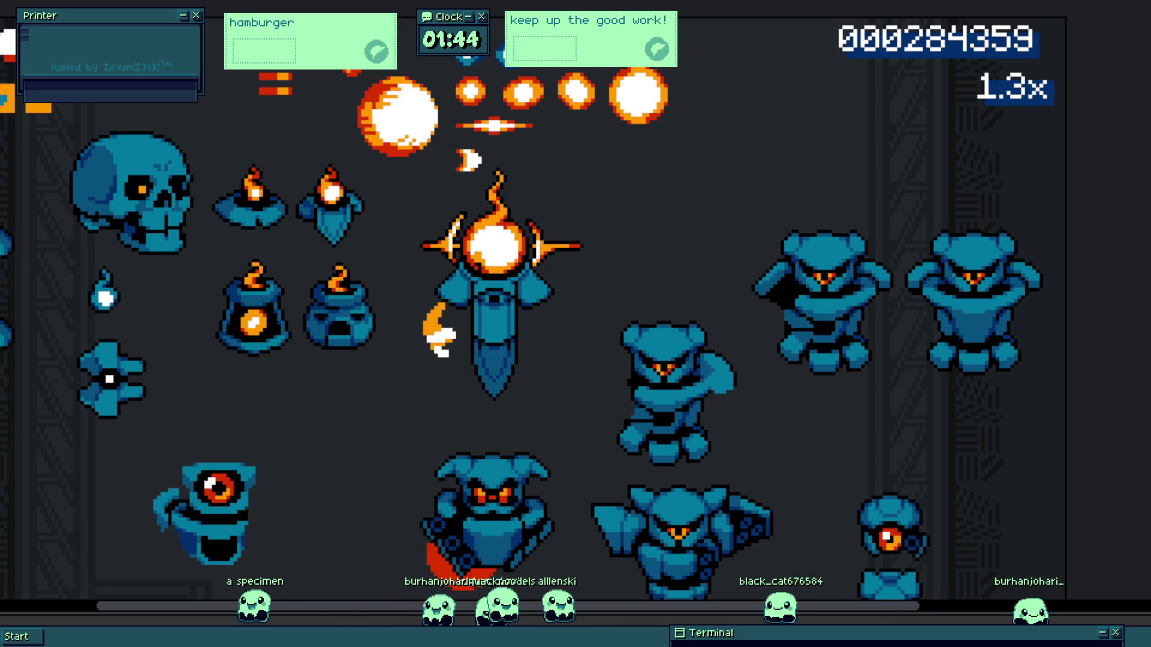
Step: Zoom the sprite sheet and pan across the rocket sprite and the explosion-frame strip
scroll(493, 290, "up", 3)
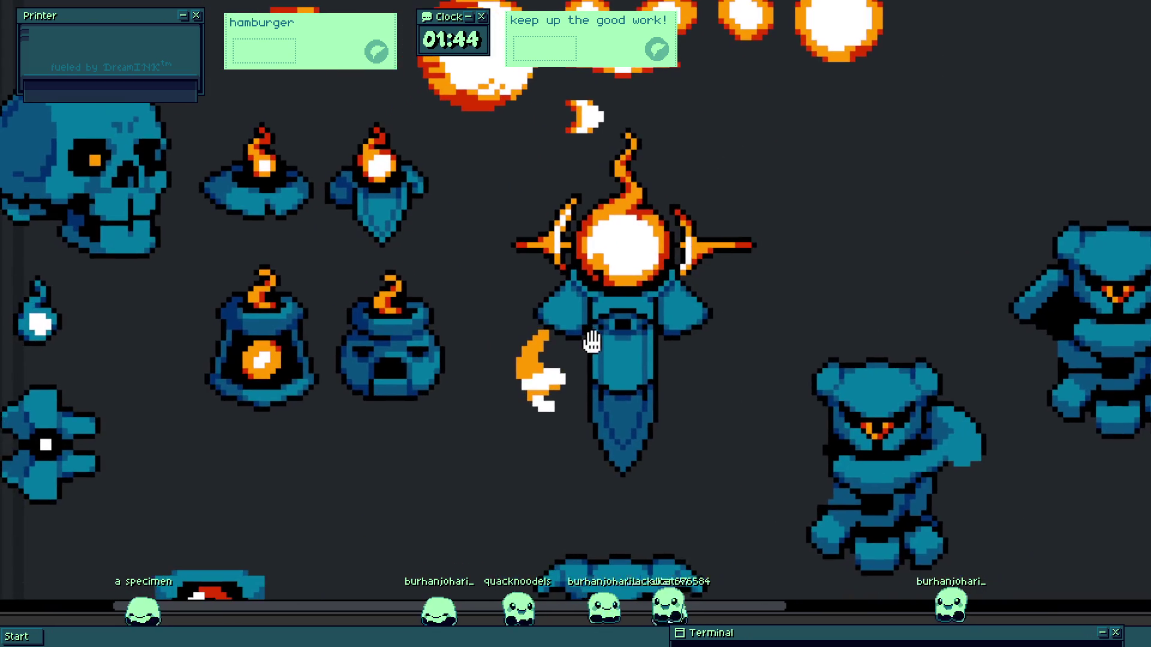
mouse_move(592, 342)
left_mouse_down()
mouse_move(609, 395)
mouse_move(624, 255)
mouse_move(611, 311)
left_mouse_up()
scroll(611, 336, "down", 3)
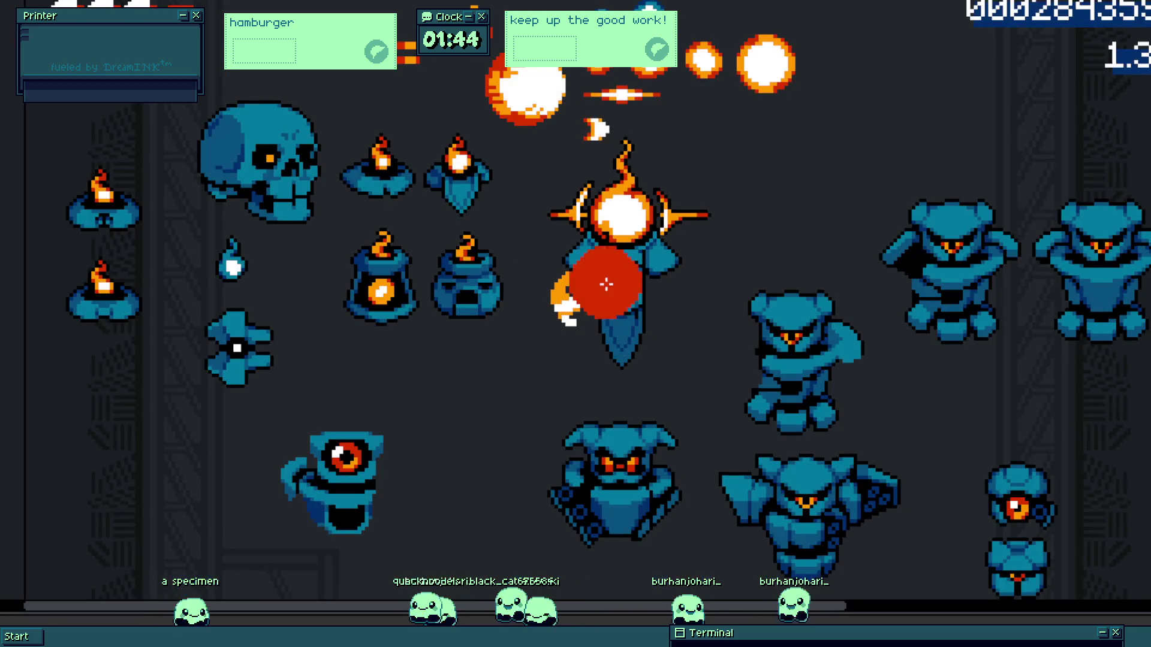
left_click(681, 342)
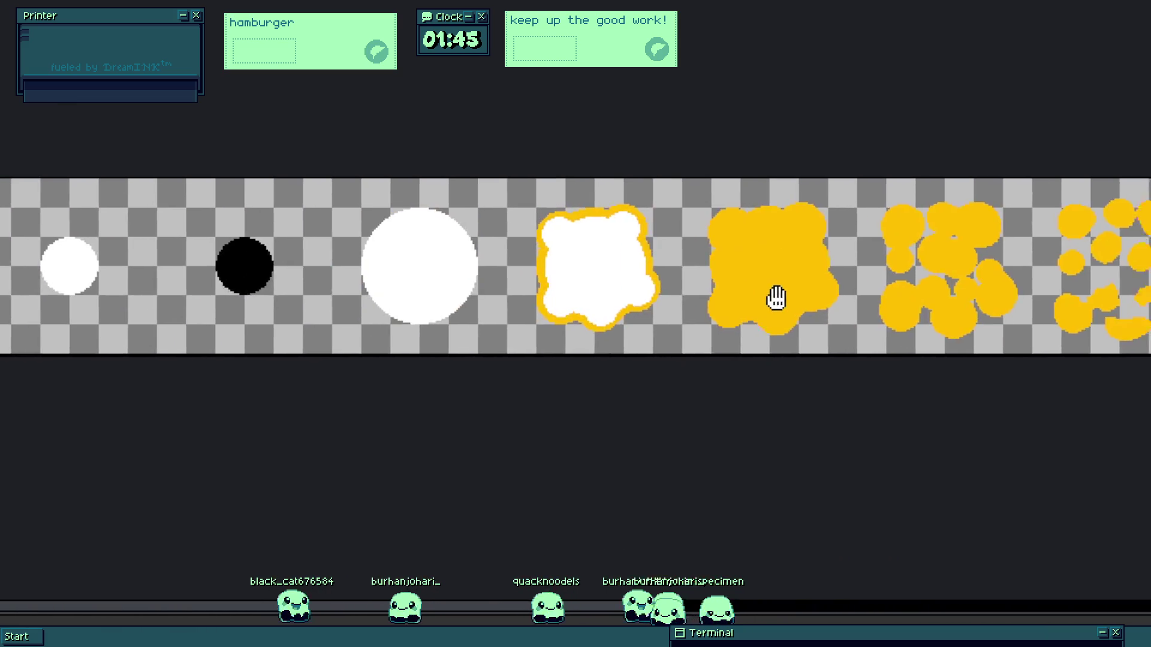
mouse_move(777, 298)
left_mouse_down()
mouse_move(207, 299)
mouse_move(547, 300)
left_mouse_up()
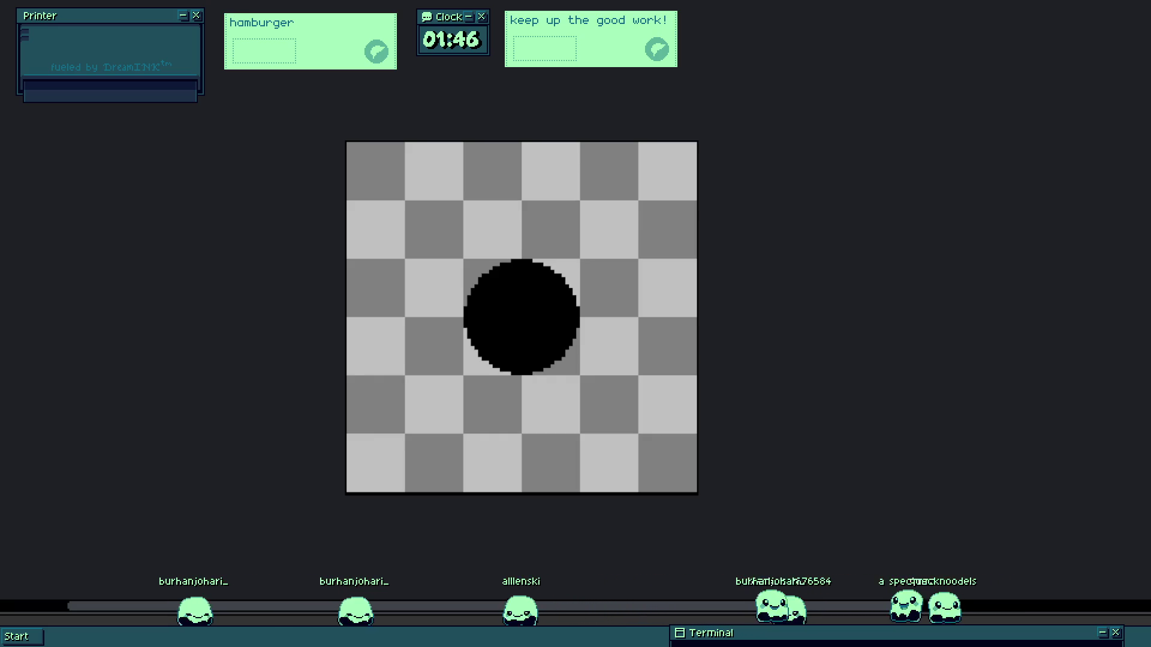
Step: Select the black circle to check its 32px margins, then clear the selection
left_click_drag(626, 407, 621, 375)
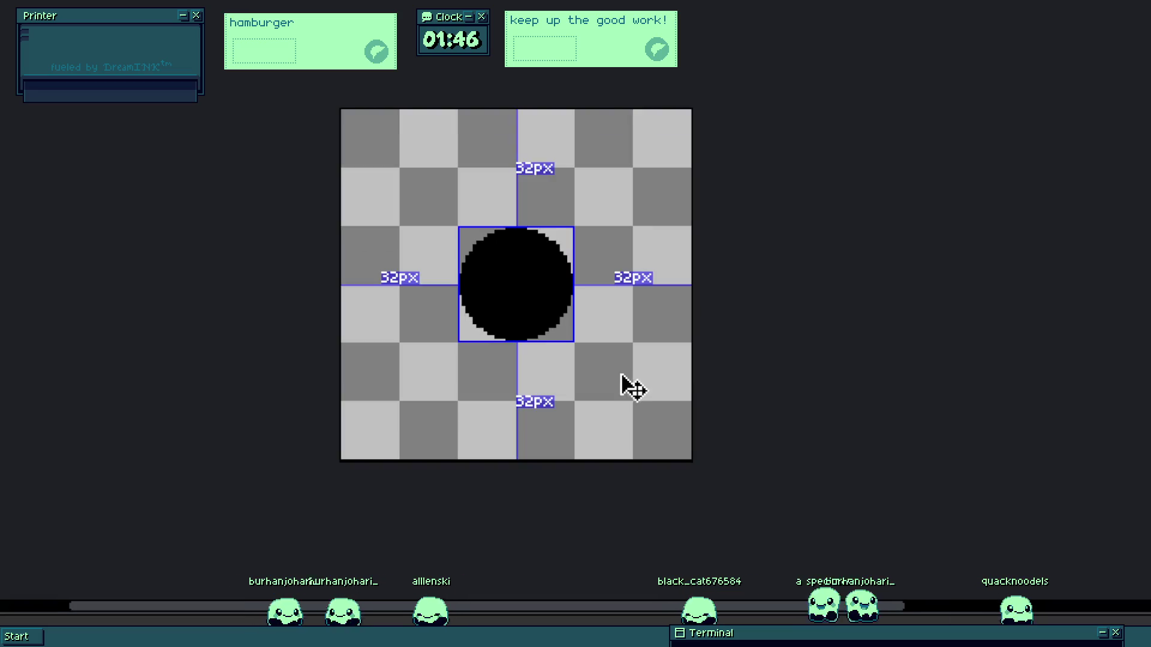
left_click(541, 423)
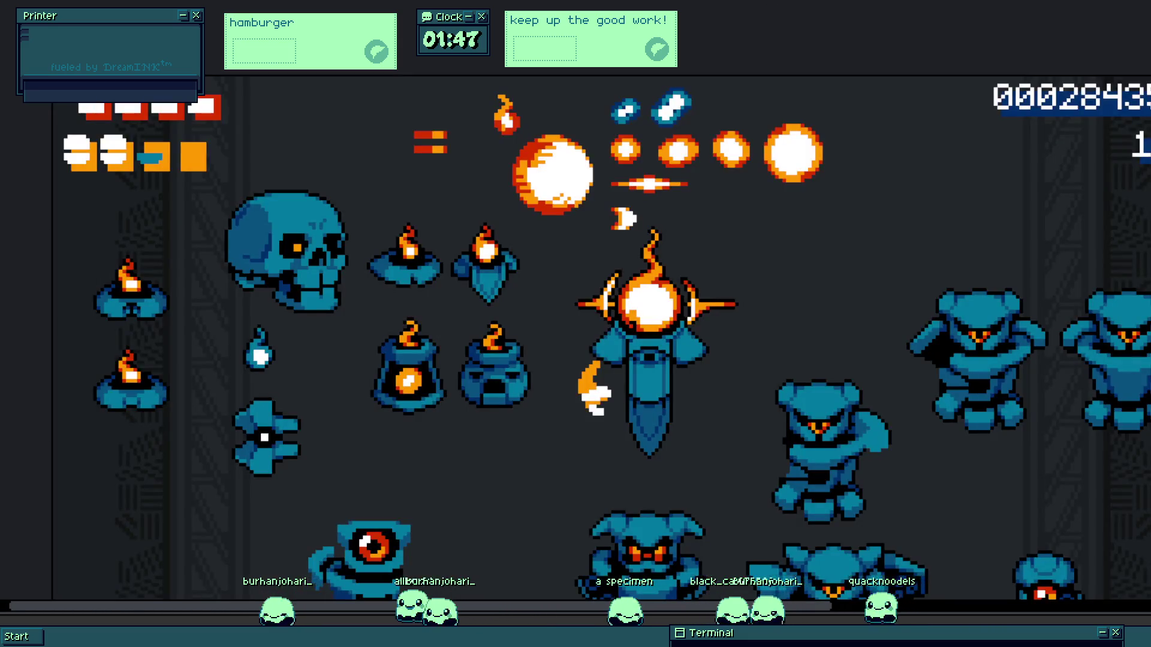
Step: Zoom into the reference sheet and pan toward the fireball sprites
scroll(651, 212, "up", 2)
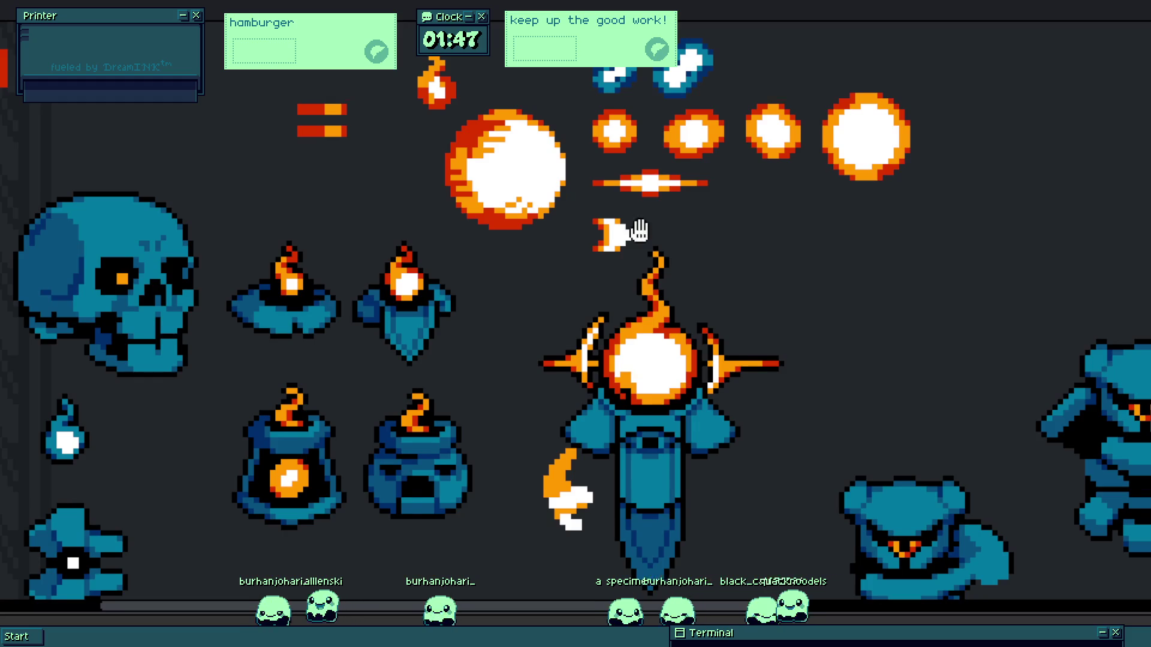
left_click_drag(639, 230, 664, 214)
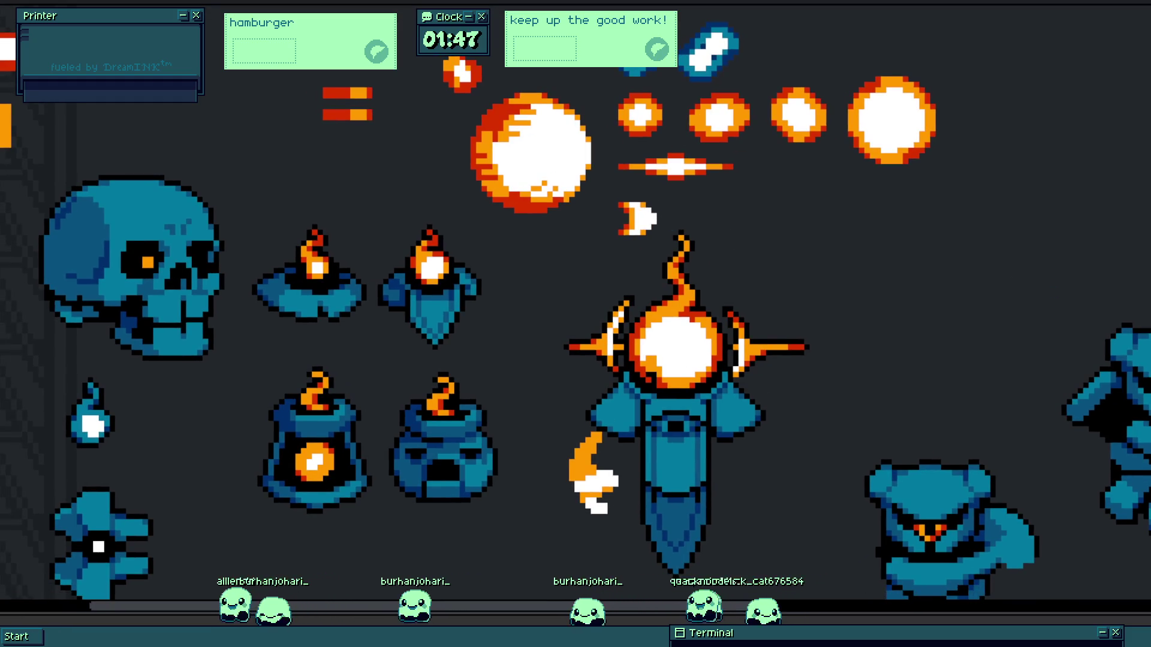
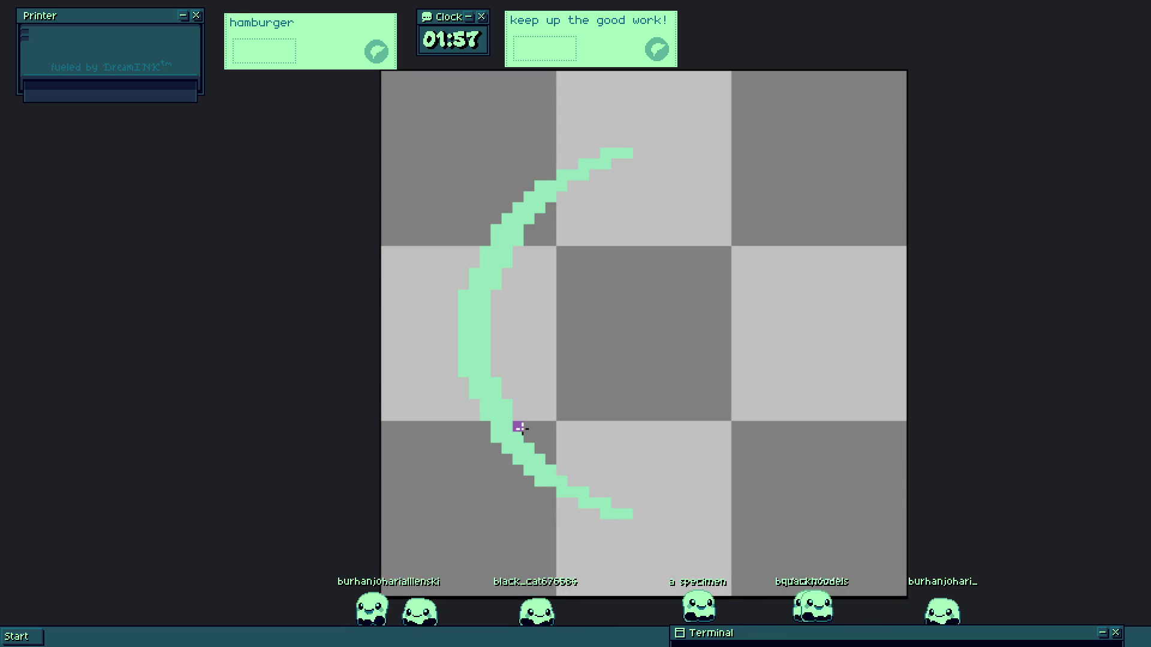
Step: Nudge the crescent artwork view left, then close it to return to the Debris scene in Godot
left_click_drag(612, 317, 602, 317)
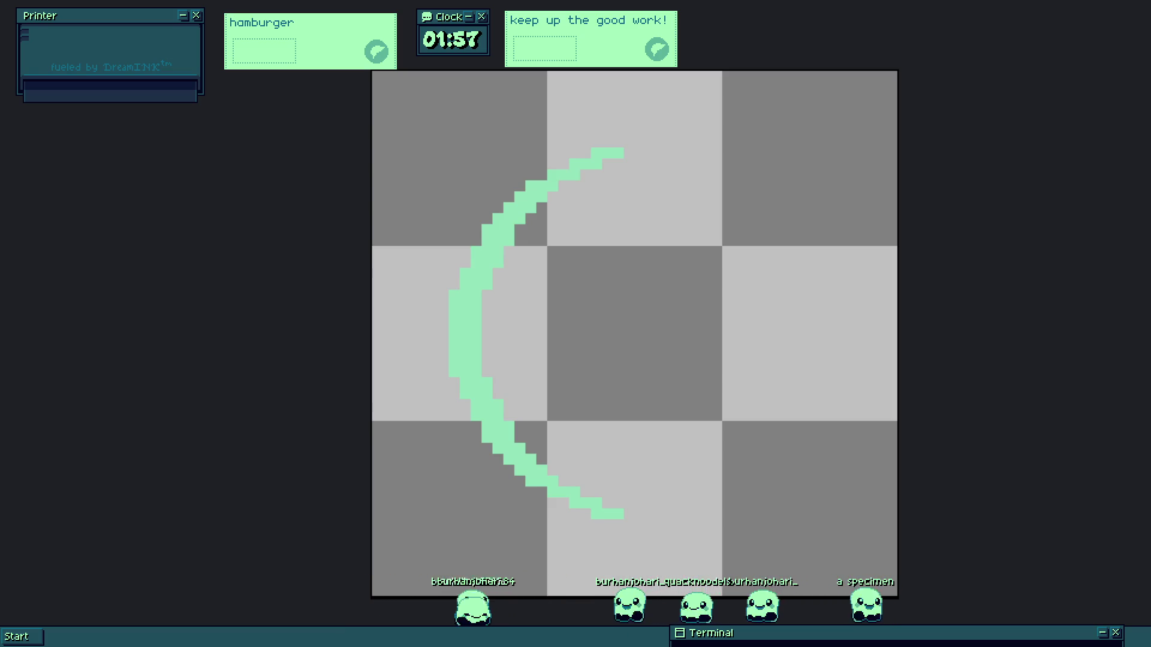
key("F8")
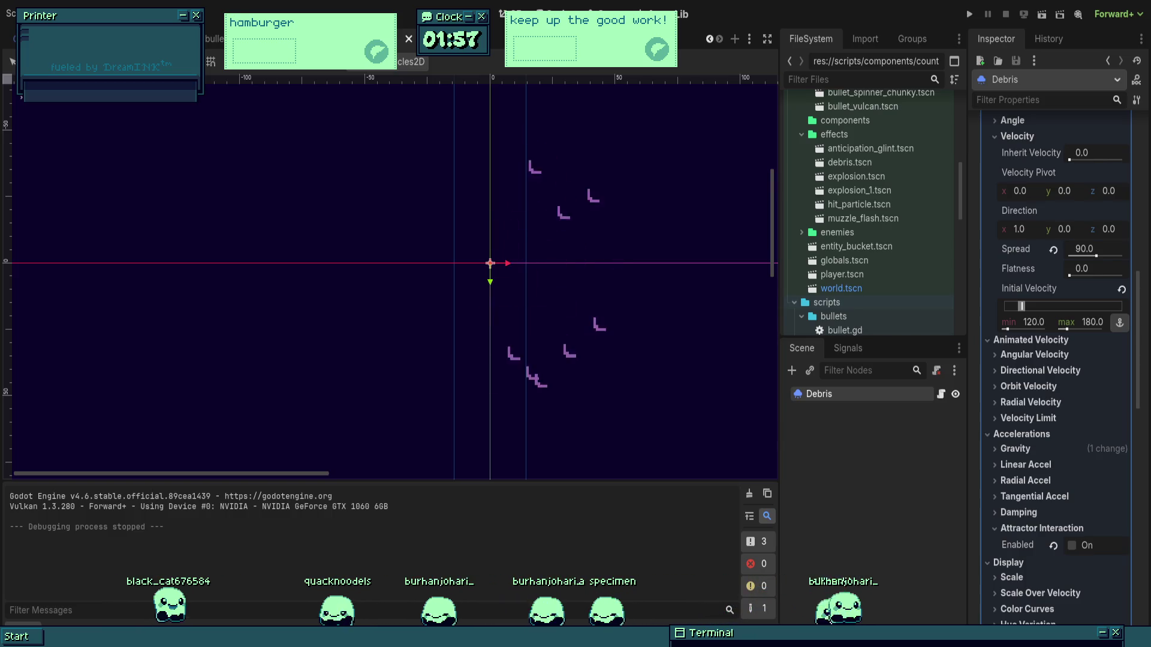
Step: Run the game and steer the ship up and right to watch the crescent debris bursts
scroll(550, 331, "down", 2)
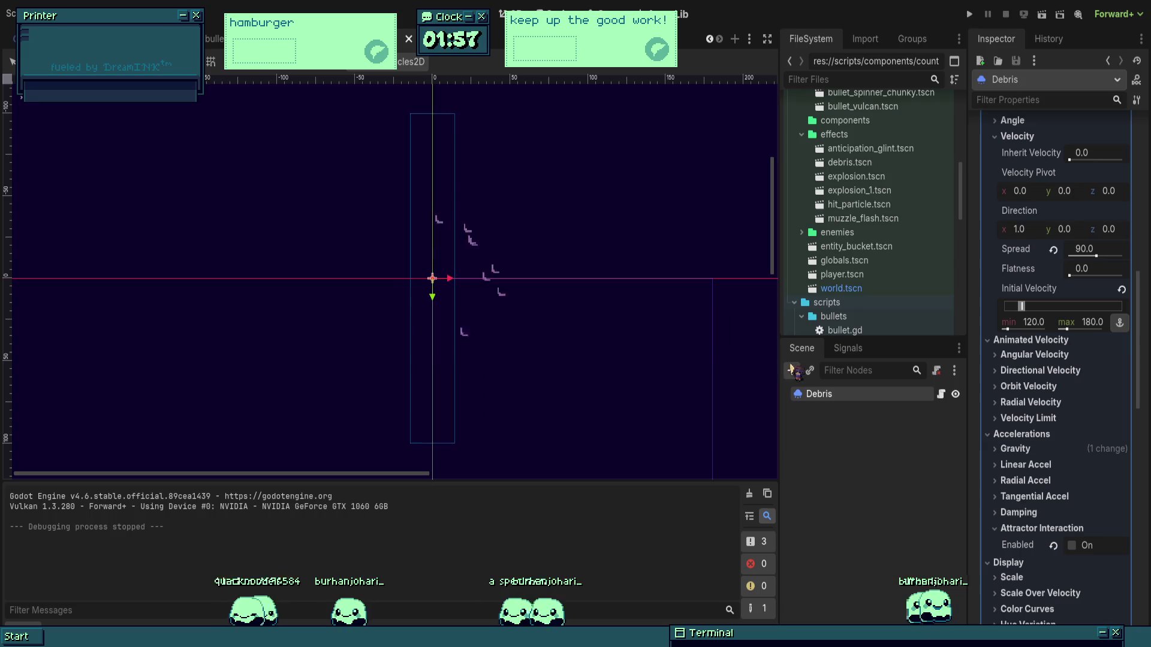
key("F5")
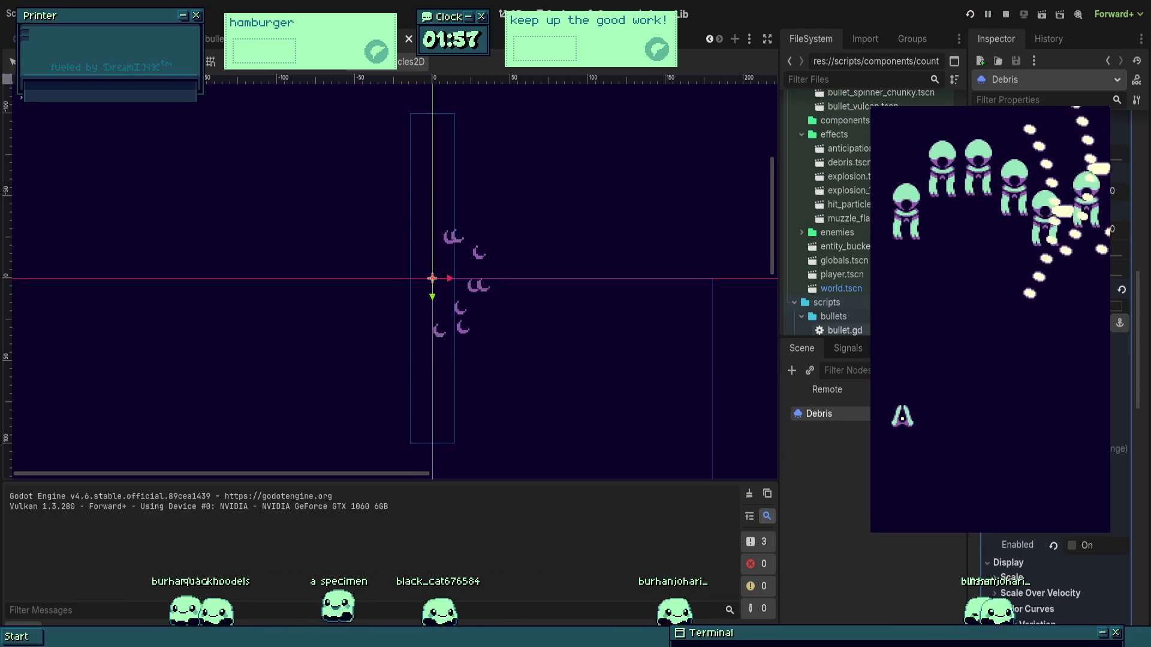
key("Up")
key("Right")
key("Right")
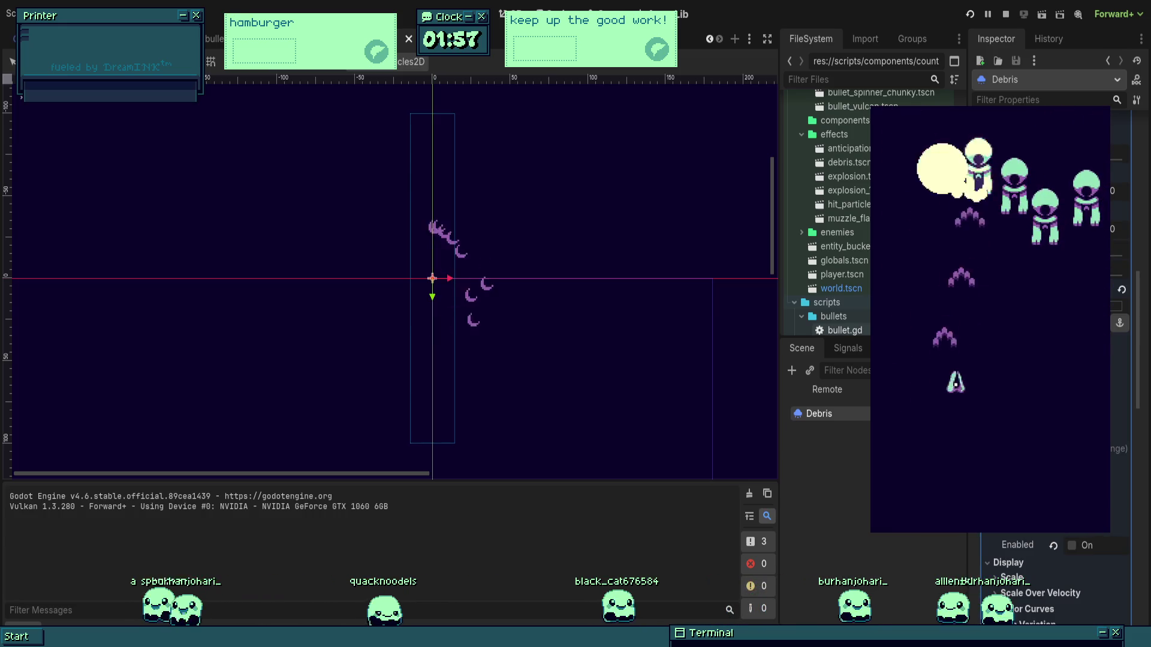
key("Right")
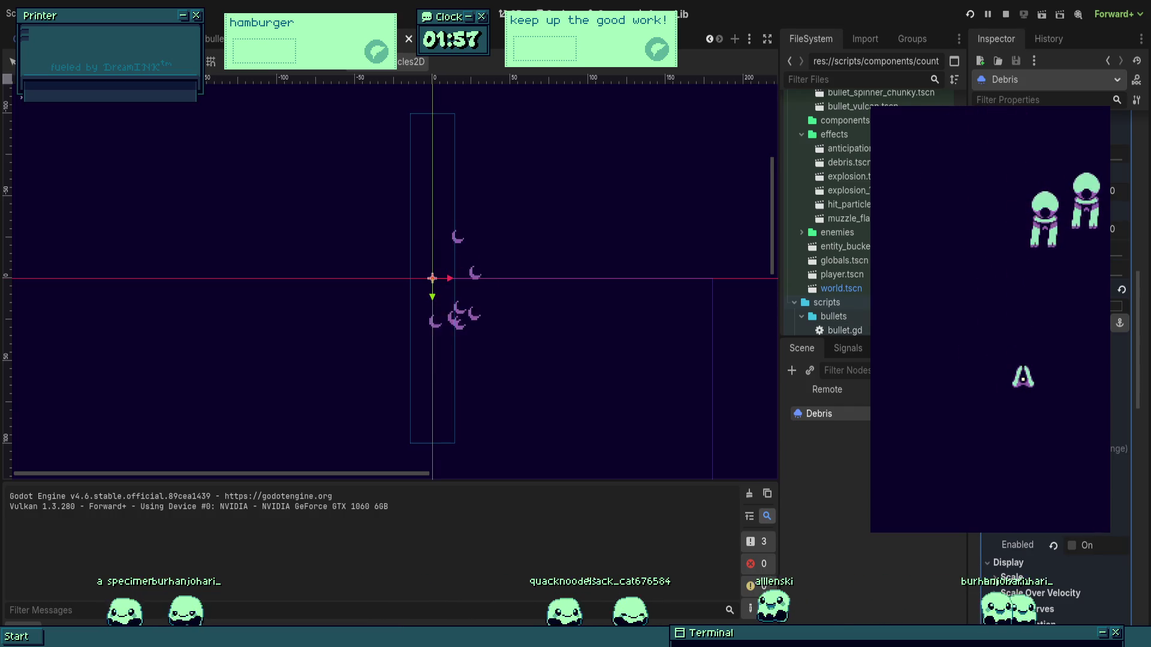
Step: Stop the game, deselect Debris, and switch to the entity_bucket scene
key("F8")
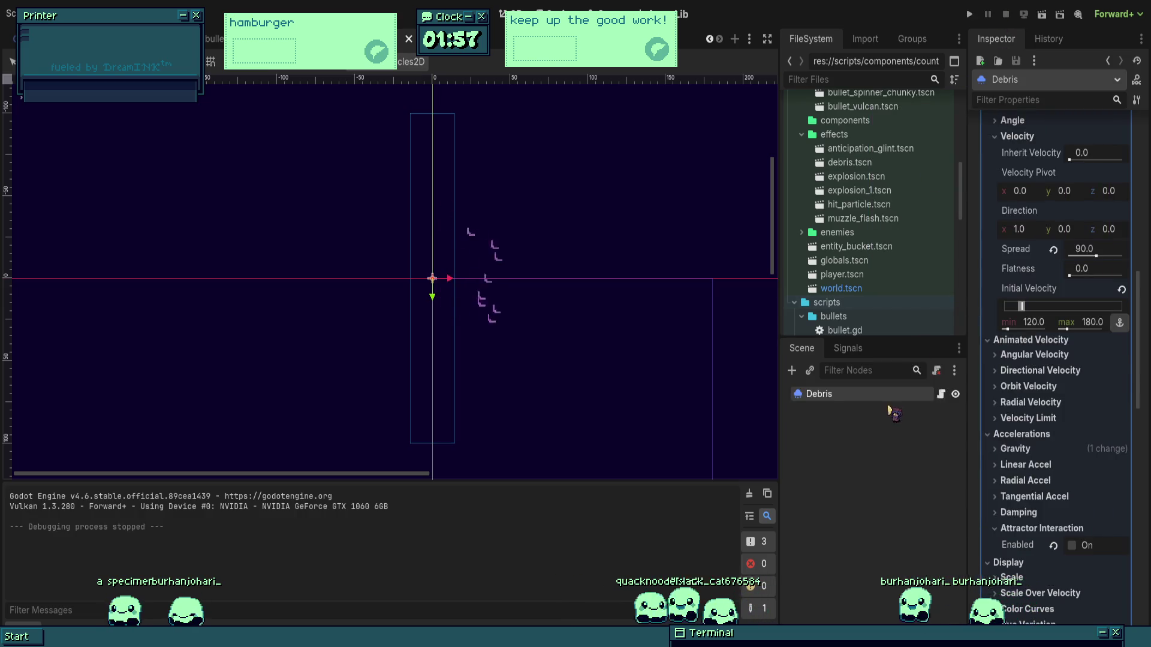
left_click(875, 415)
key("ctrl+Tab")
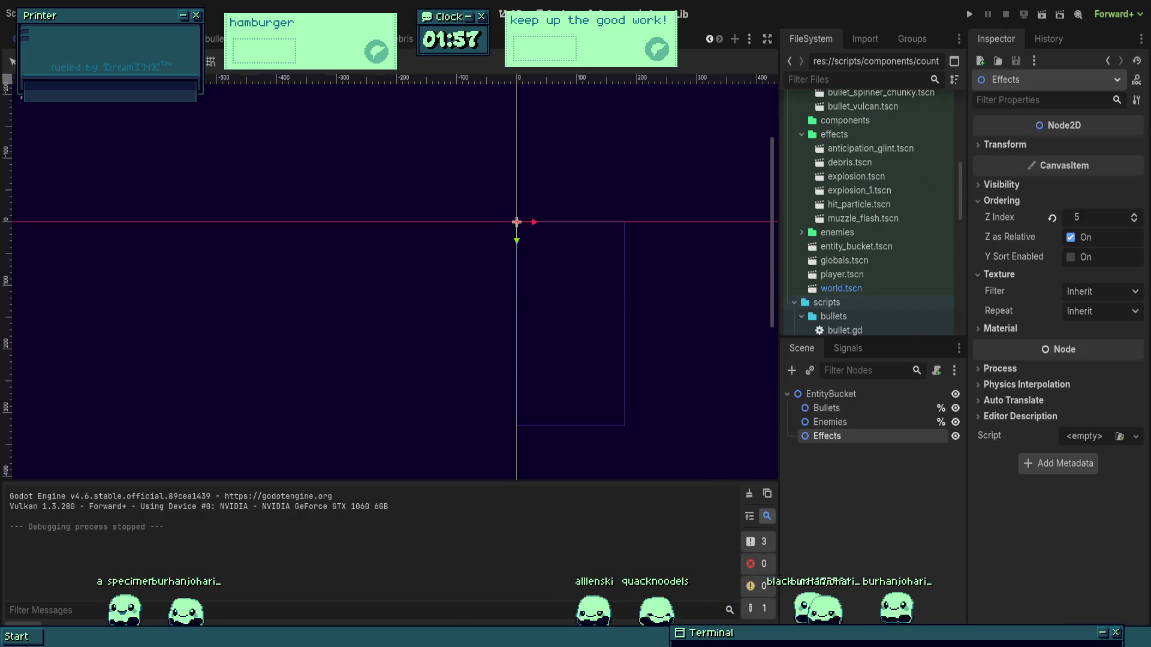
Step: Return to the Debris tab and open effects/explosion_cloud.tscn from the FileSystem dock
key("ctrl+shift+Tab")
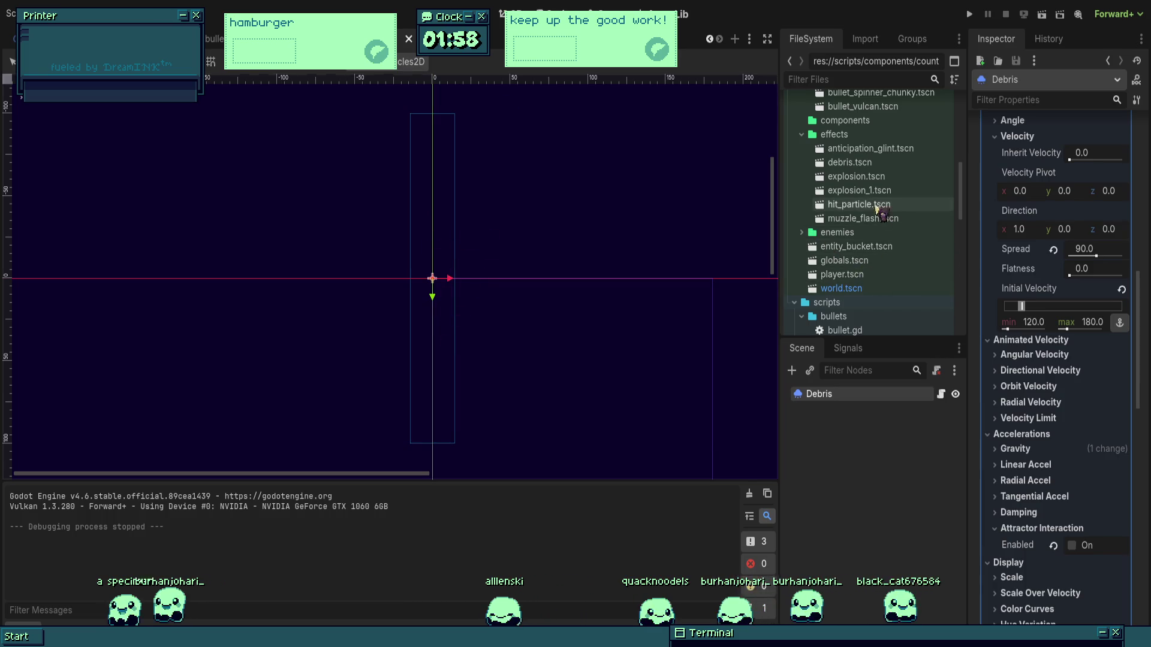
left_click(863, 177)
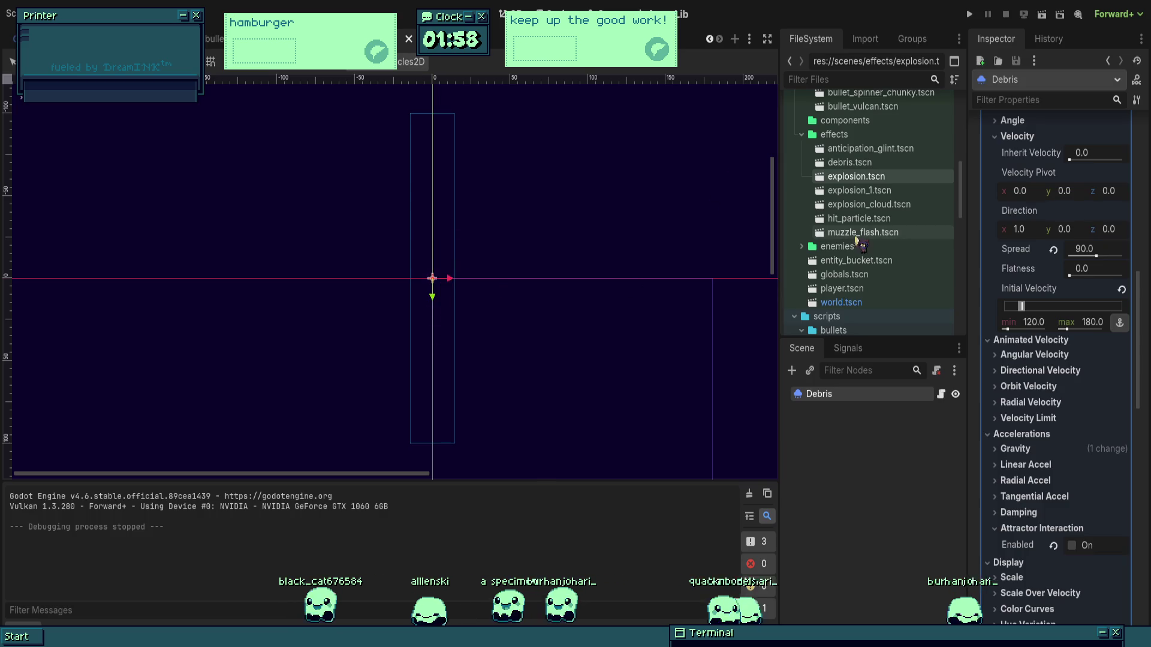
double_click(869, 204)
scroll(390, 276, "up", 5)
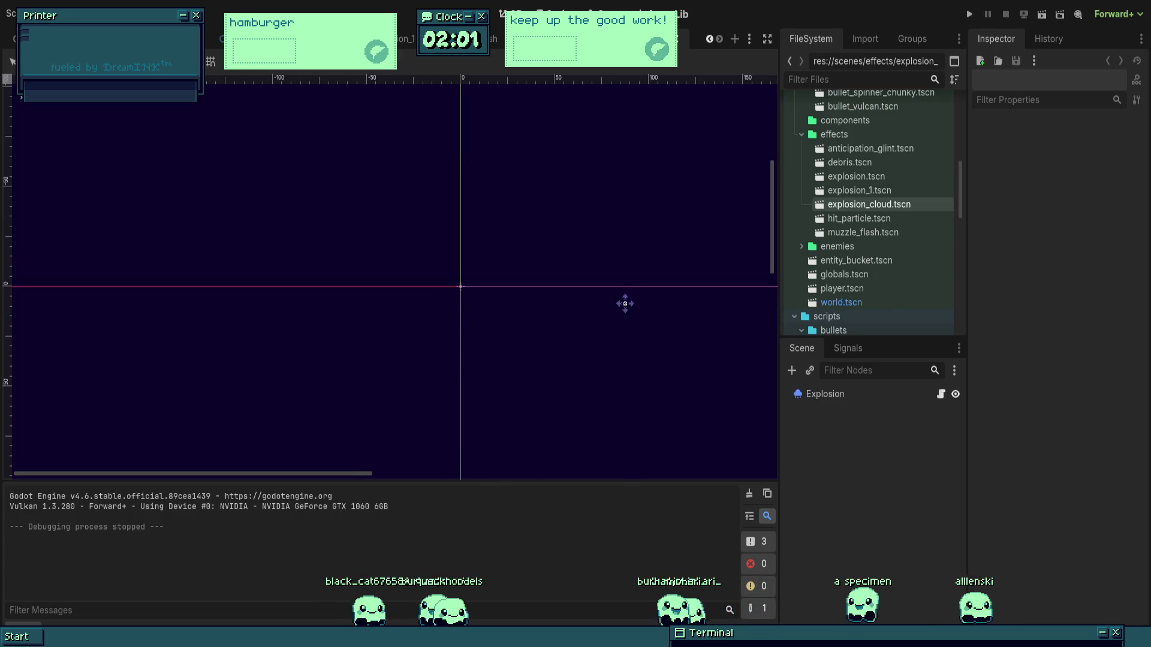
left_click(823, 394)
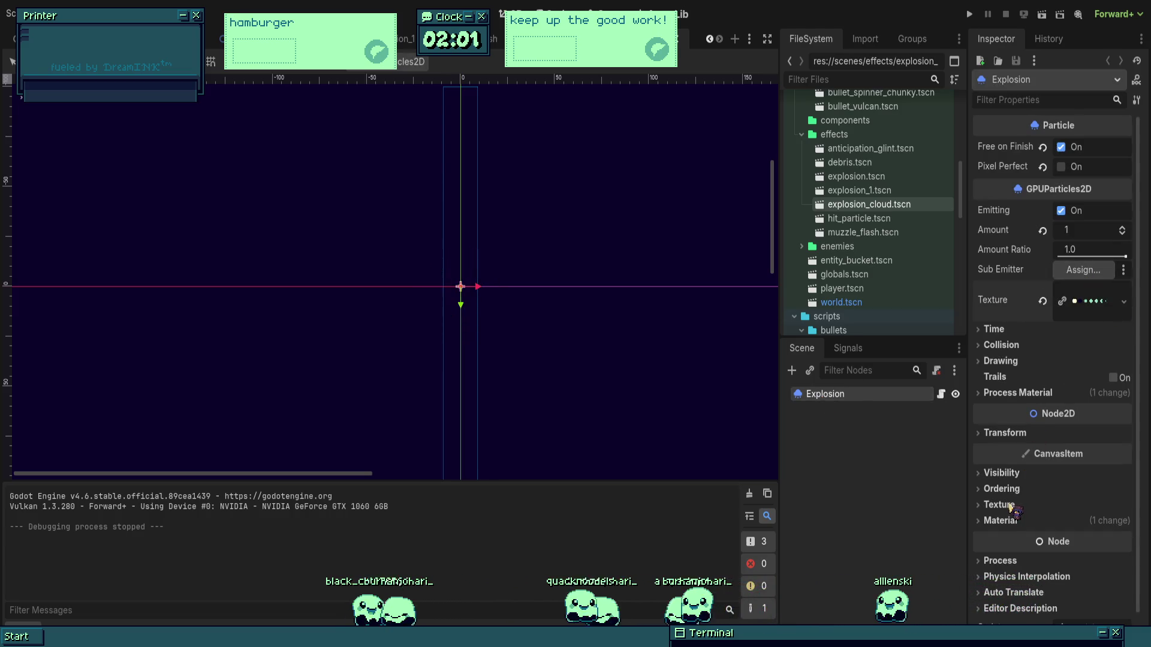
Step: Drop the new texture into the Explosion's Texture slot and expand its CanvasItemMaterial
left_click_drag(561, 320, 550, 297)
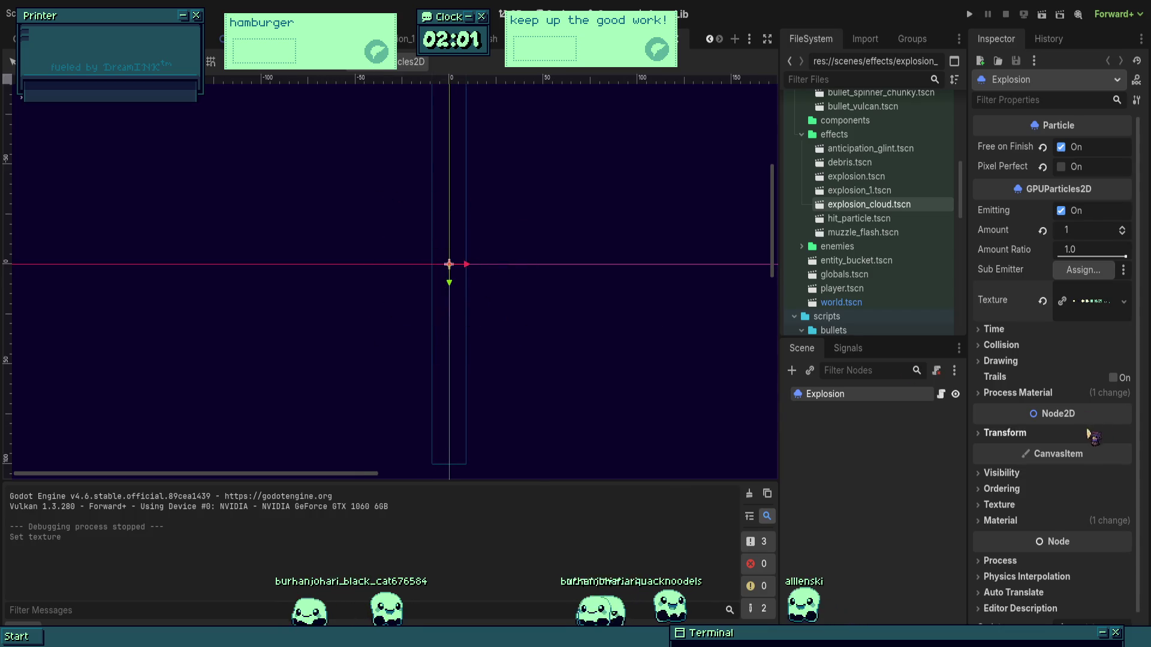
scroll(1097, 610, "down", 1)
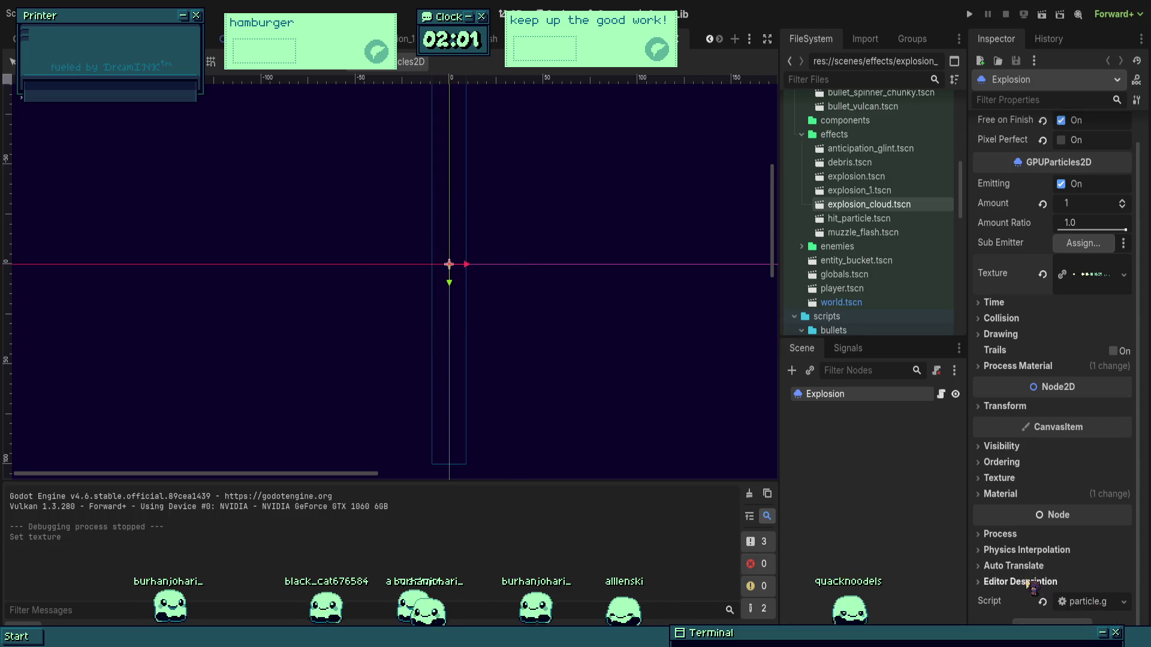
left_click(1016, 498)
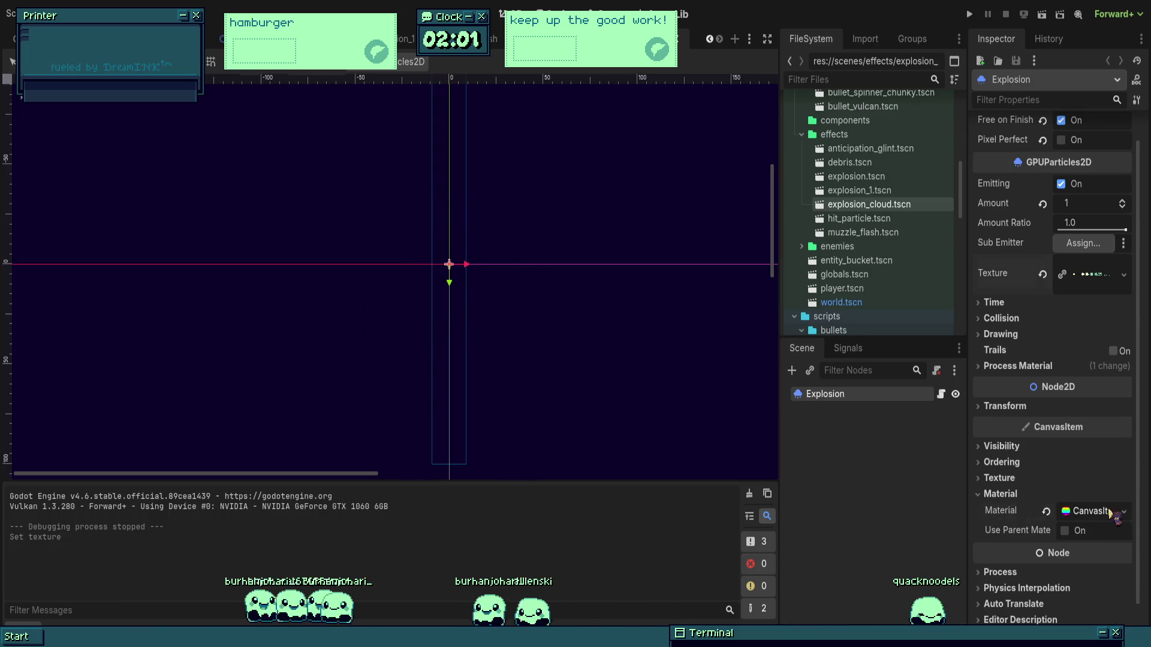
left_click(1079, 511)
Step: Set Particles Anim H Frames to 10 and pan the canvas to view the explosion
left_click(1119, 426)
left_click(1119, 427)
left_click(1120, 426)
left_click(1119, 426)
left_click(1119, 426)
left_click(1120, 426)
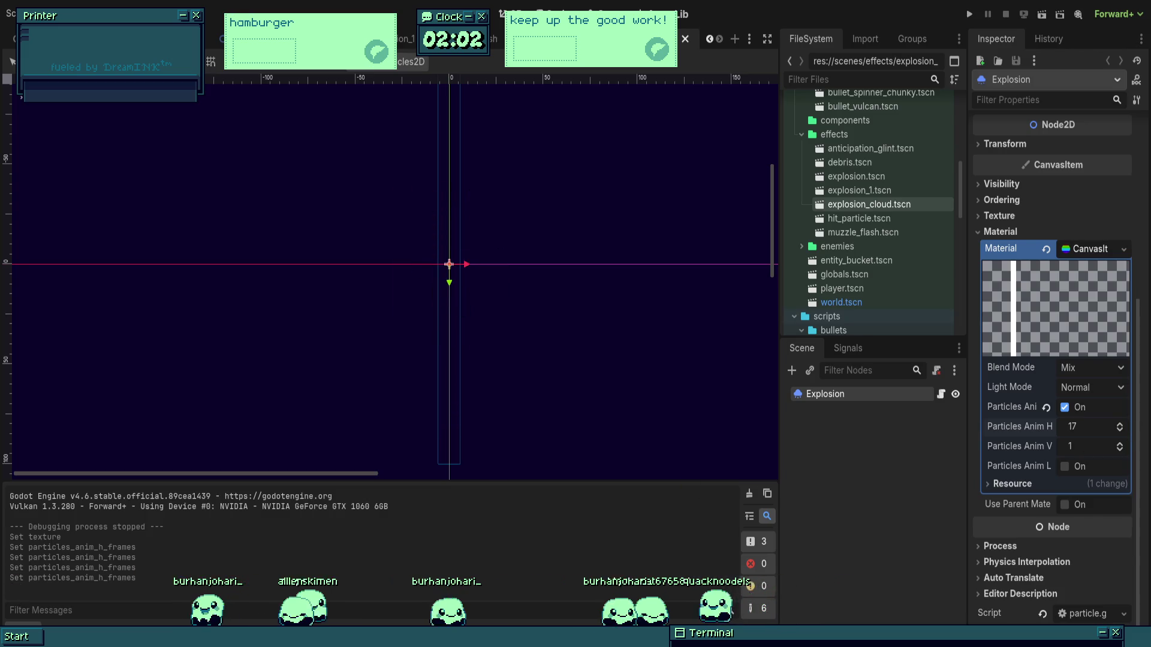
left_click(1120, 430)
left_click(1120, 430)
left_click(1119, 430)
left_click(1119, 430)
scroll(441, 306, "up", 1)
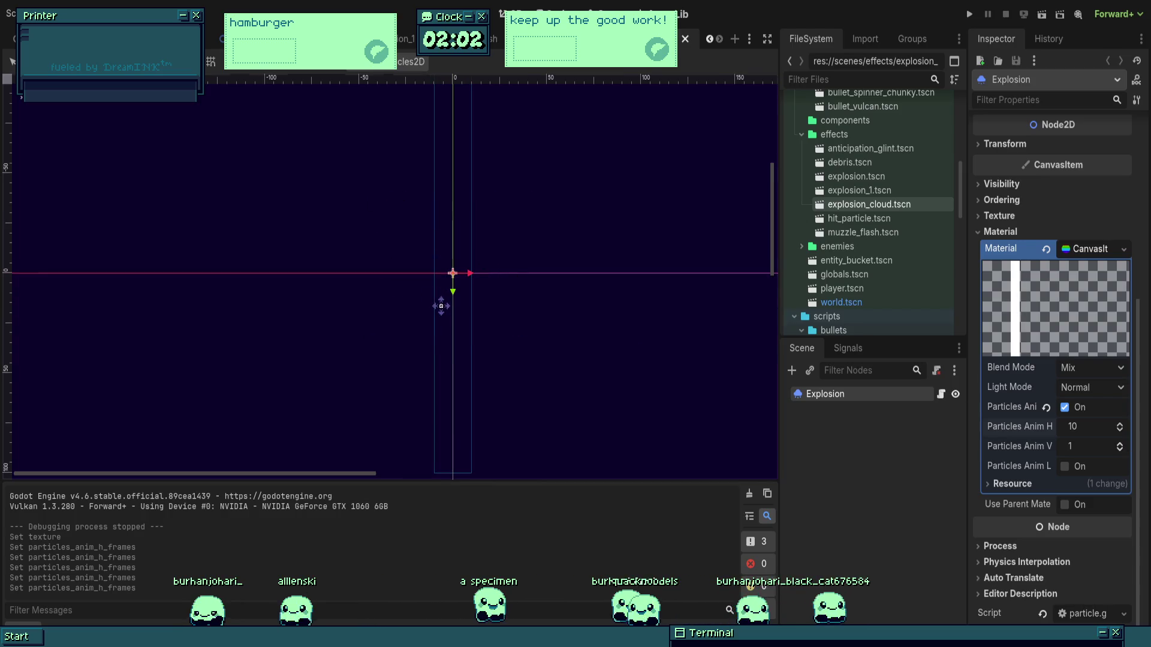
left_click_drag(492, 329, 525, 345)
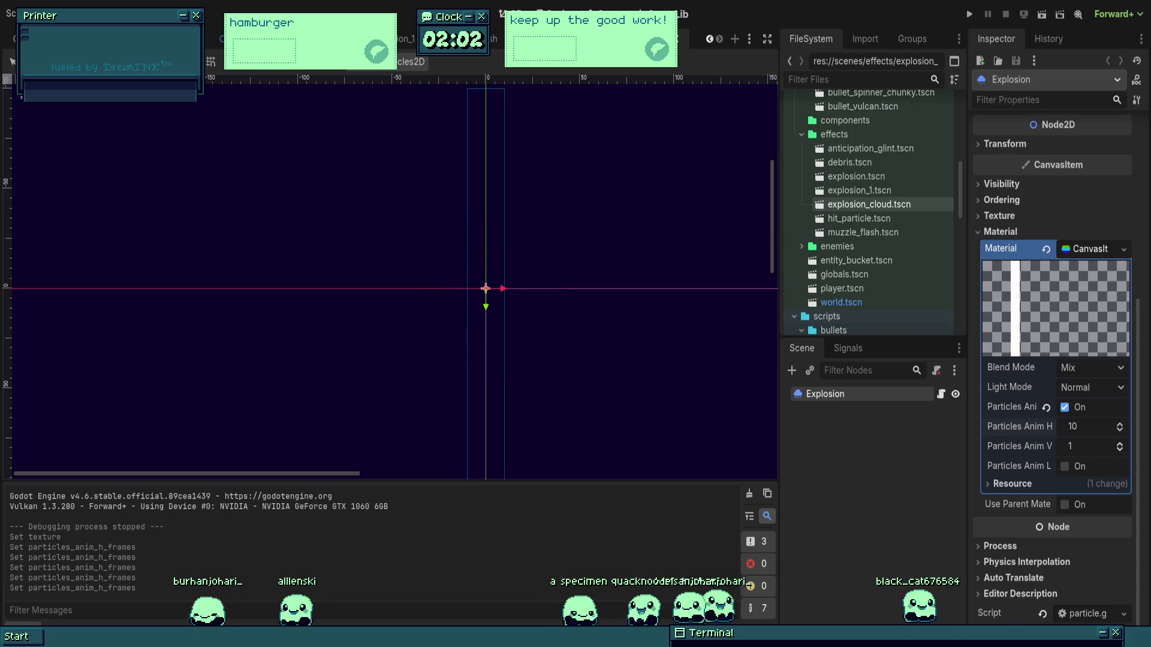
scroll(1059, 225, "up", 5)
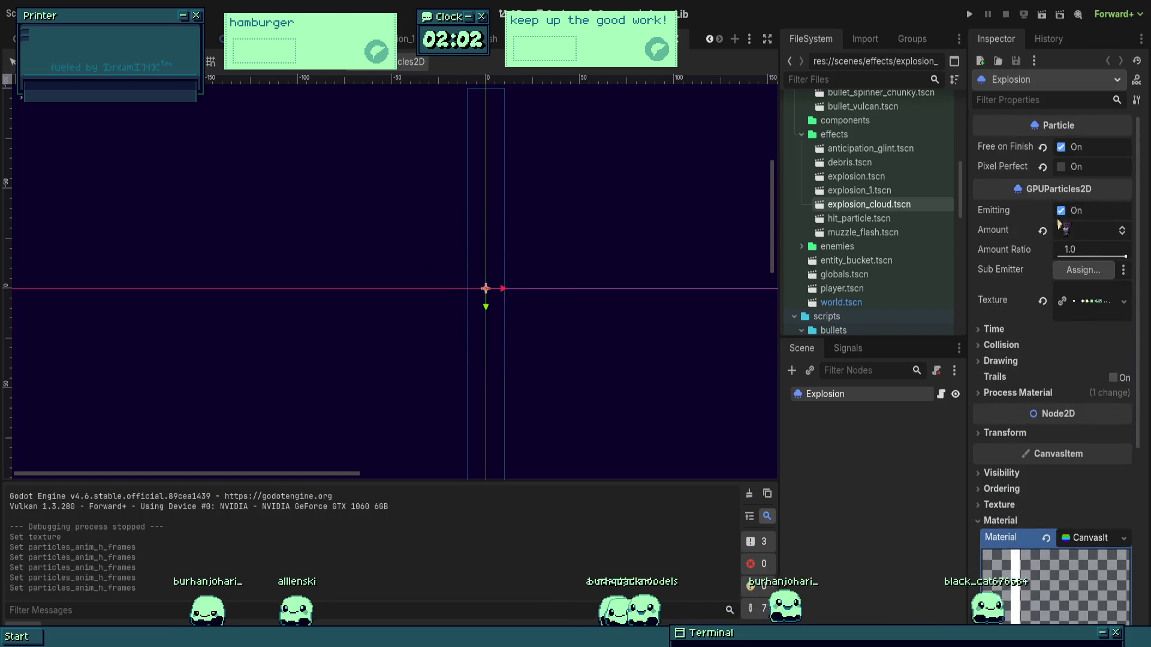
Step: Turn on Pixel Perfect for the Explosion and save the scene
left_click(1061, 167)
scroll(523, 306, "up", 1)
scroll(528, 304, "down", 2)
key("ctrl+s")
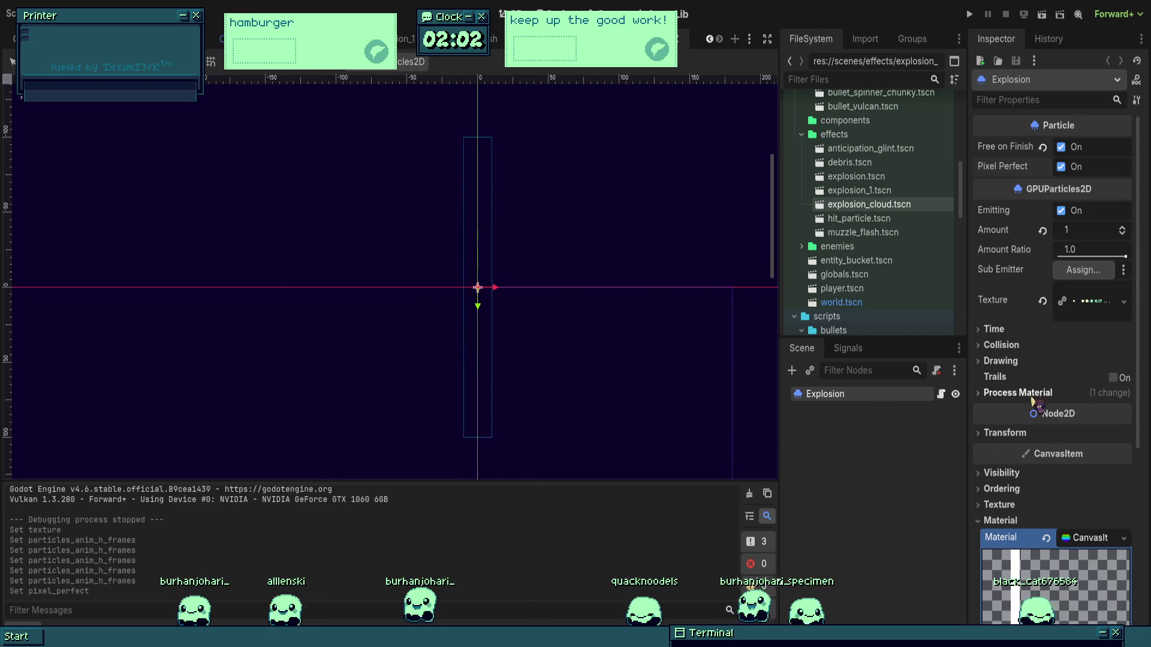
Step: Open the particle process material and briefly expand and collapse its Collision settings
left_click(1032, 393)
left_click(1079, 413)
scroll(1032, 235, "down", 3)
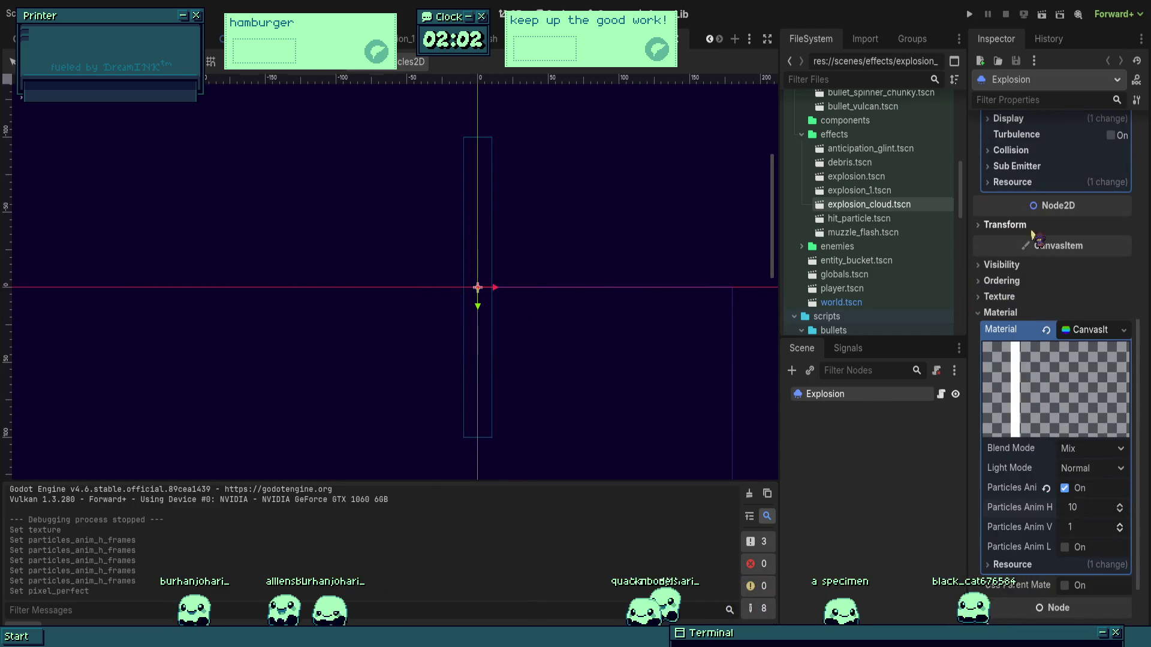
scroll(1034, 240, "up", 3)
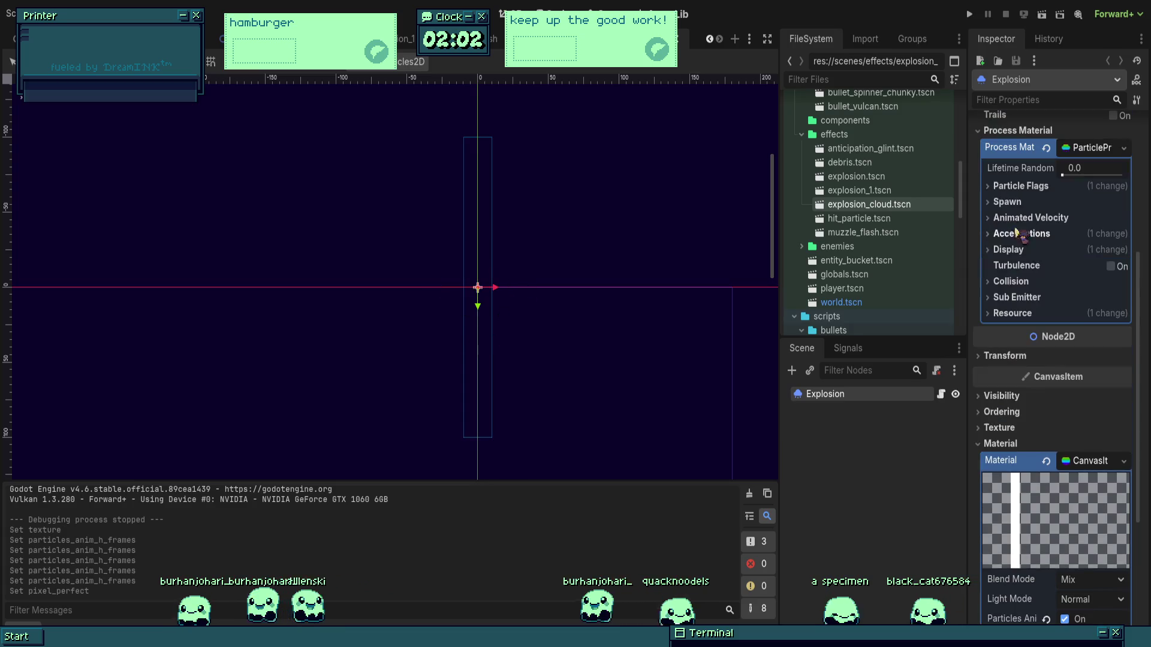
left_click(1028, 281)
left_click(1024, 284)
left_click(1024, 285)
left_click(1024, 283)
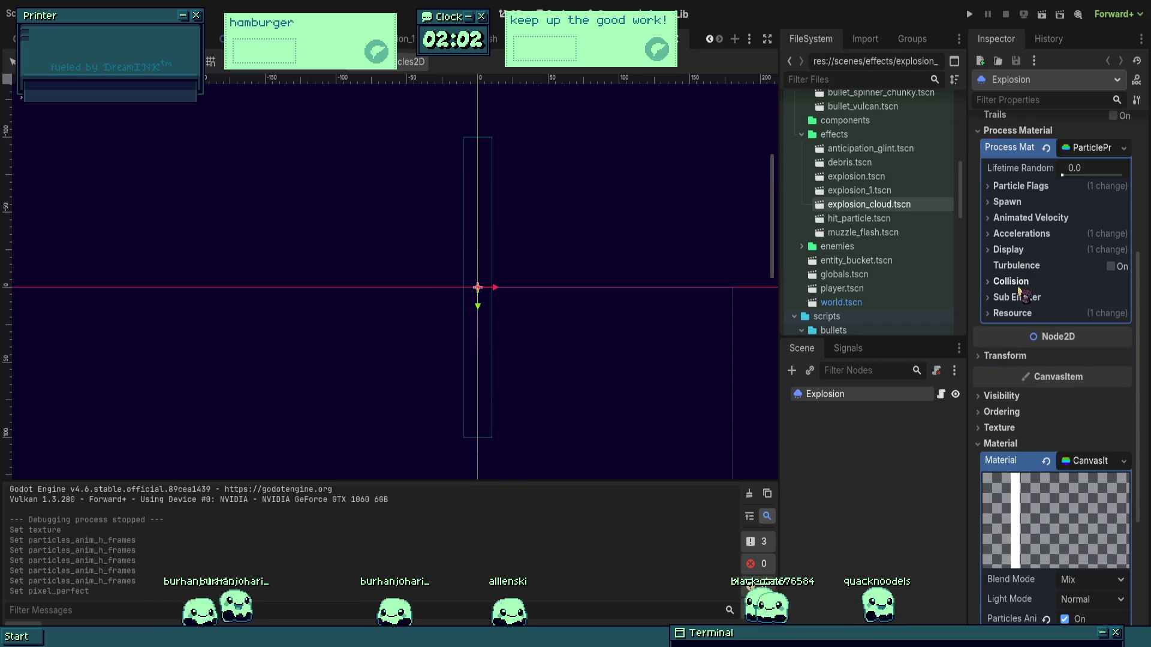
Step: Set the particle animation Speed to a fixed 2.0 with no spread, then save
left_click(1019, 250)
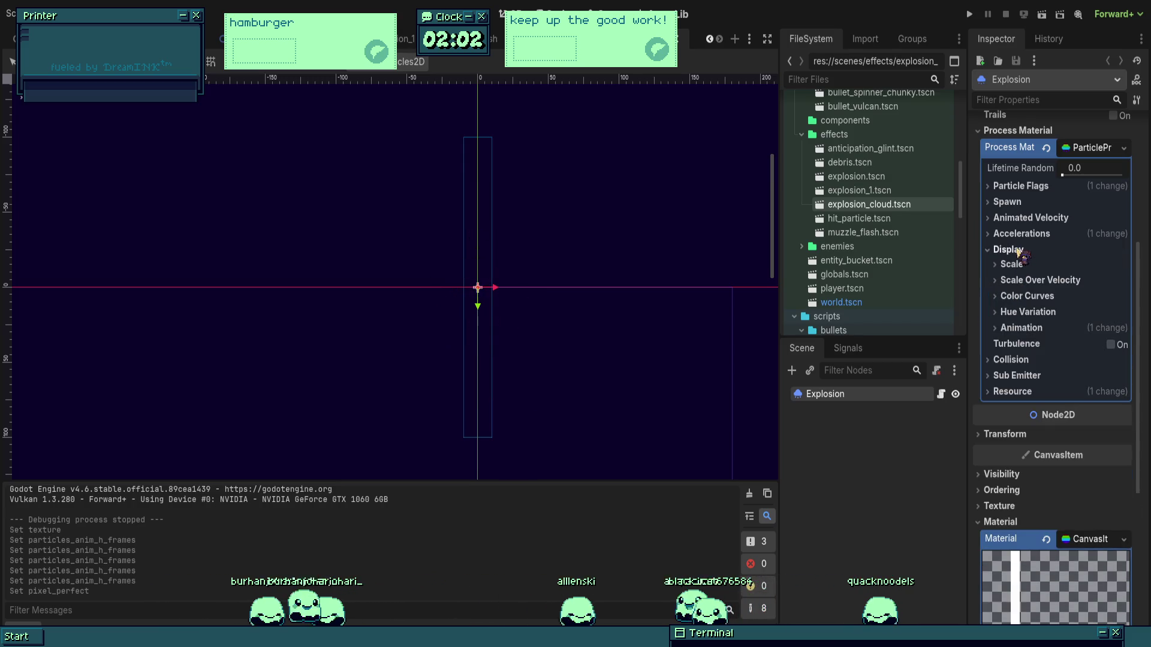
left_click(1030, 327)
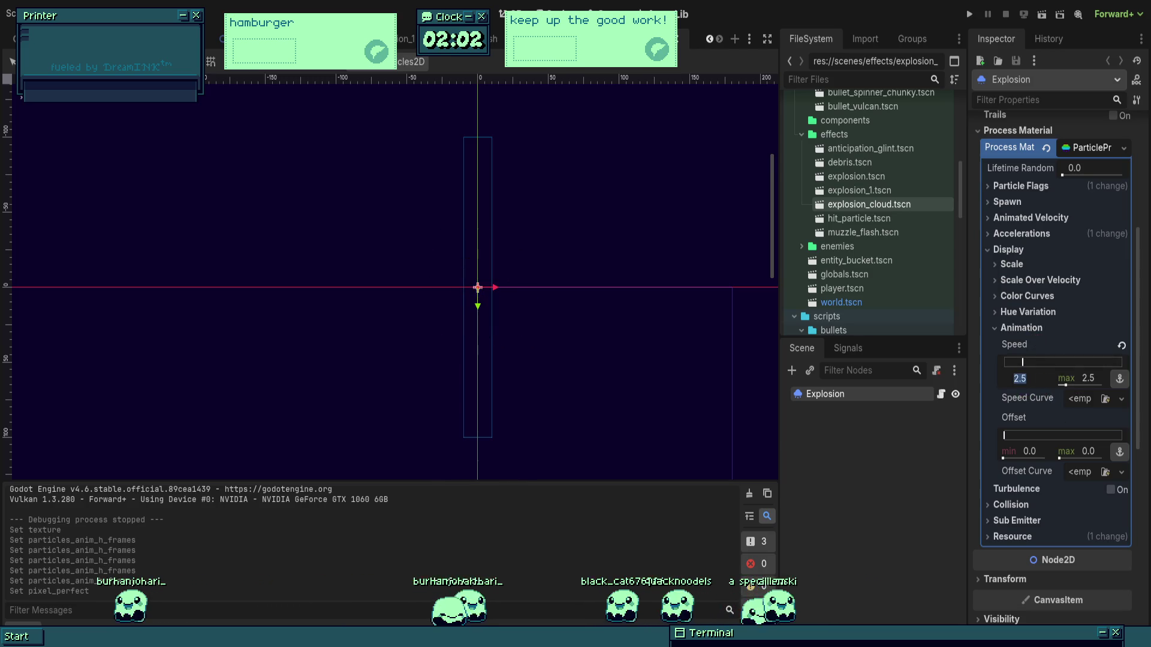
key("Return")
left_click(1118, 379)
left_click_drag(1059, 399, 910, 376)
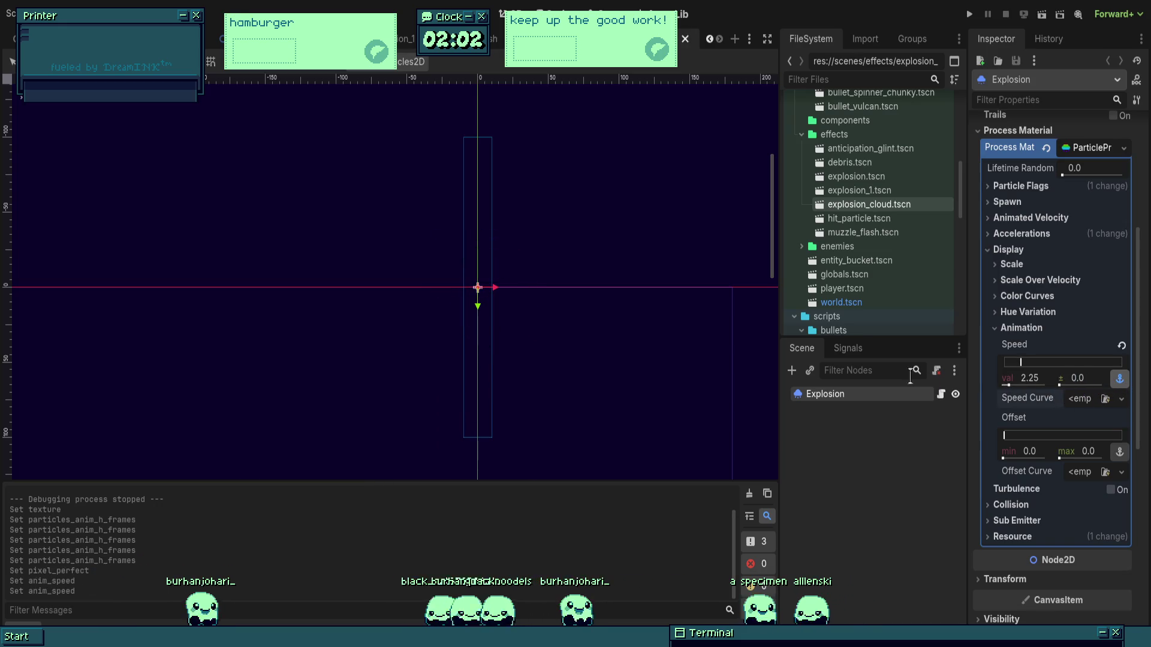
left_click_drag(1009, 386, 1007, 386)
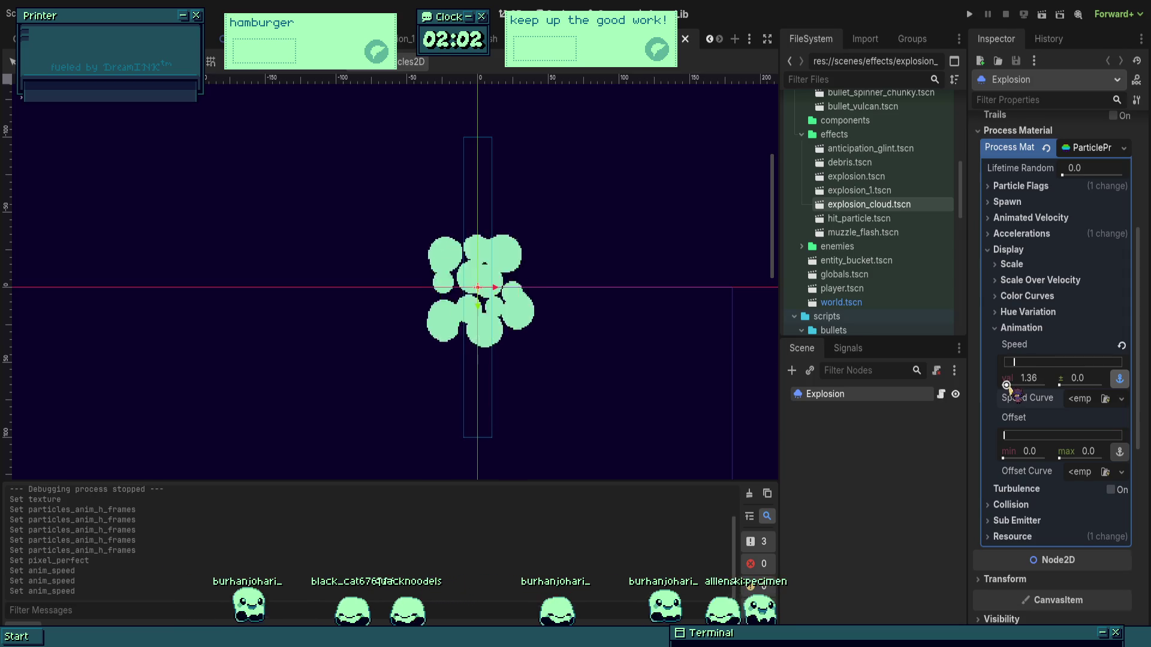
key("Return")
key("ctrl+s")
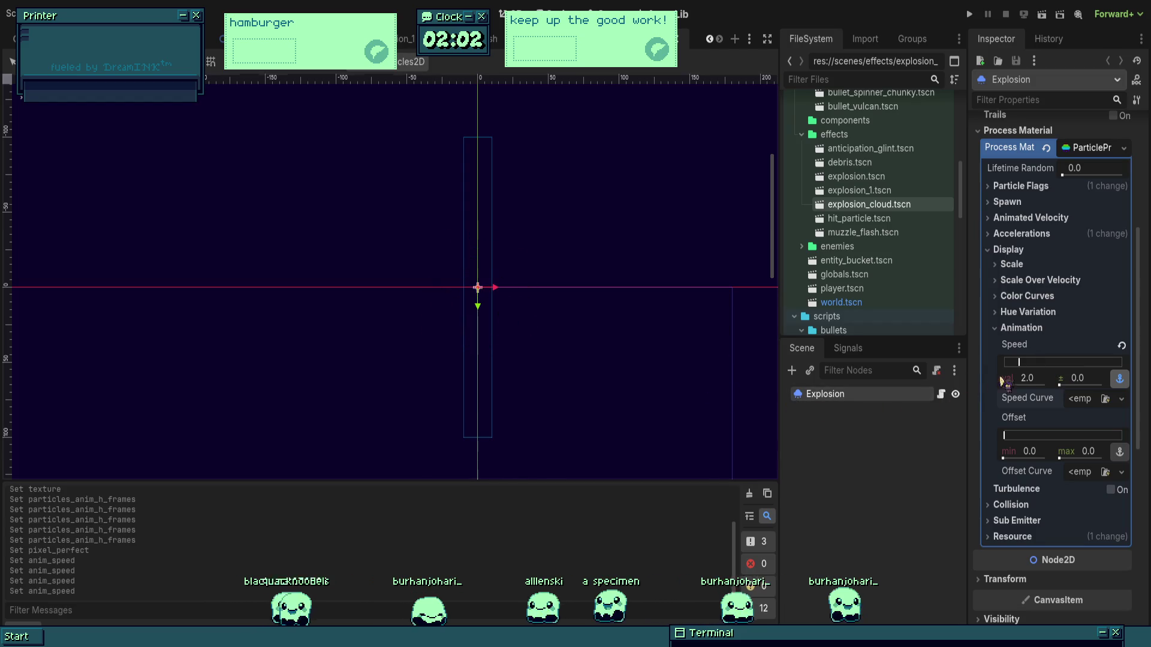
left_click(1011, 264)
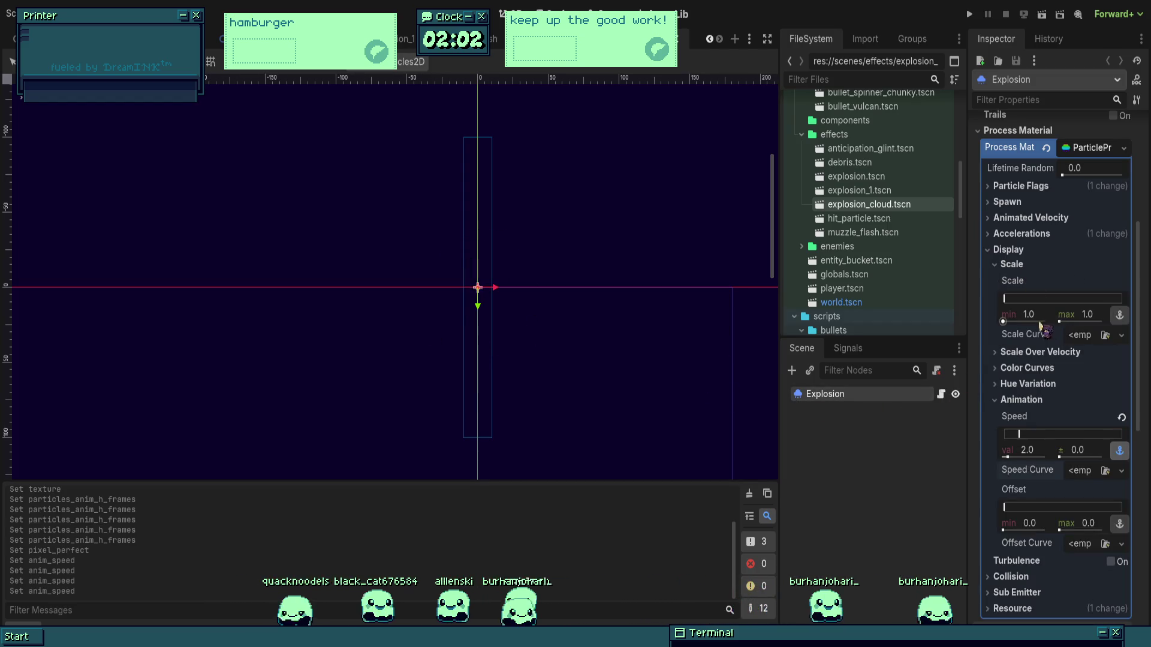
Step: Create a new Scale Curve and drag its end point to about (1.00, 0.61)
left_click(1080, 334)
left_click(1085, 354)
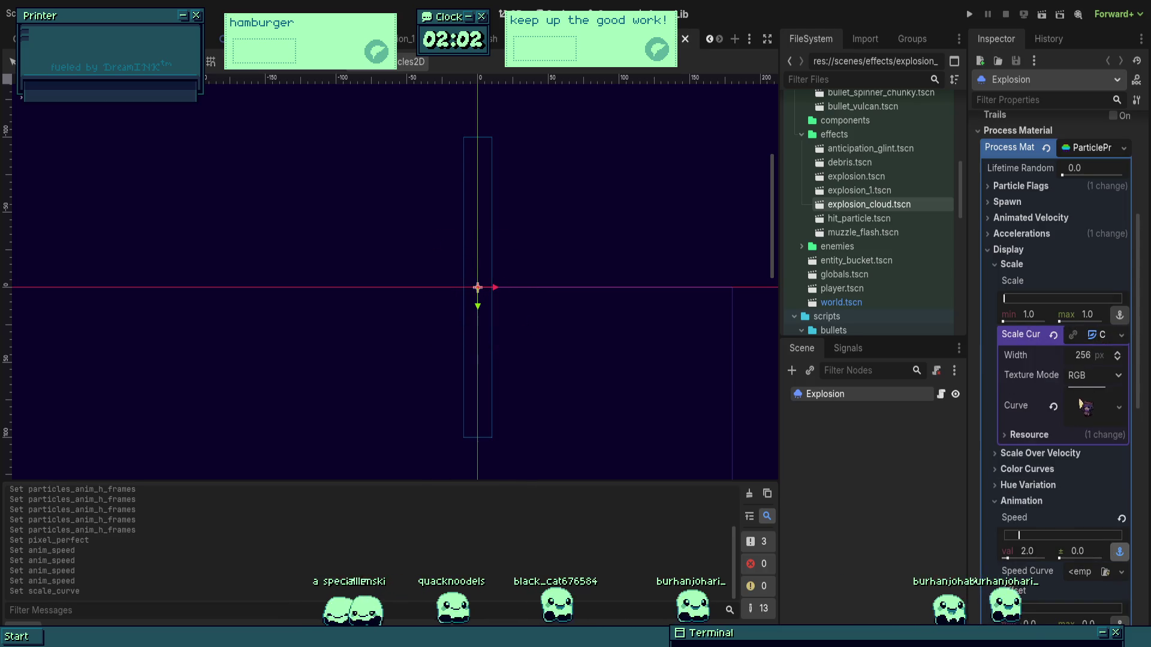
left_click_drag(1111, 464, 1110, 520)
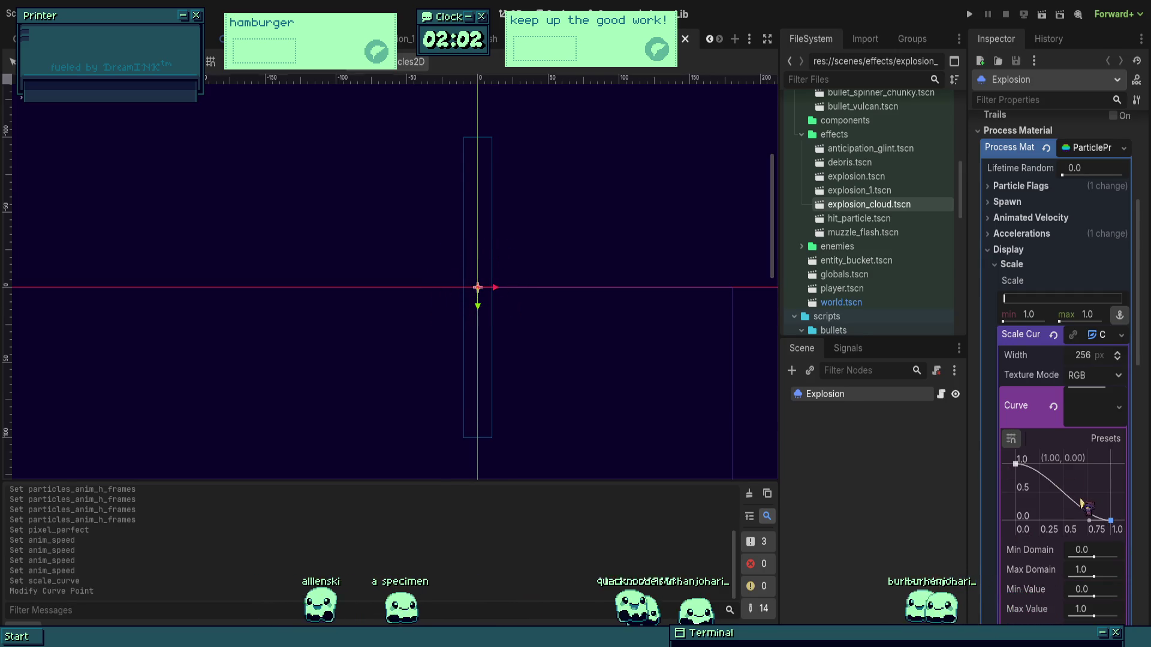
left_click_drag(1049, 496, 1073, 562)
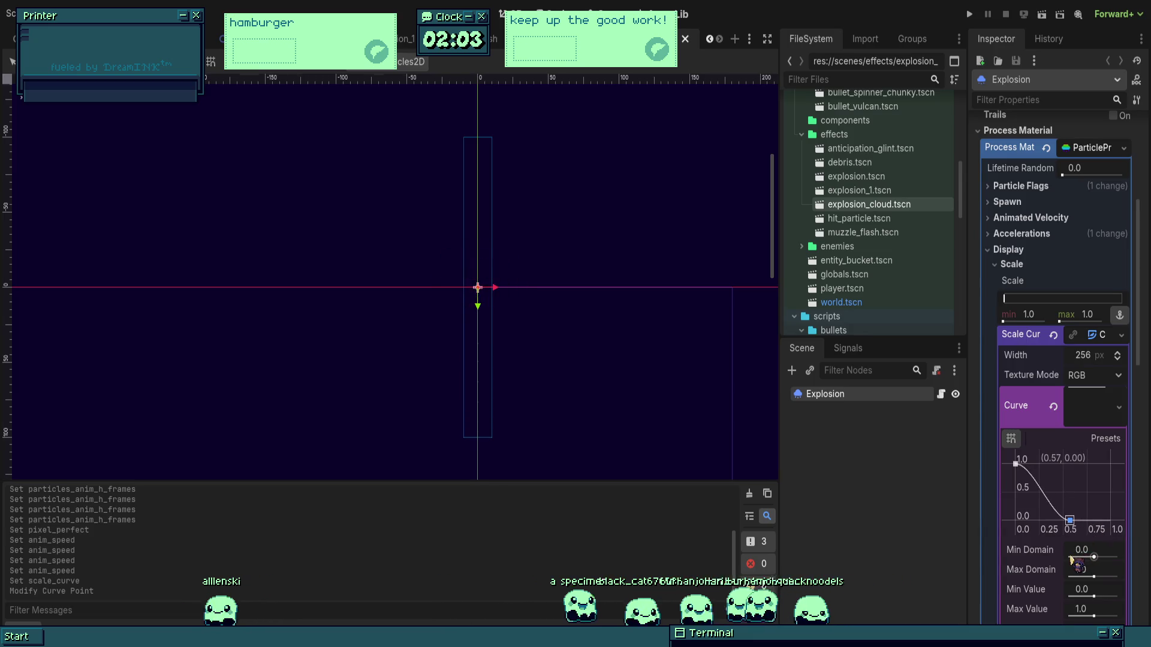
scroll(475, 309, "up", 5)
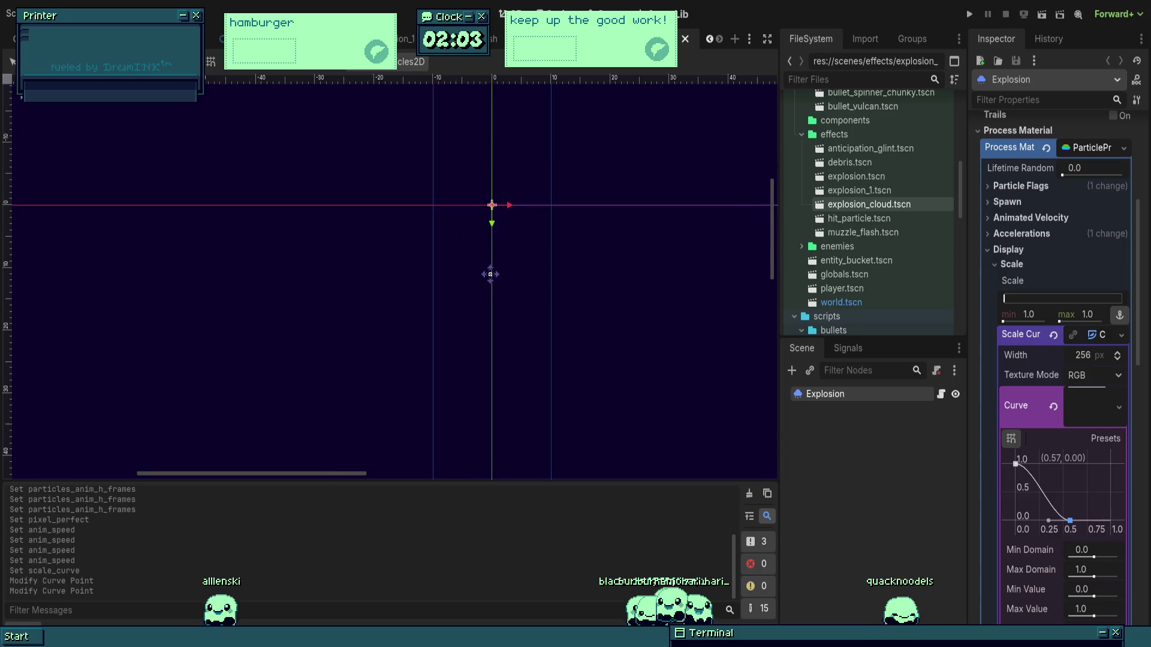
scroll(498, 275, "down", 4)
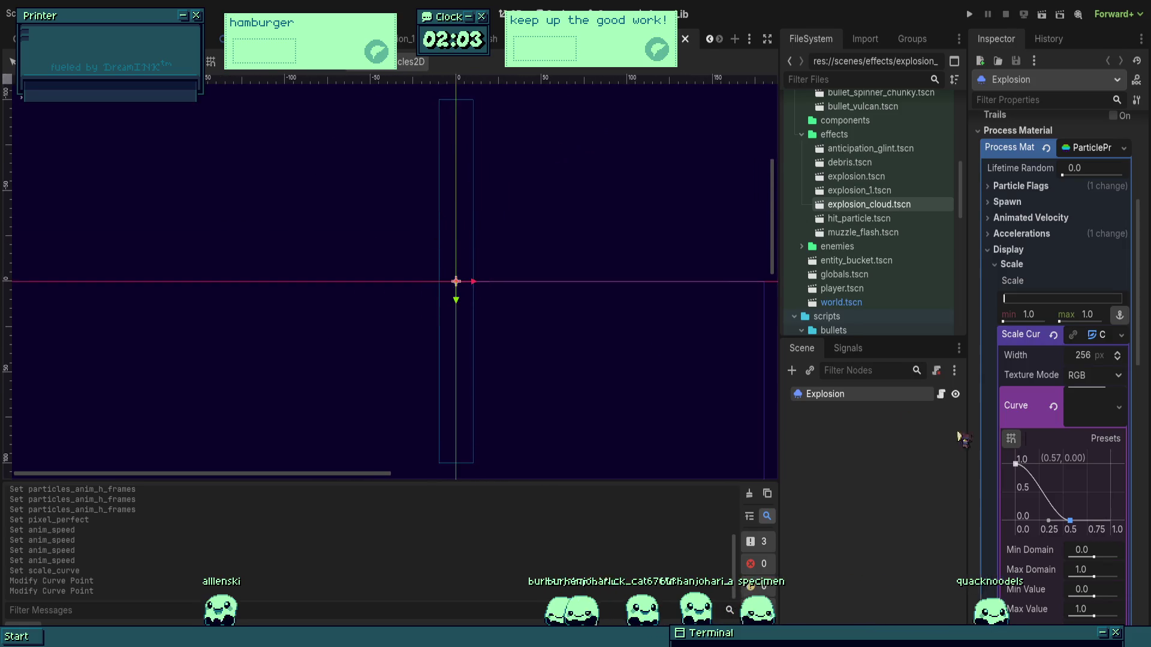
left_click_drag(1081, 524, 1118, 520)
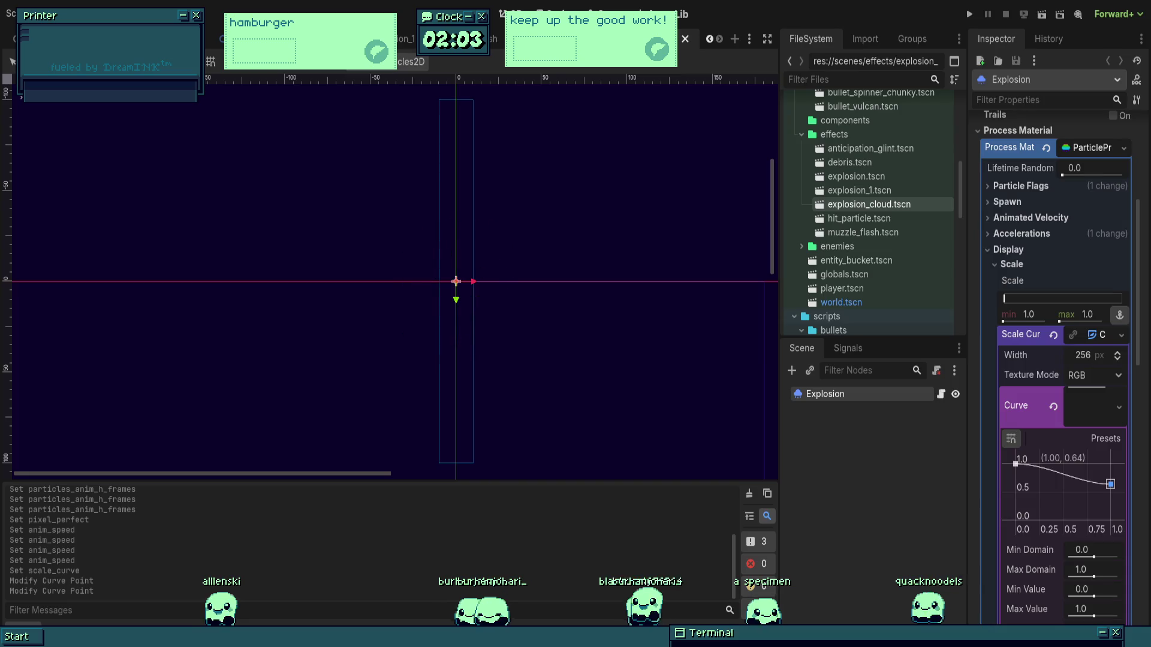
left_click(1110, 486)
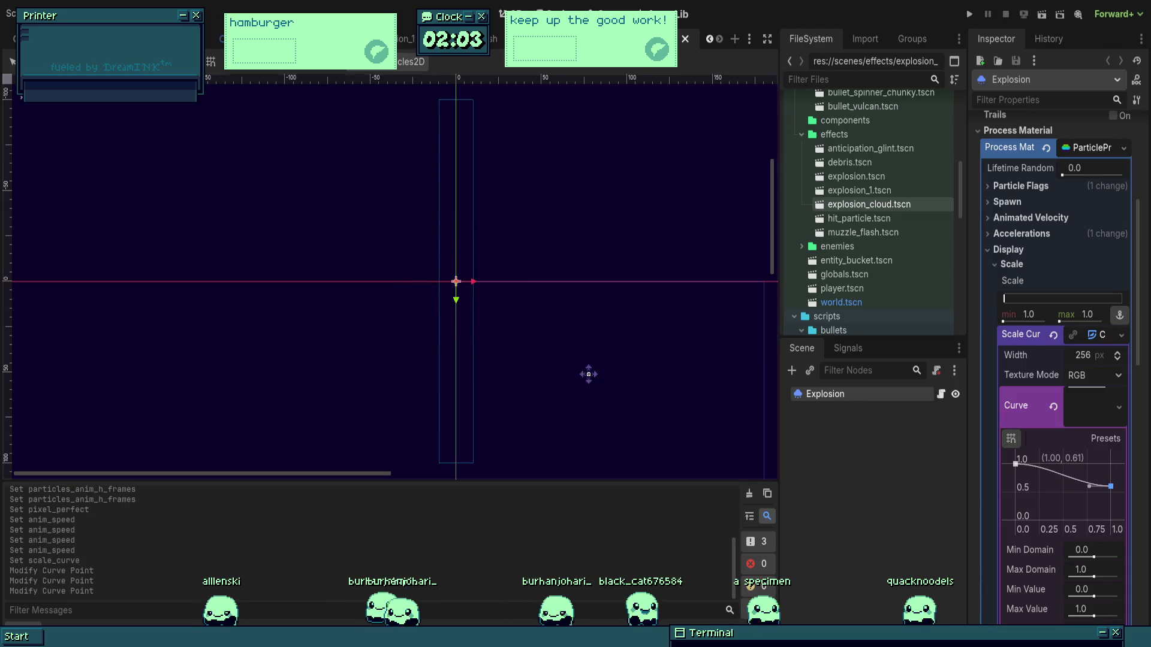
scroll(554, 336, "up", 2)
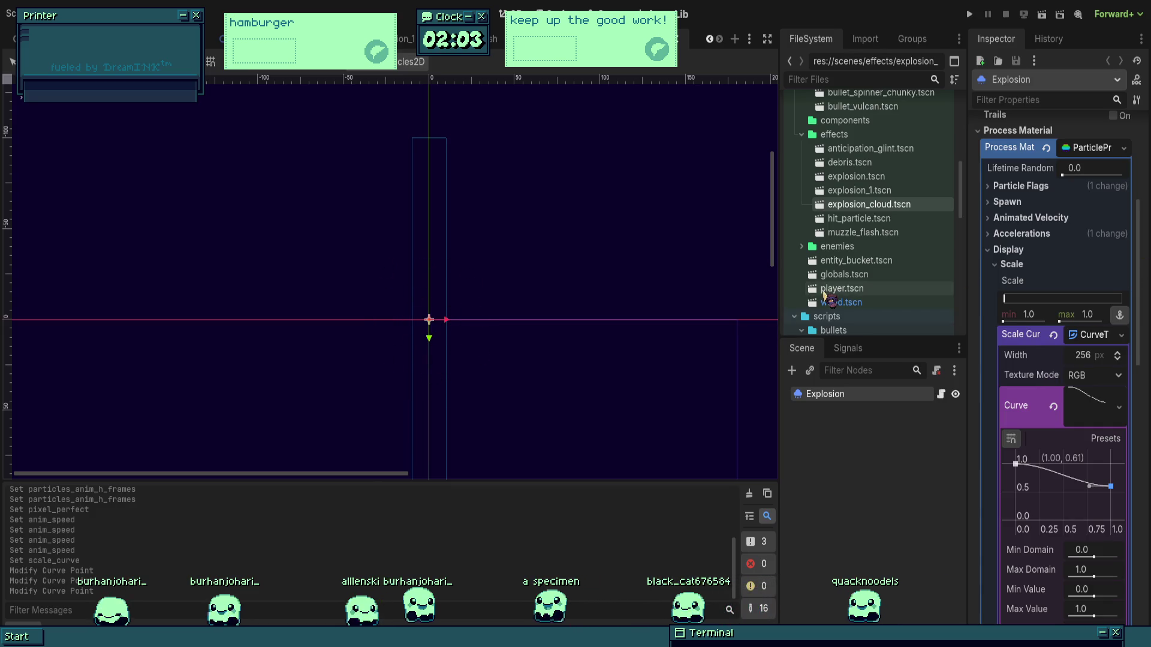
Step: Pan the 2D viewport to centre and preview the explosion burst
left_click_drag(577, 290, 673, 259)
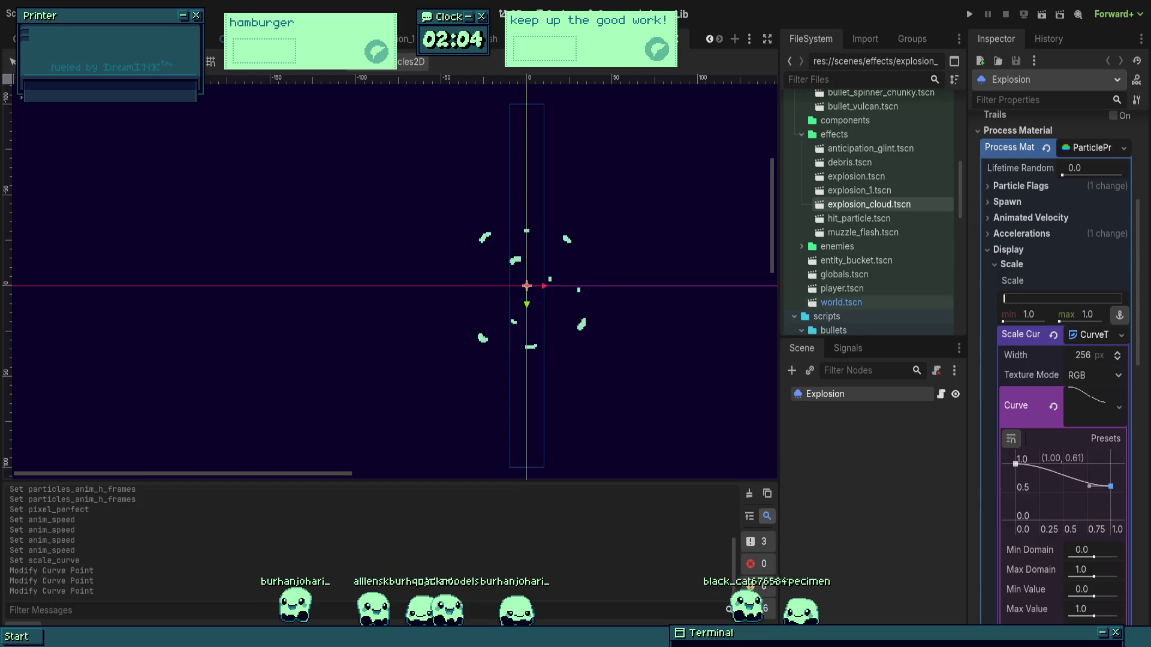
left_click_drag(601, 295, 632, 303)
scroll(637, 309, "right", 2)
left_click(860, 429)
left_click(869, 401)
key("ctrl+Tab")
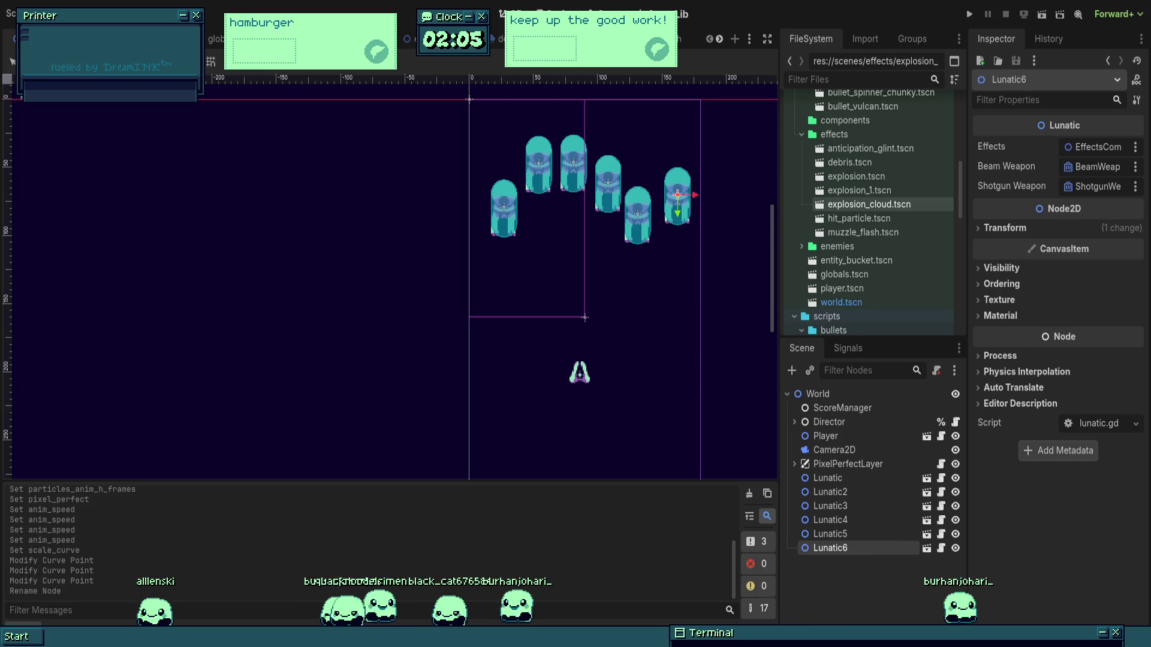
Step: Select the first Lunatic in world.tscn, open its scene, and open the EffectsComponent script
left_click_drag(642, 249, 668, 258)
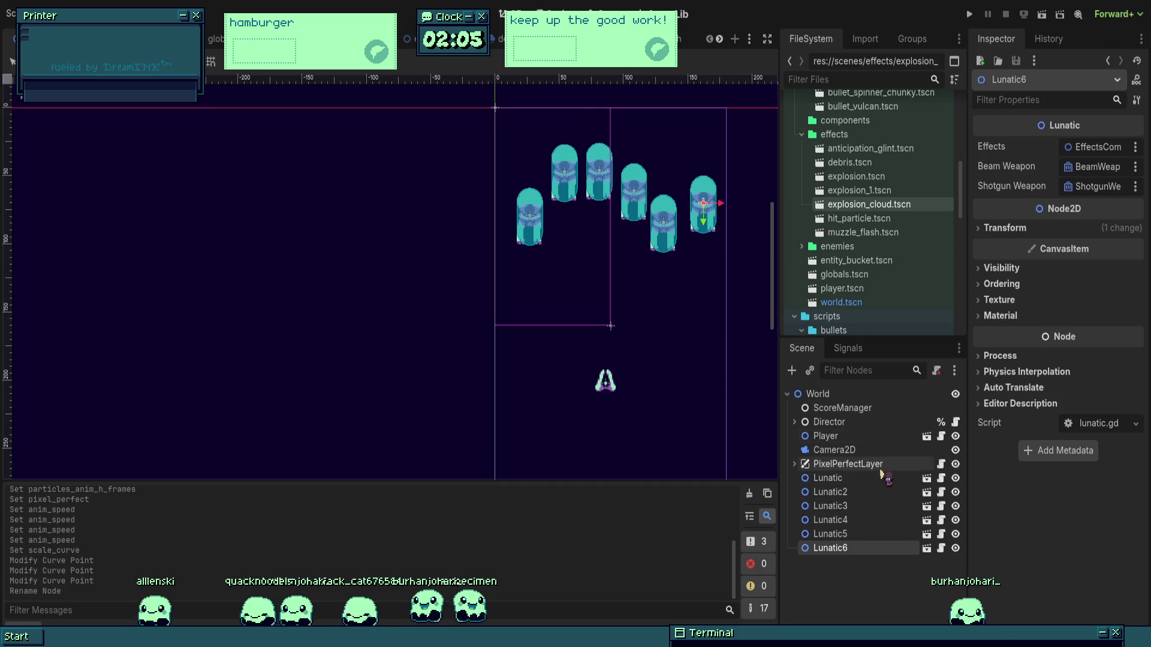
left_click(847, 464)
left_click(851, 478)
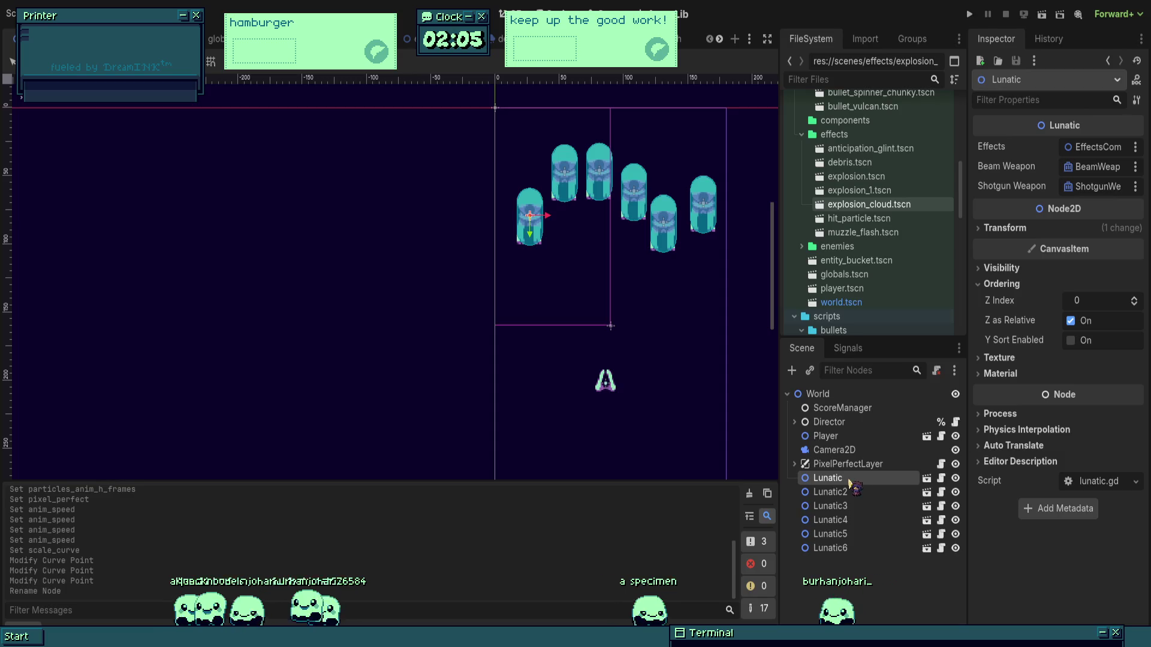
double_click(530, 225)
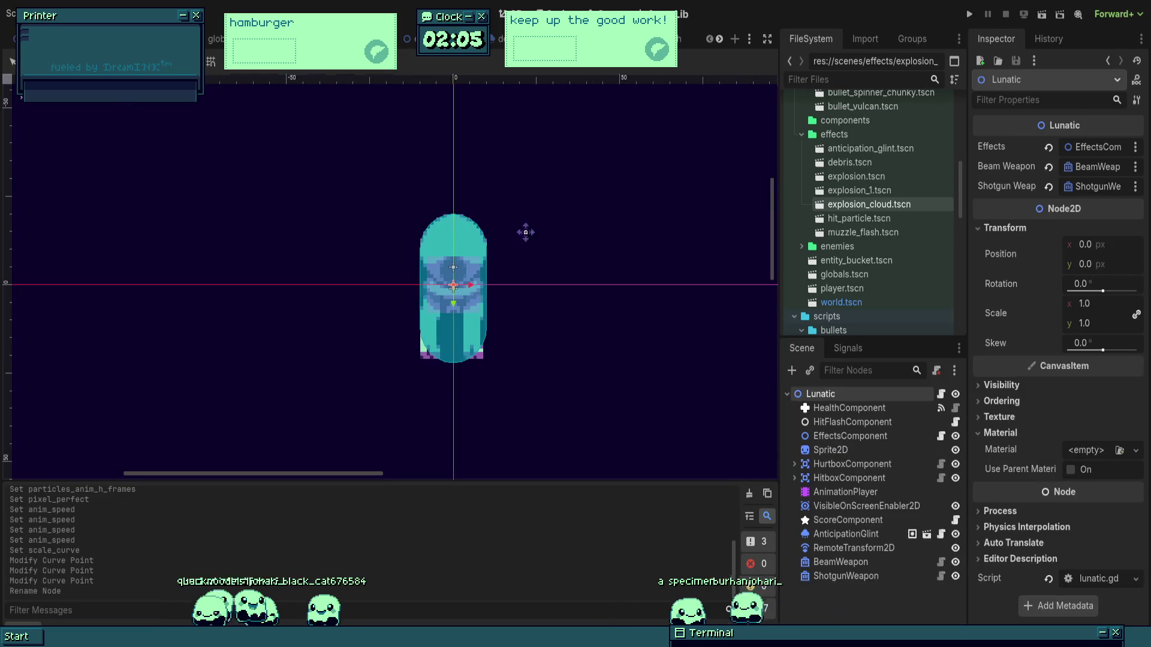
left_click(851, 436)
left_click(941, 436)
key("Up")
key("Up")
key("Up")
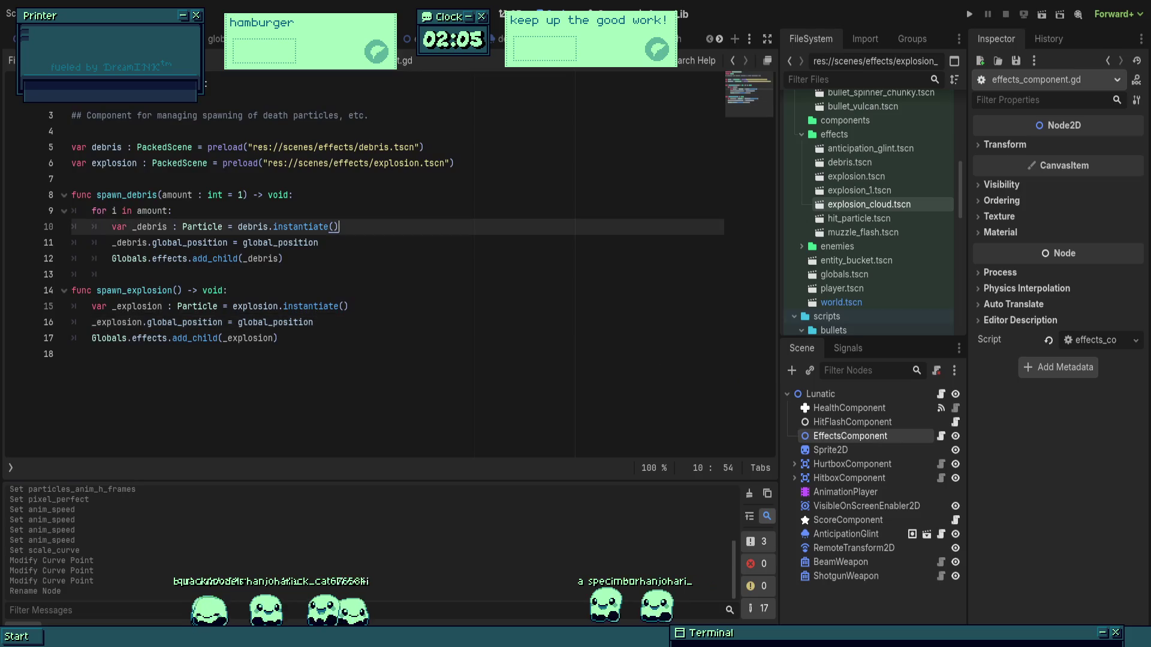
Step: Add 'var explosion_cloud : PackedScene = preload("res://scenes/effects/explosion_cloud.tscn")'
key("Down")
key("Return")
type("vawr")
key("BackSpace")
key("BackSpace")
type("r explosion_+c")
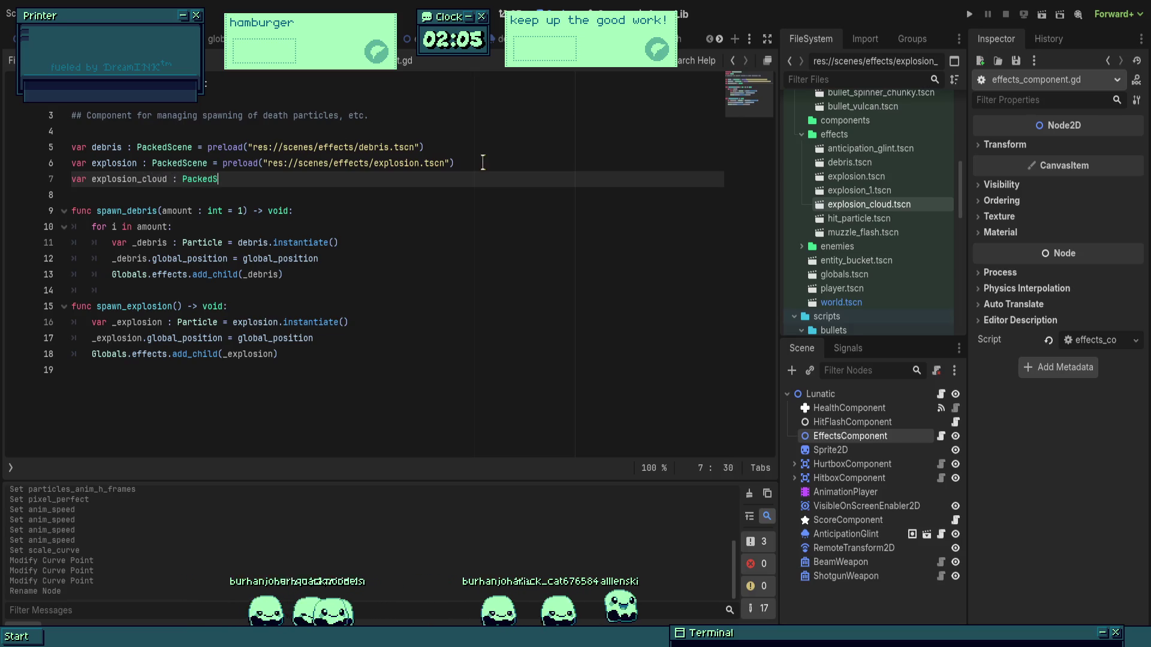
type("preload(\"r")
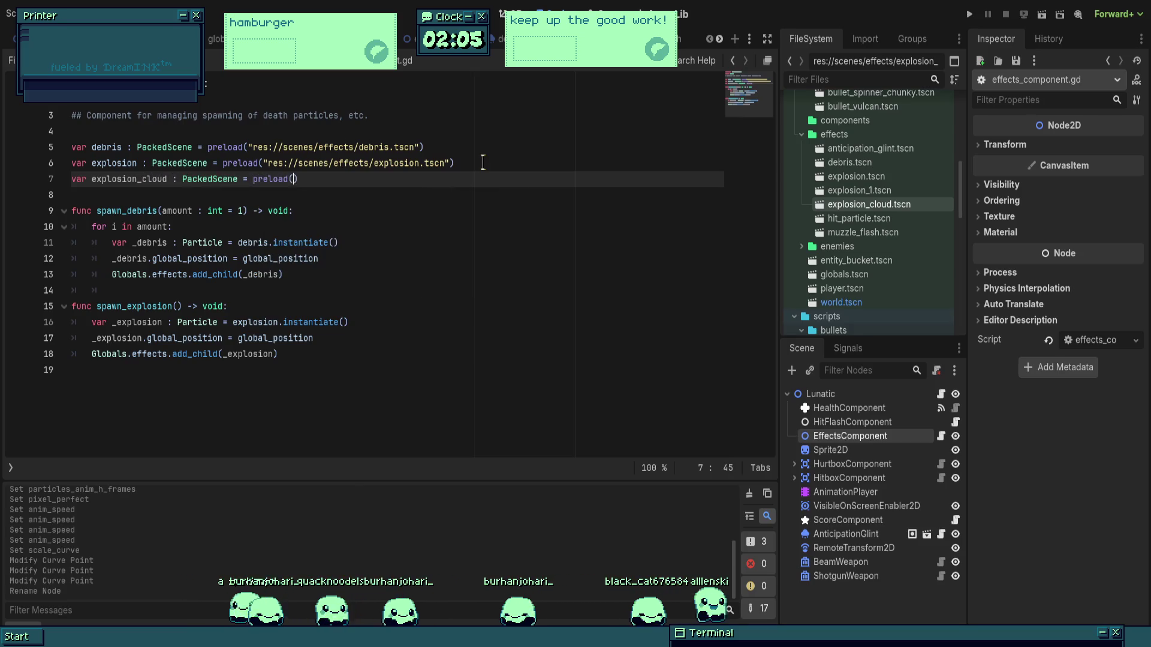
key("BackSpace")
key("BackSpace")
type("cloud")
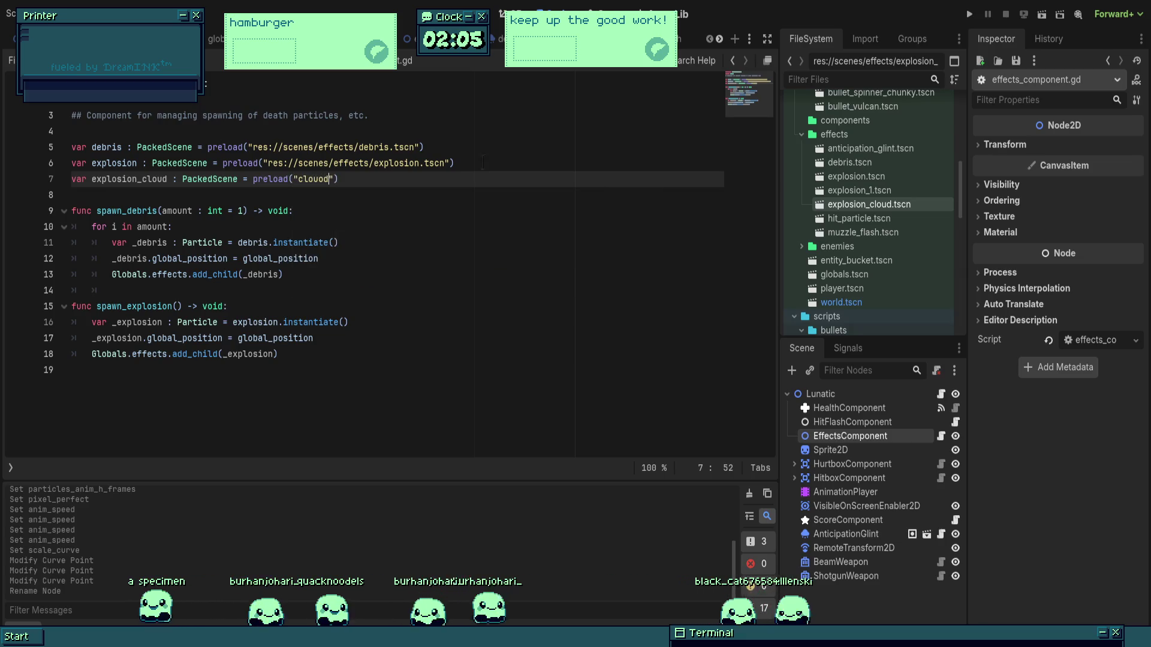
key("Return")
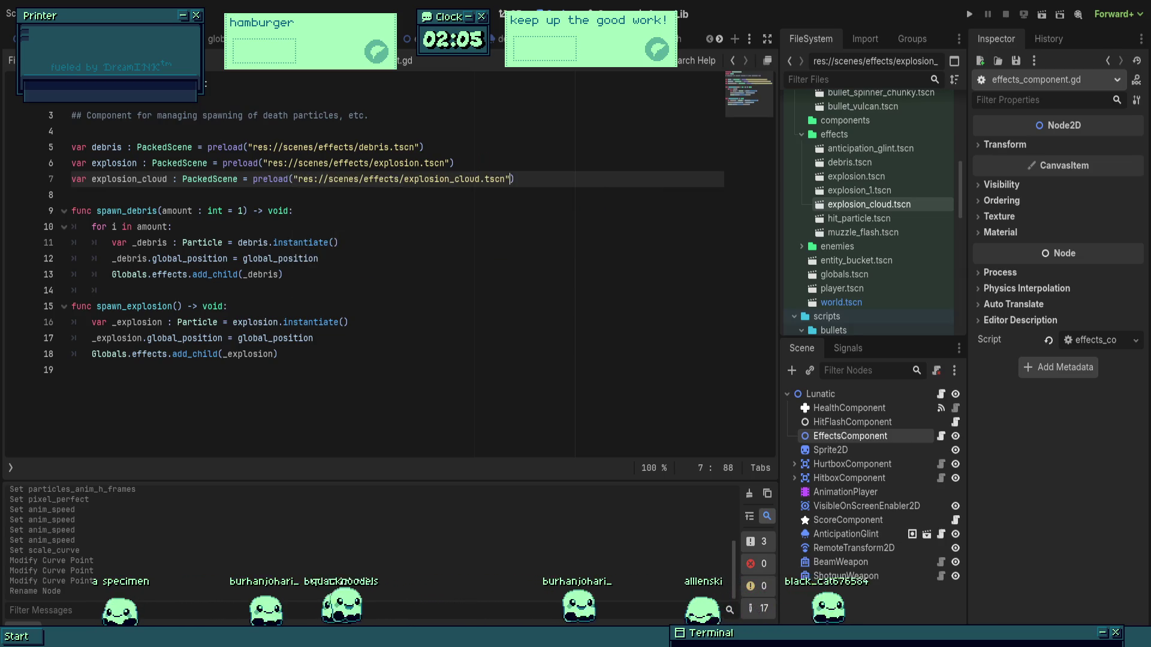
Step: Add an empty 'func spawn_death_effect() -> void:' at the end of the script
key("Down")
key("Down")
key("Down")
key("Down")
key("Down")
key("Down")
key("Return")
key("Return")
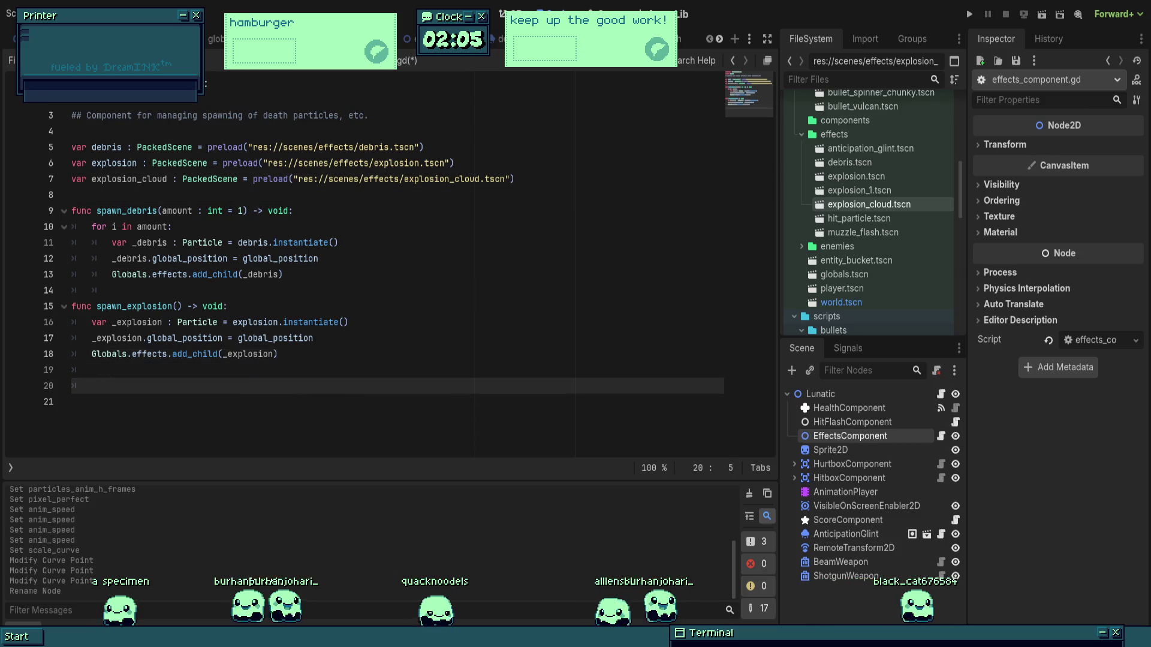
type("n_")
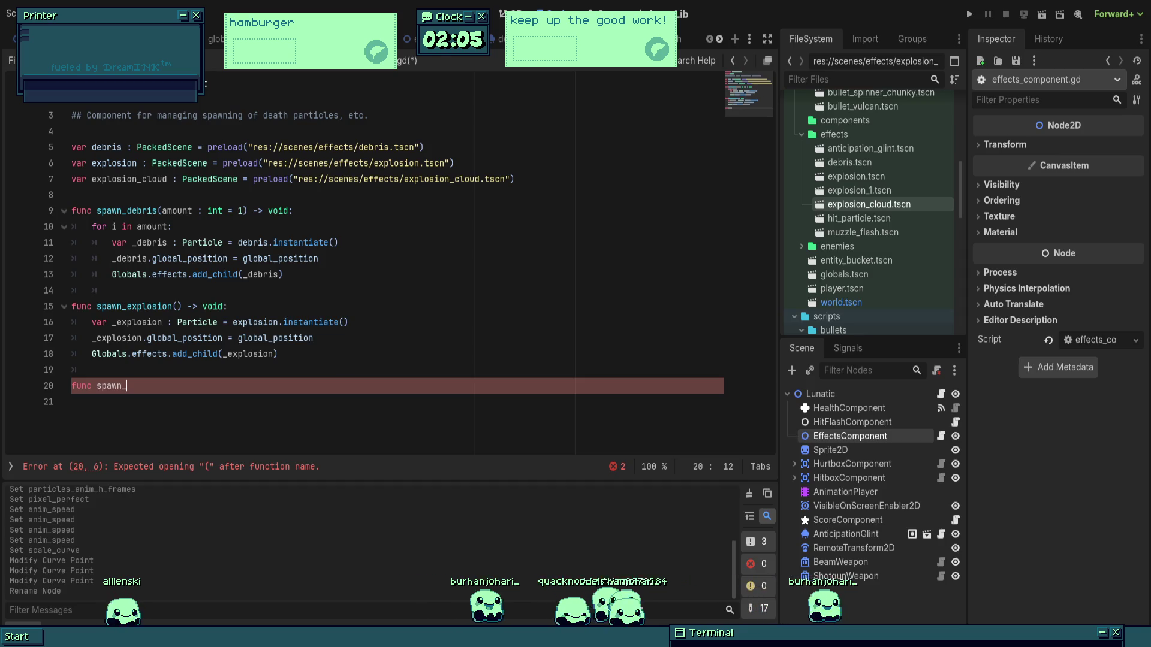
type("death_effect() -> vo")
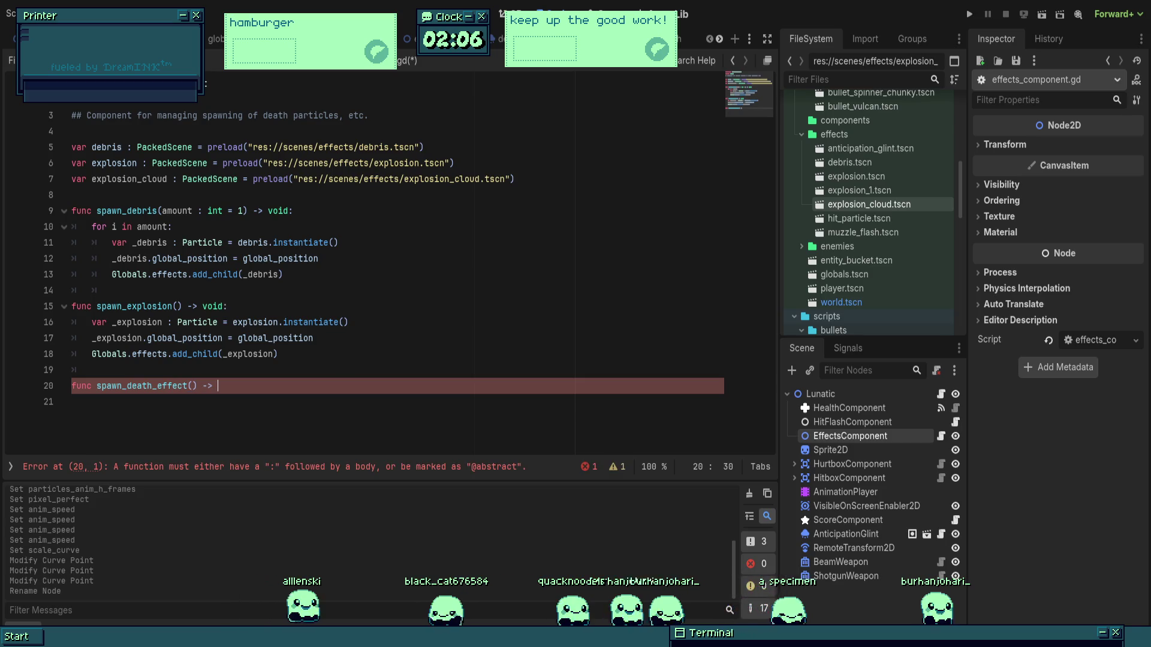
type("id:")
key("Return")
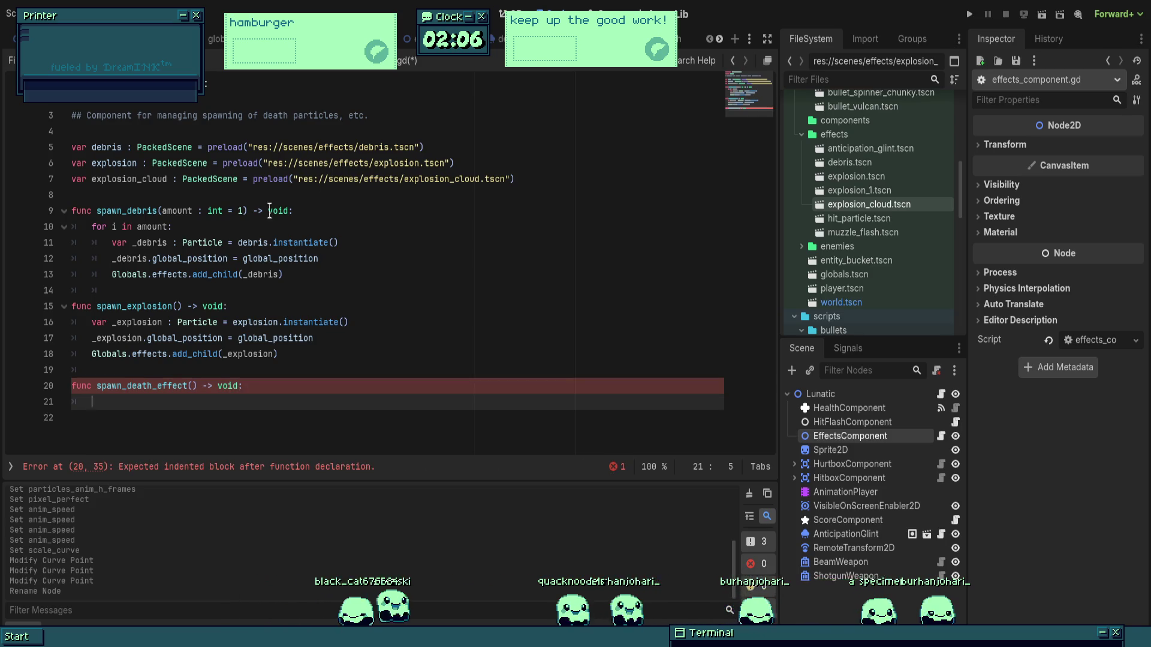
left_click(243, 385)
key("shift+Up")
key("shift+Up")
key("shift+Up")
key("shift+Up")
key("shift+Down")
key("shift+Down")
key("shift+Down")
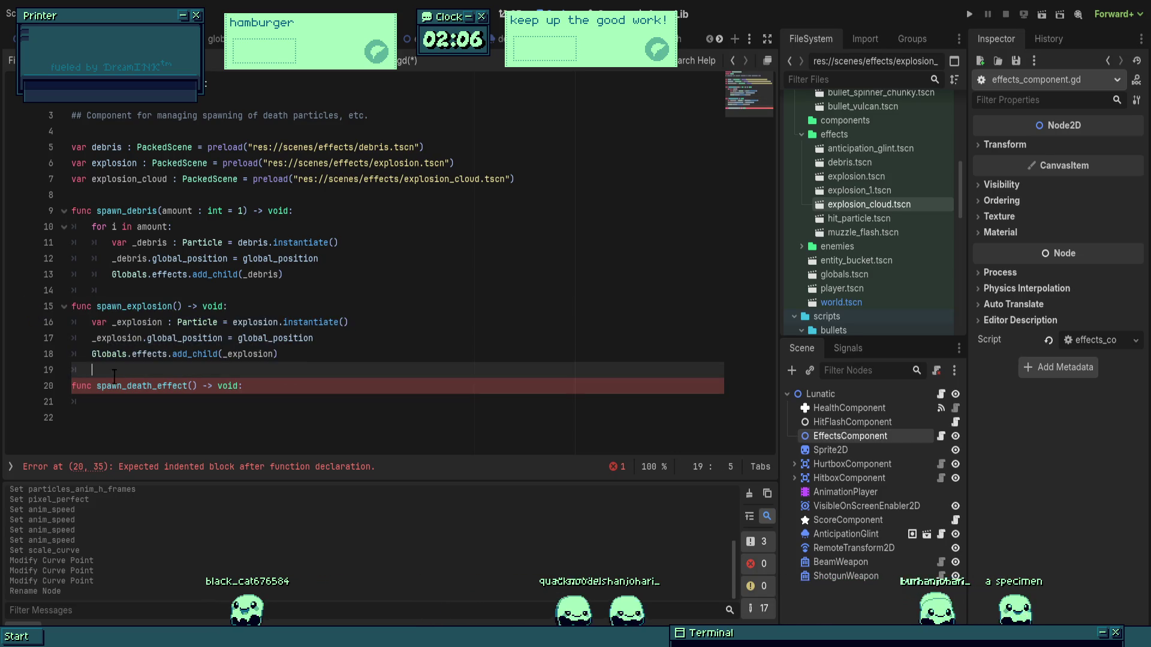
left_click(112, 290)
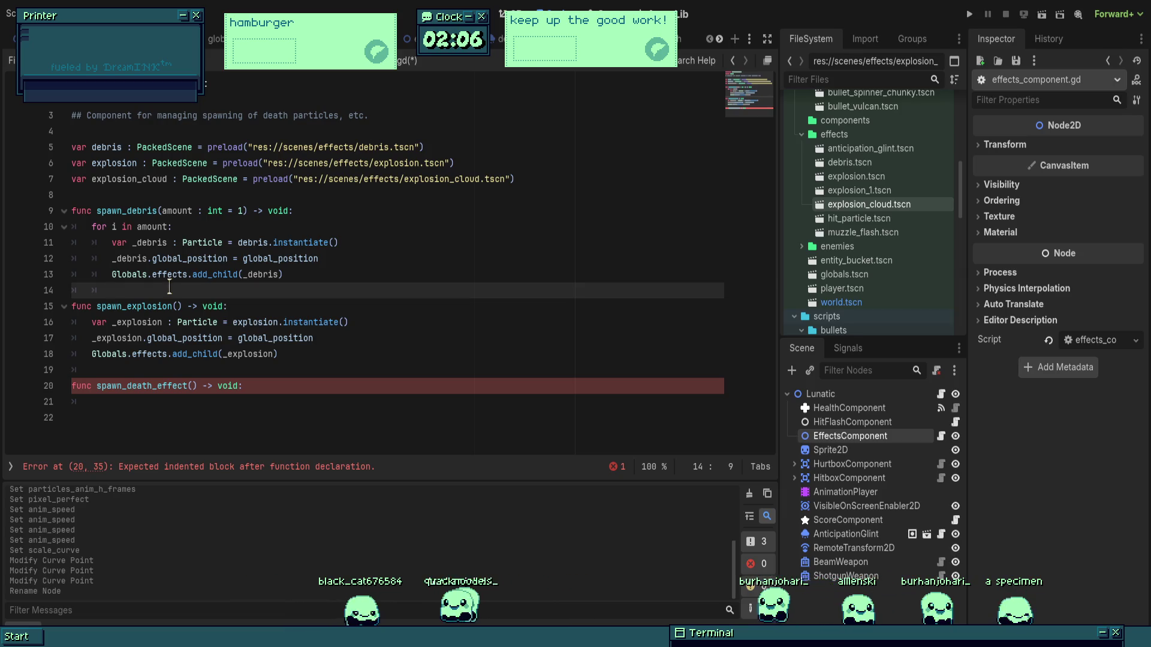
left_click(563, 40)
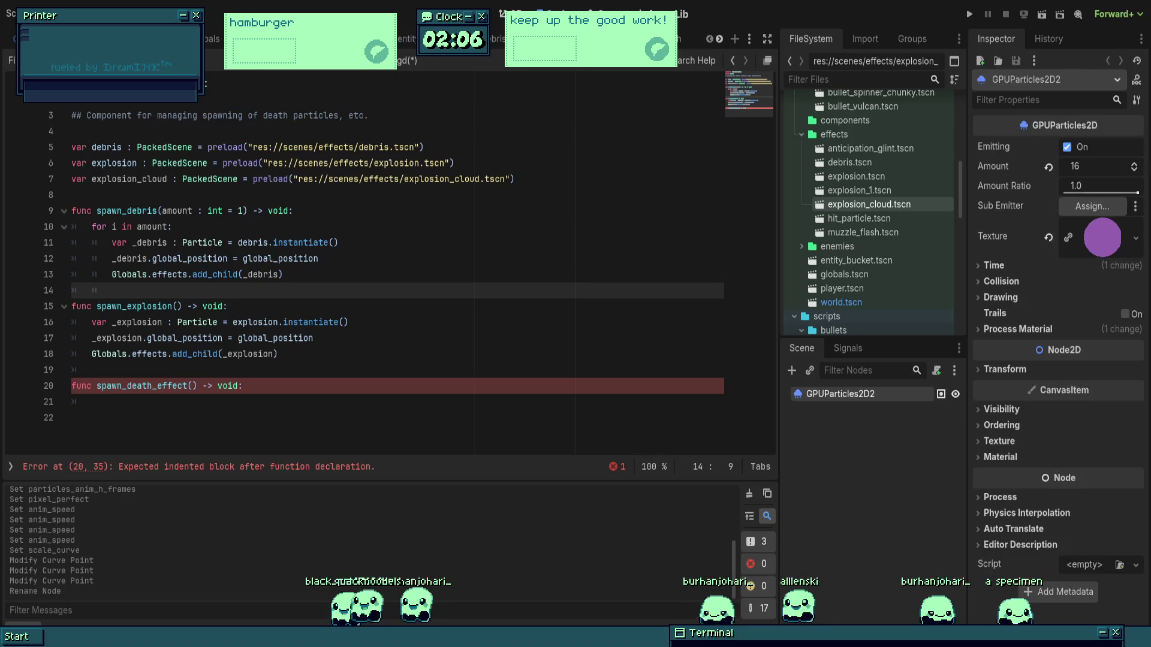
Step: Switch to the ExplosionCloud scene and return to its 2D view
left_click(493, 54)
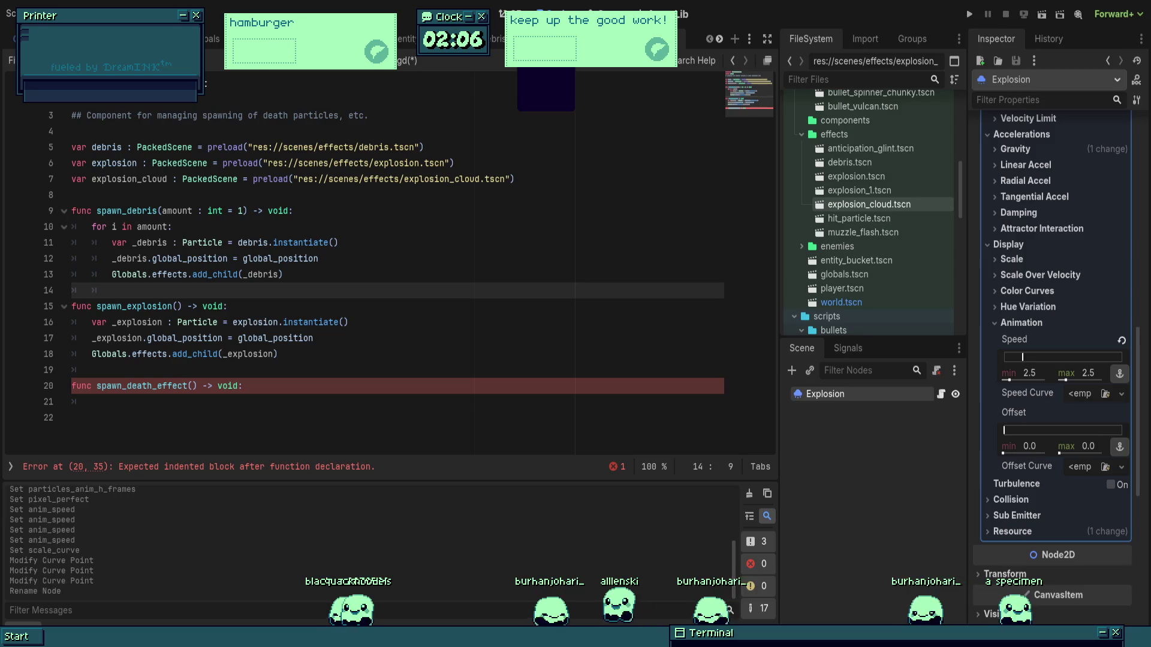
scroll(545, 39, "down", 2)
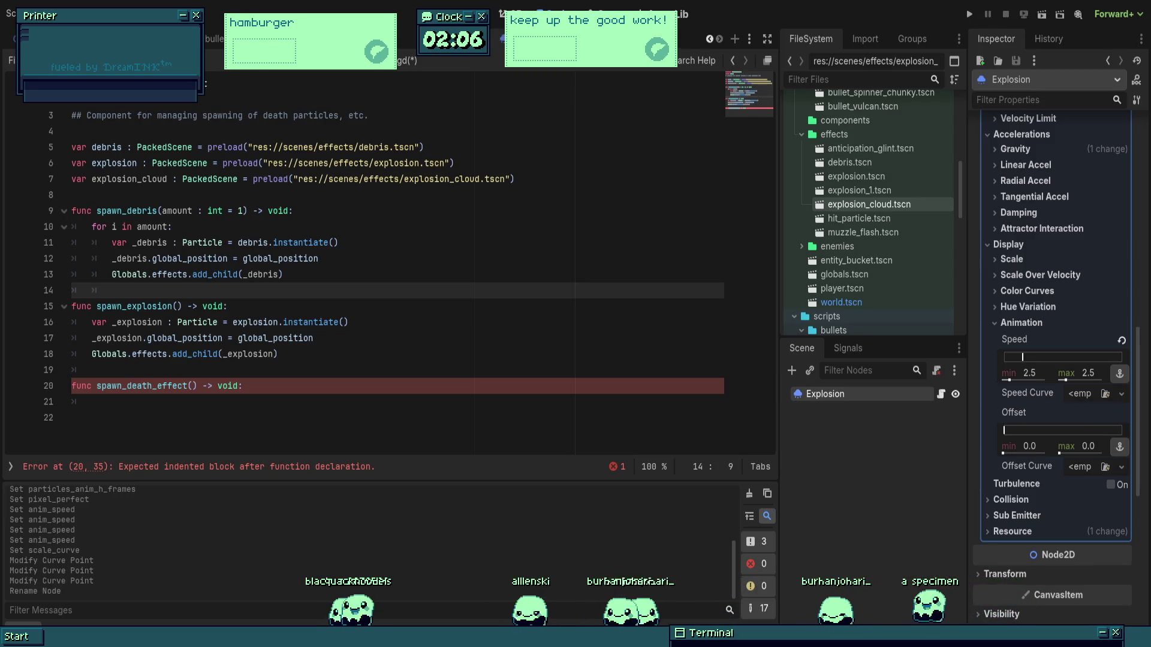
left_click(629, 38)
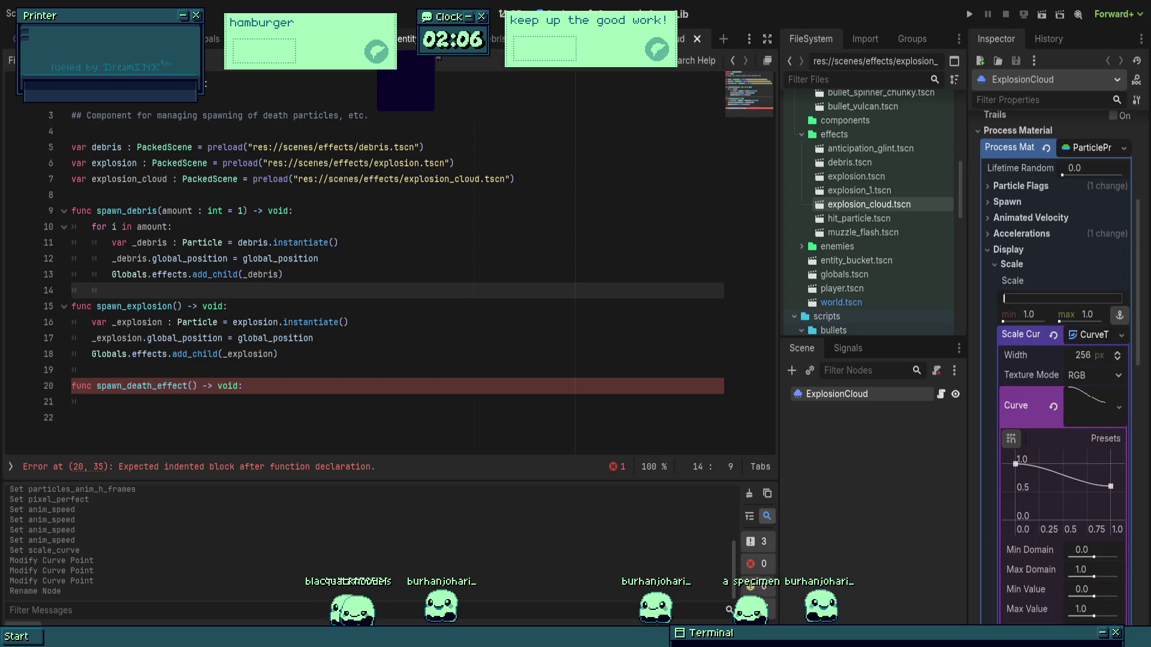
scroll(407, 39, "down", 1)
scroll(324, 39, "down", 3)
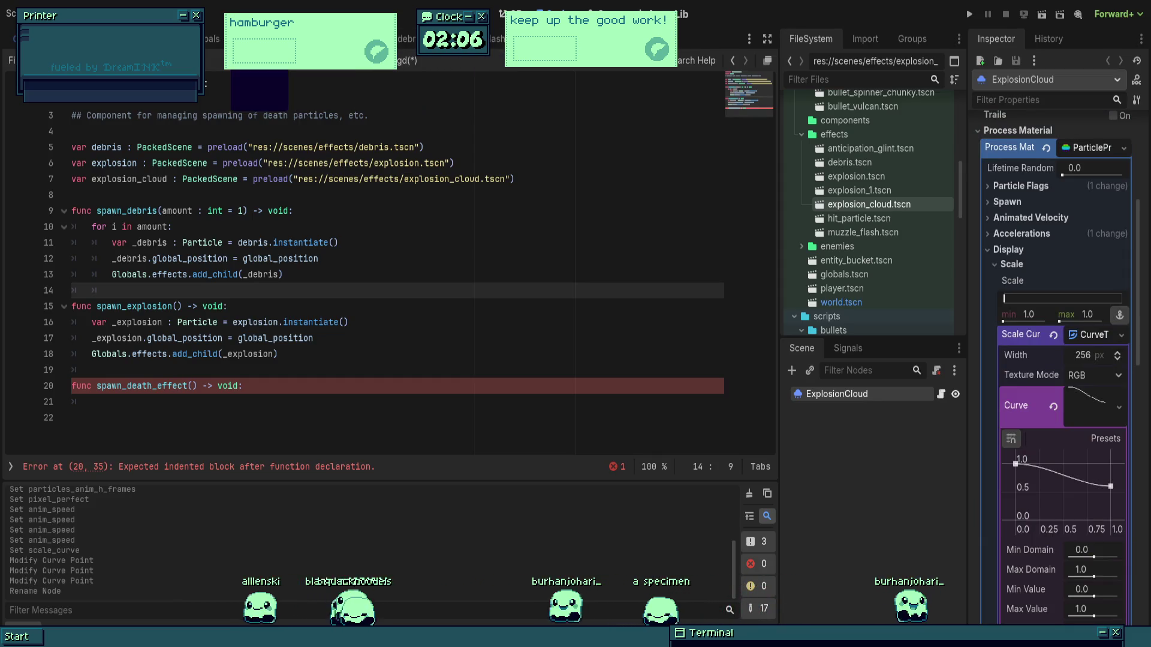
scroll(323, 39, "down", 2)
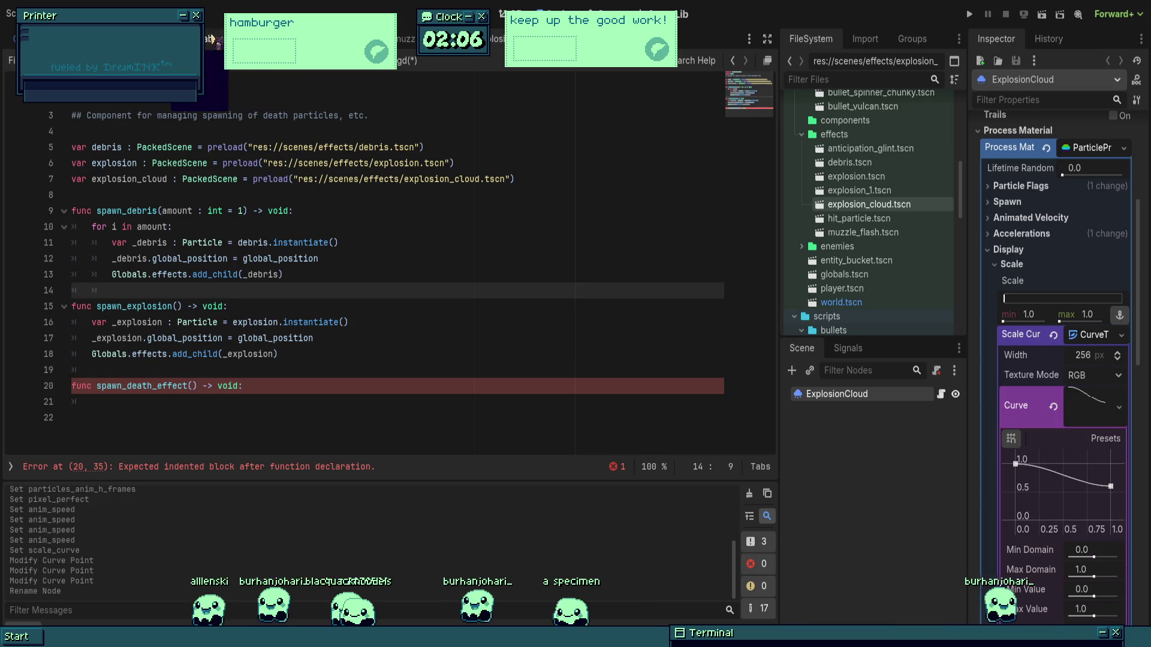
key("ctrl+F1")
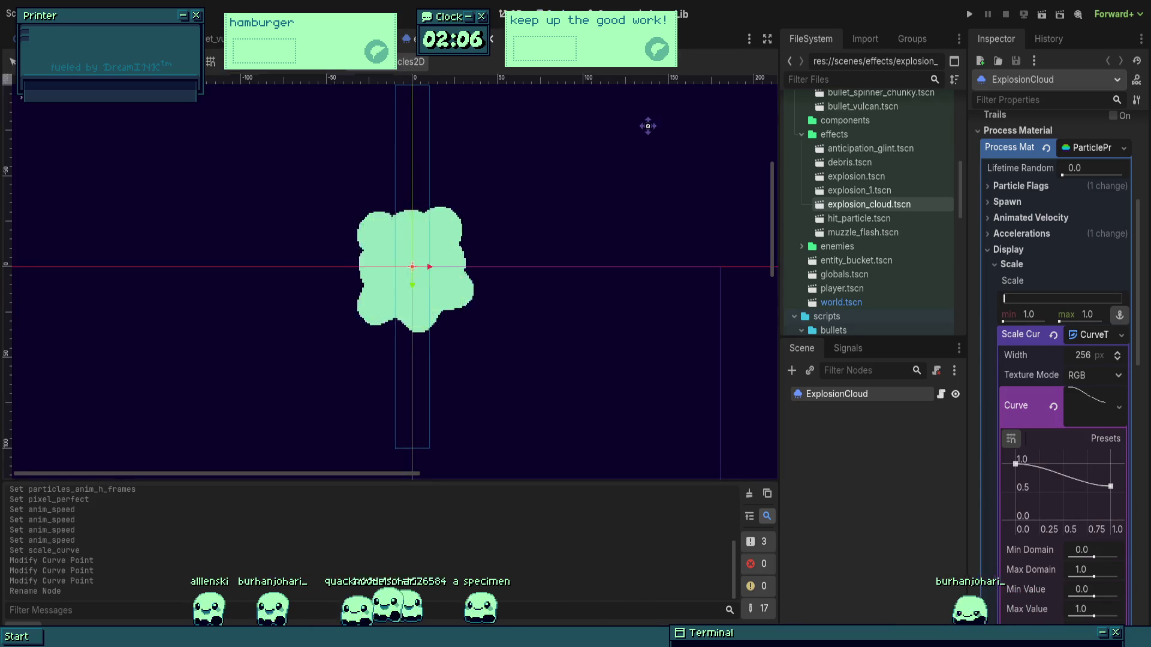
scroll(1082, 231, "up", 5)
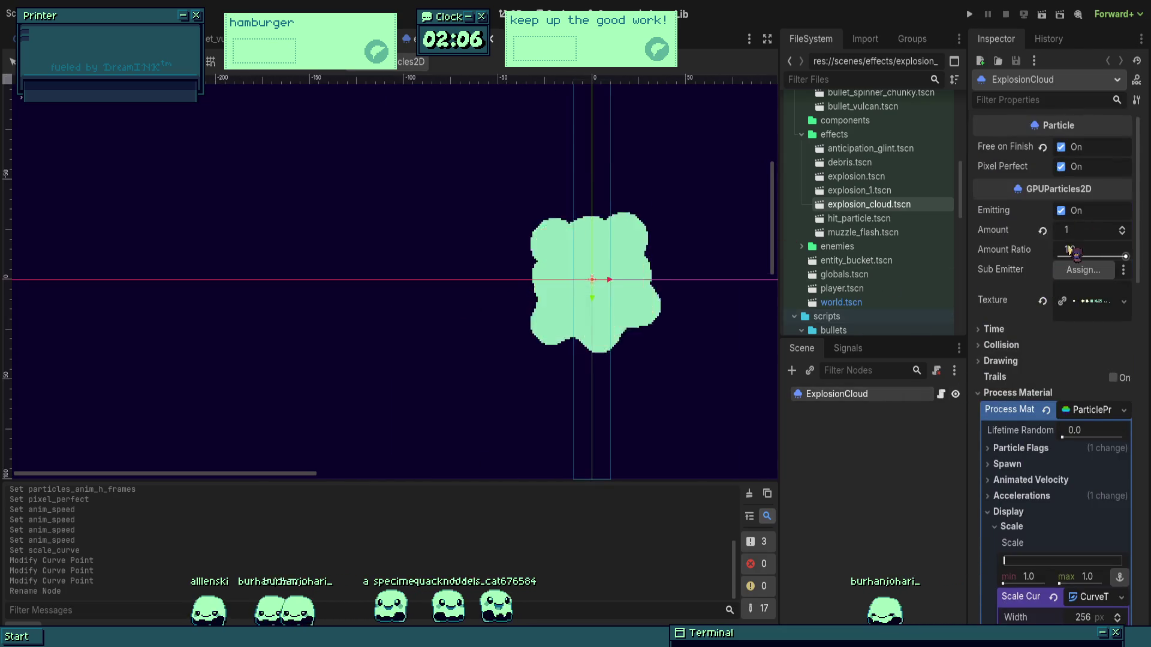
Step: Set the ExplosionCloud particle Amount to 8
left_click(1082, 231)
key("Return")
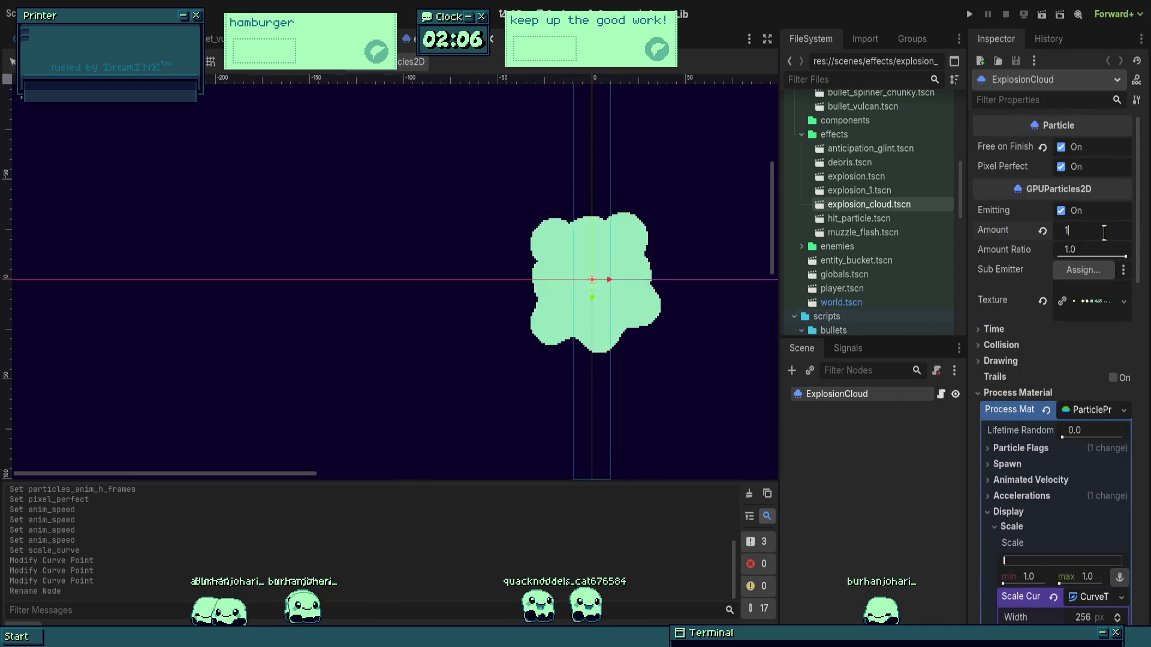
double_click(1060, 210)
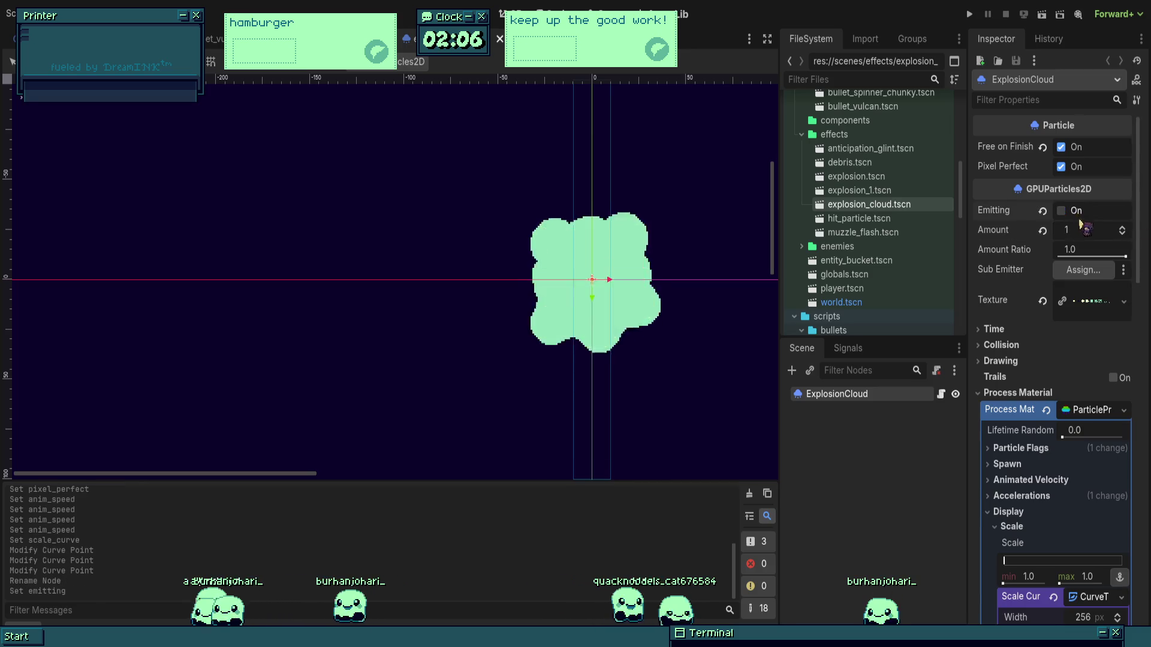
left_click(1118, 228)
type("8")
key("Return")
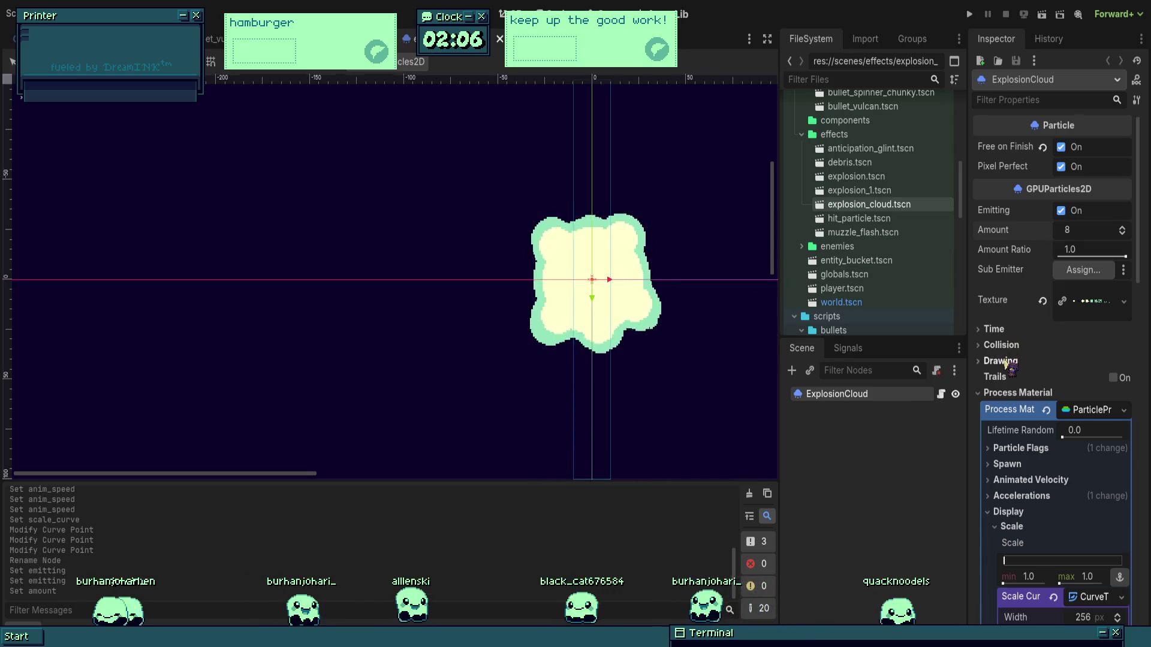
Step: Toggle One Shot on and back off, restart Emitting, and raise Explosiveness to 0.9
left_click(993, 329)
left_click(1064, 386)
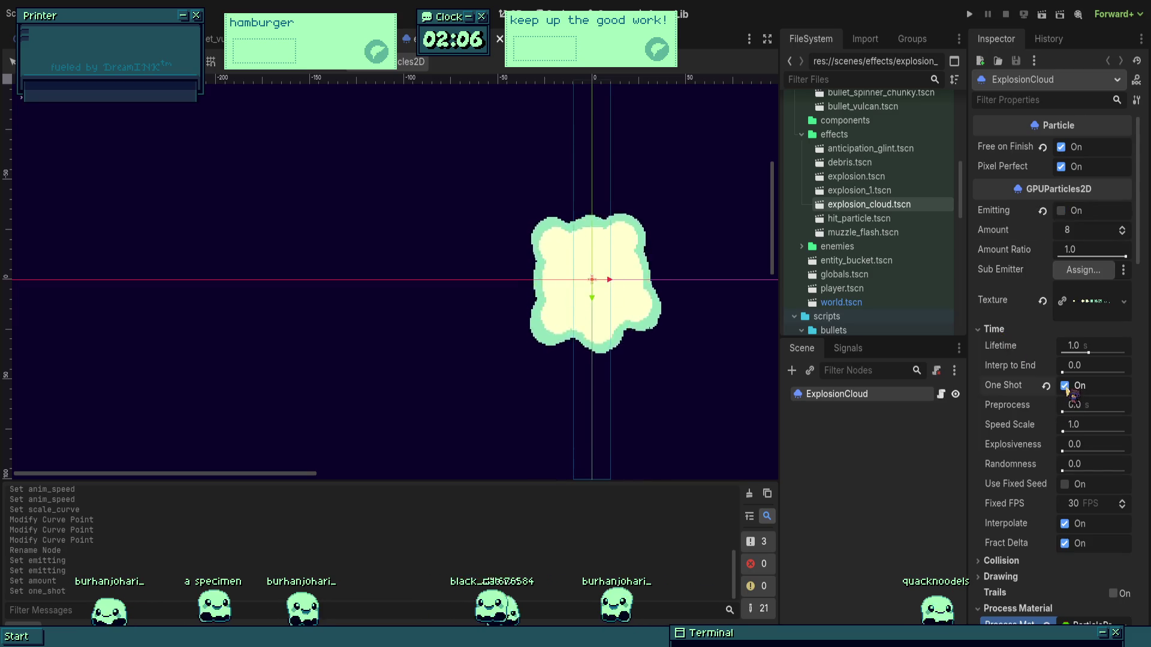
left_click(1065, 387)
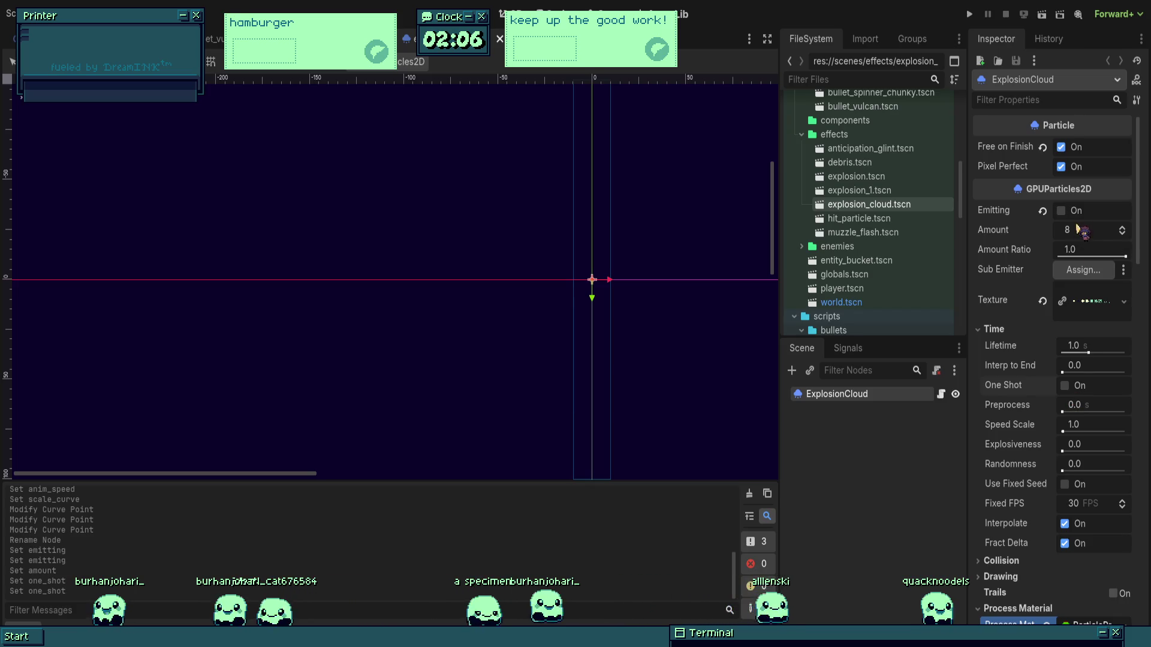
left_click(1062, 211)
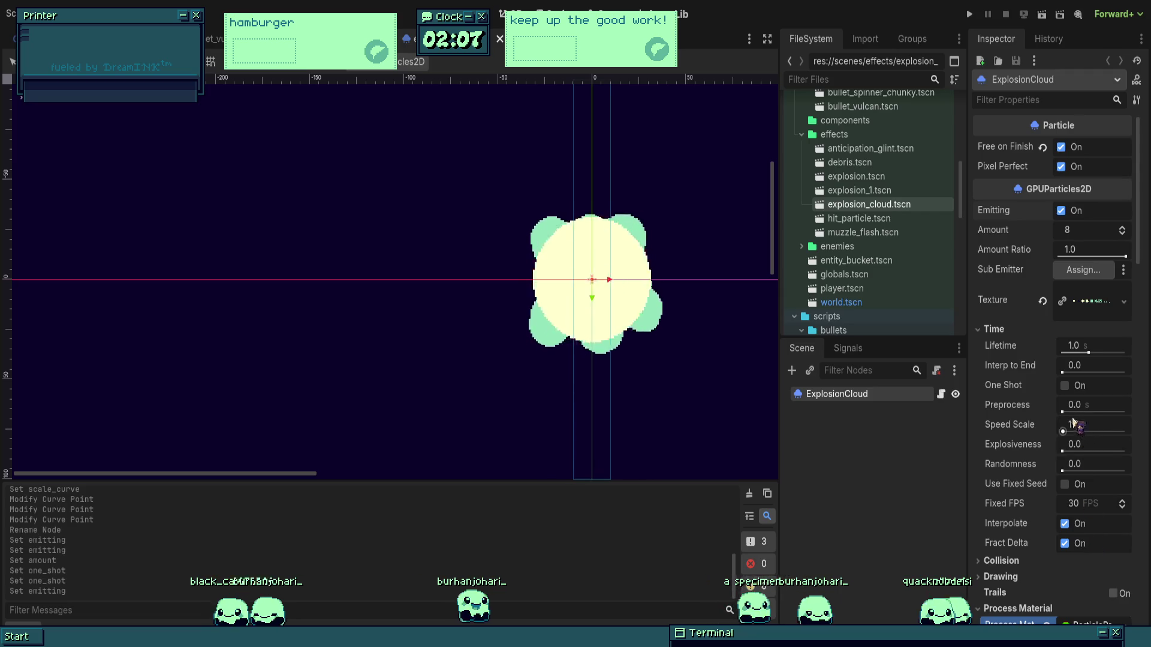
left_click(1066, 447)
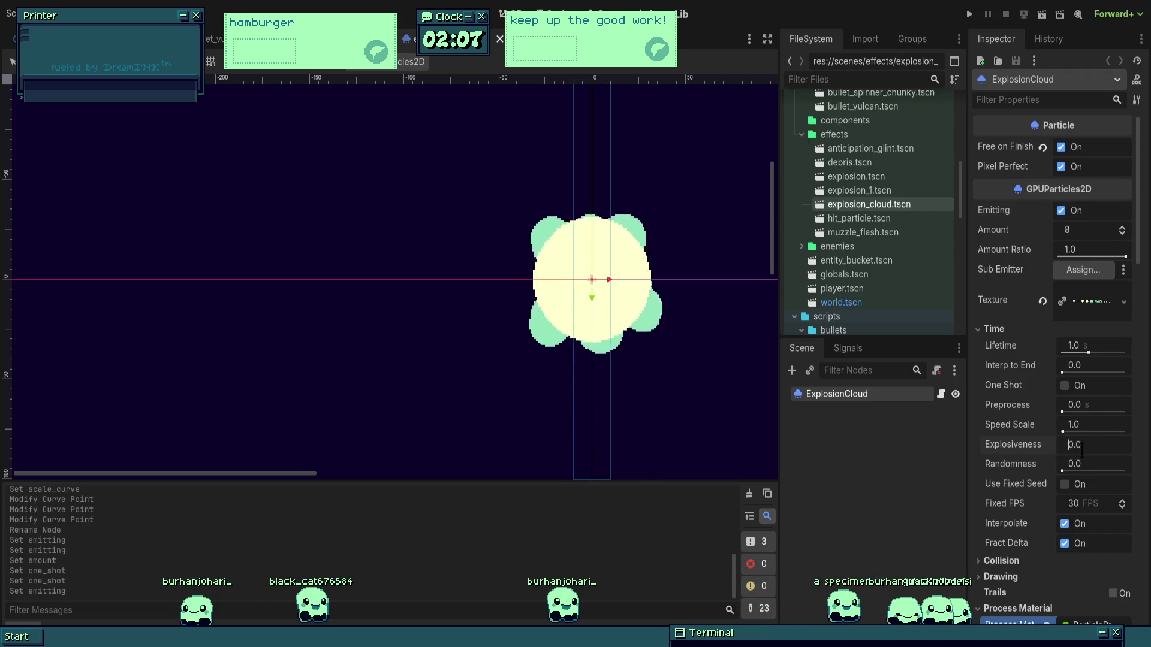
left_click_drag(1067, 451, 1111, 453)
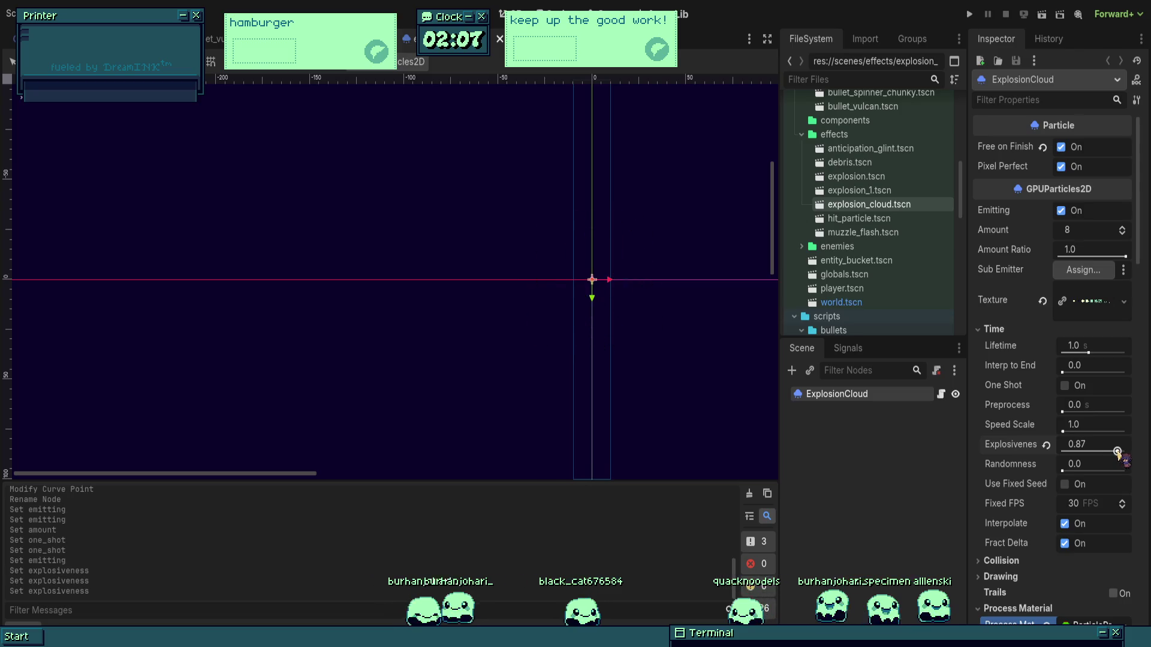
scroll(1012, 427, "down", 5)
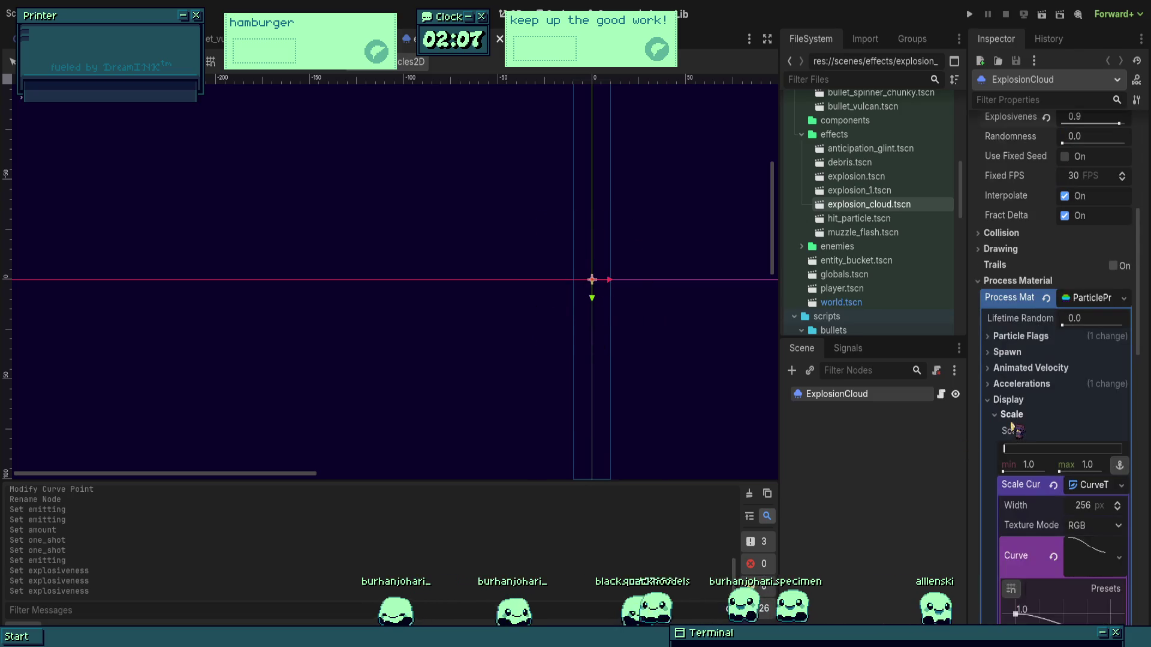
Step: Set Spawn > Velocity Initial Velocity to a single value of 64
scroll(1020, 368, "down", 2)
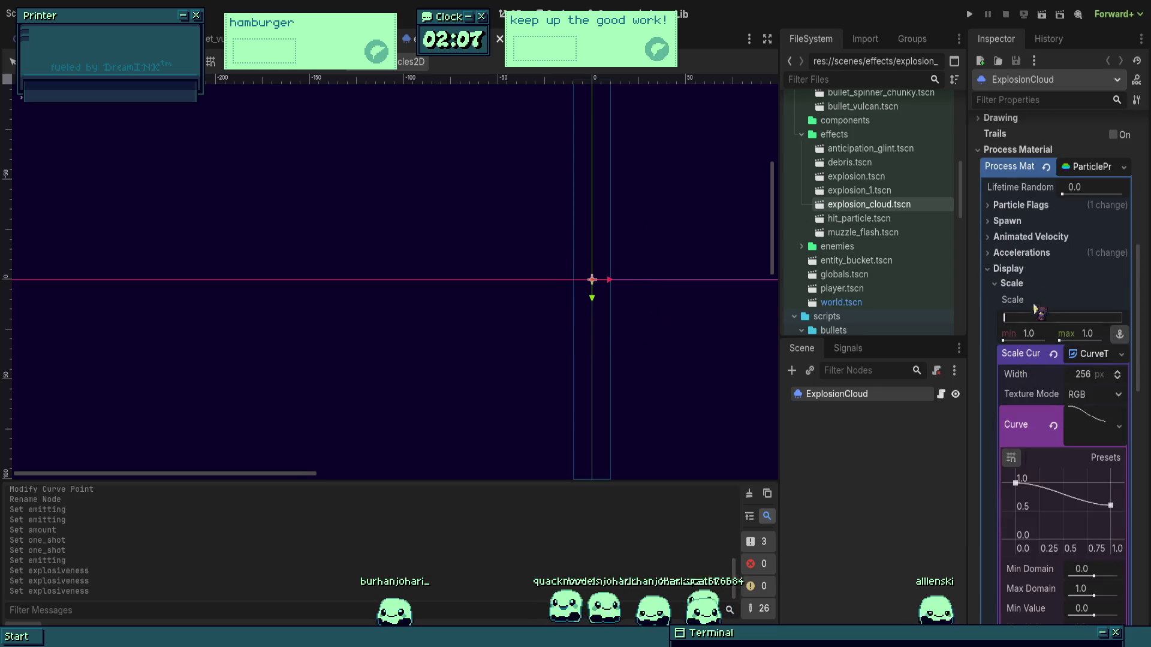
left_click(1013, 221)
left_click(1019, 268)
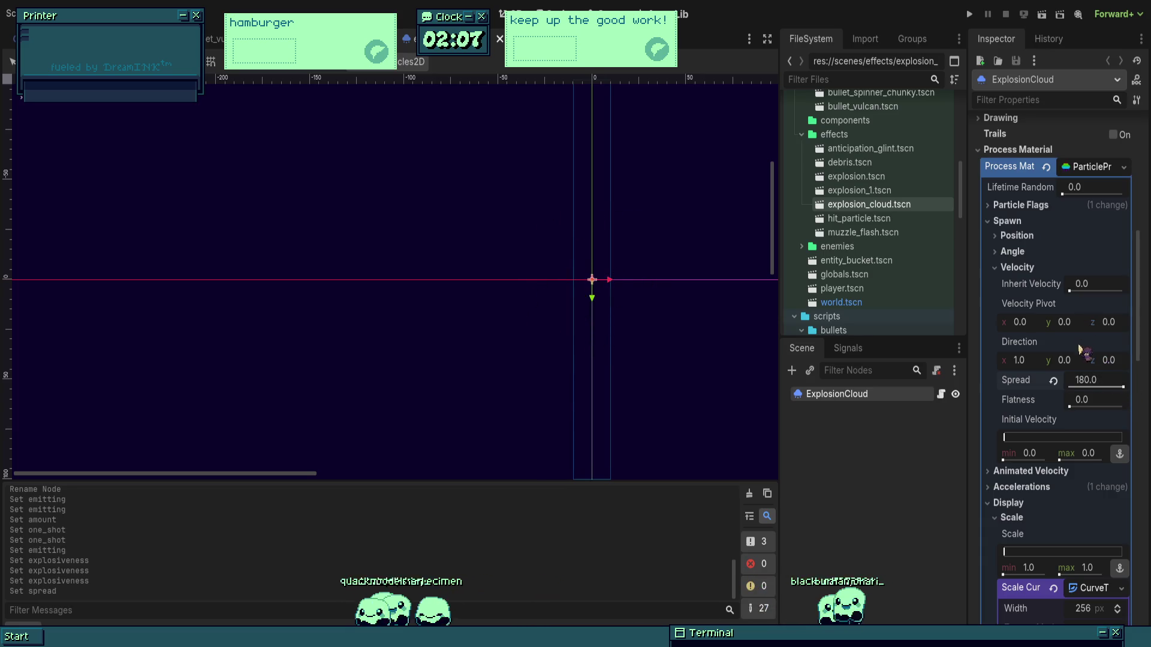
left_click(1119, 454)
left_click_drag(1002, 460, 999, 460)
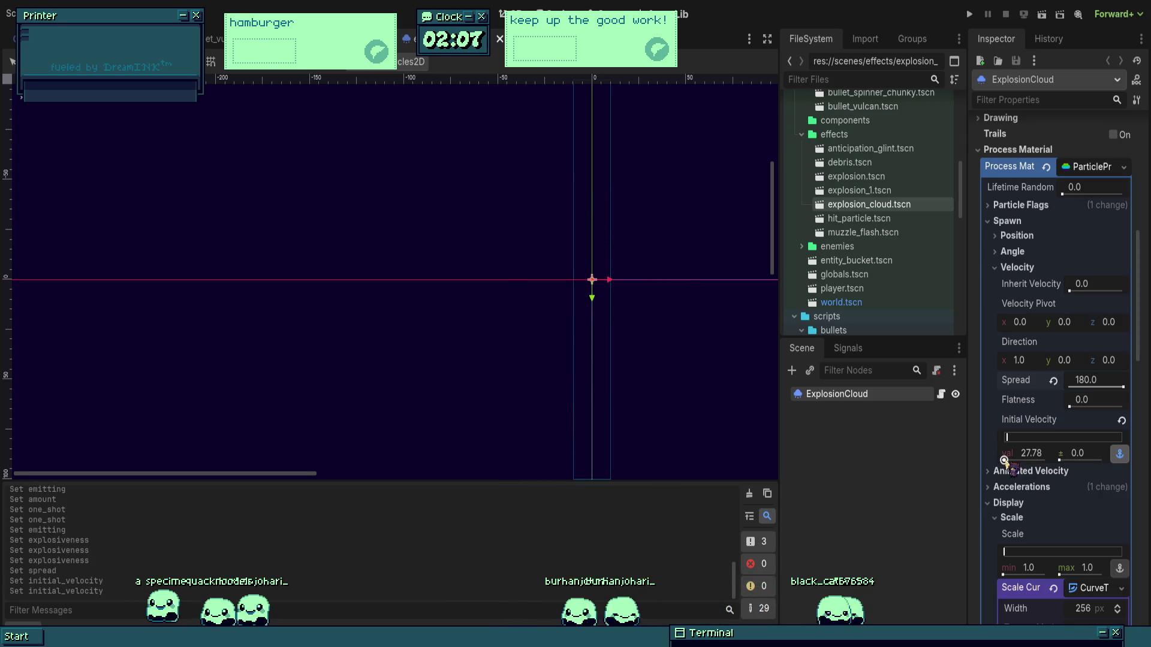
left_click(1038, 456)
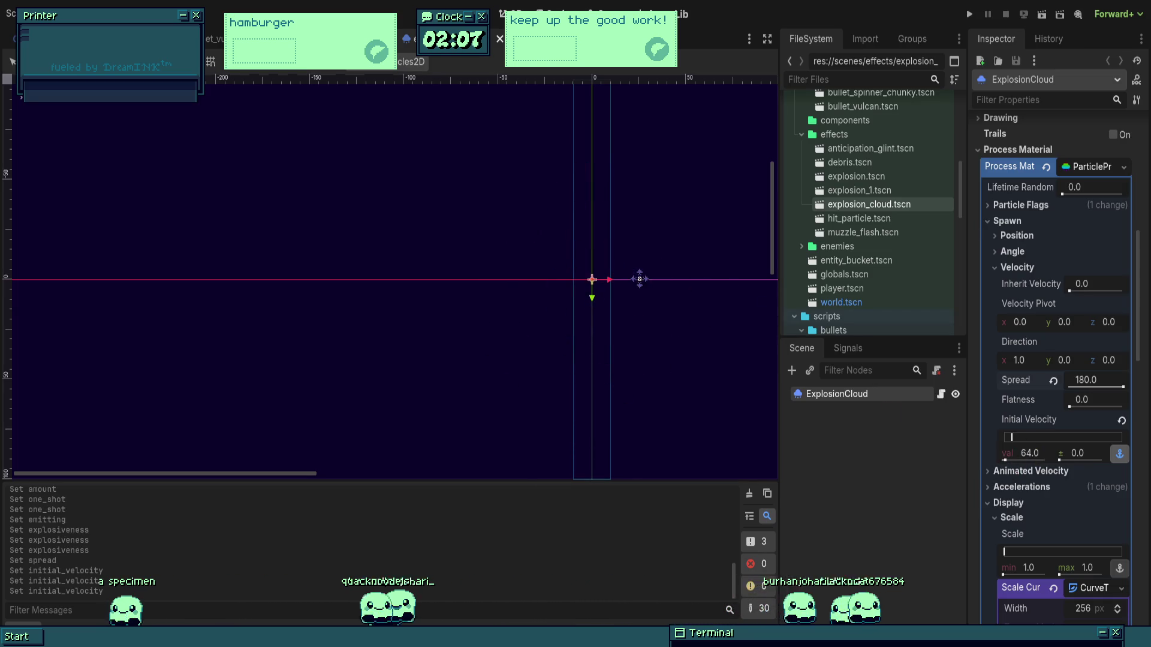
scroll(624, 278, "down", 3)
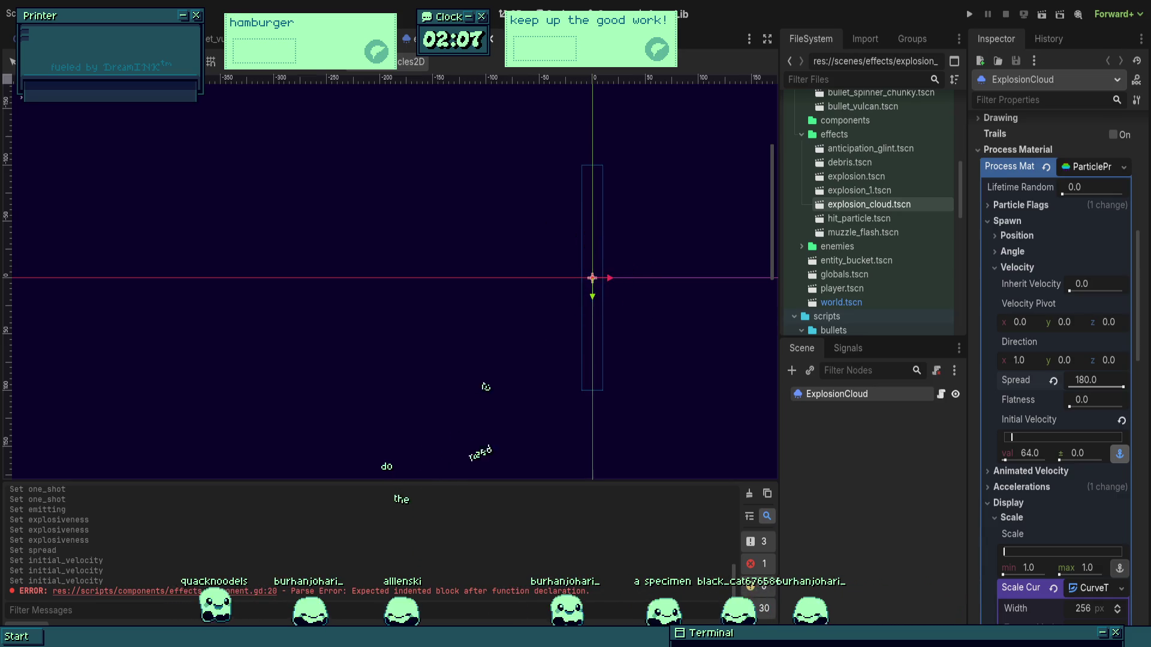
Step: Save the explosion cloud scene and switch to world.tscn
scroll(632, 343, "right", 2)
key("ctrl+s")
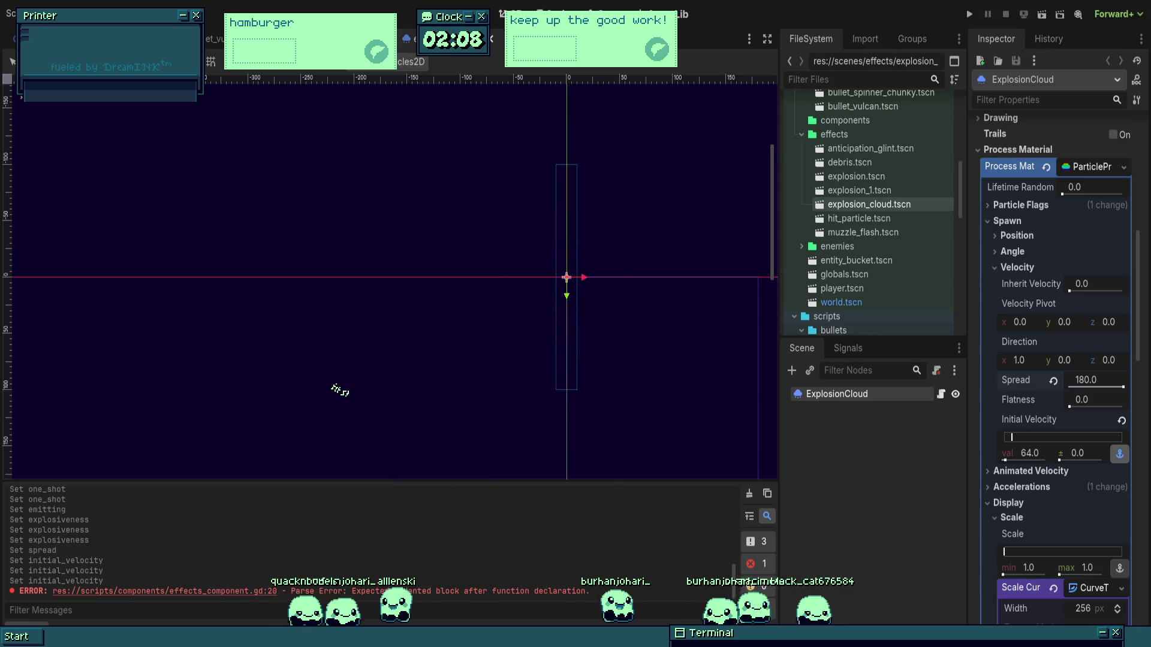
key("ctrl+Tab")
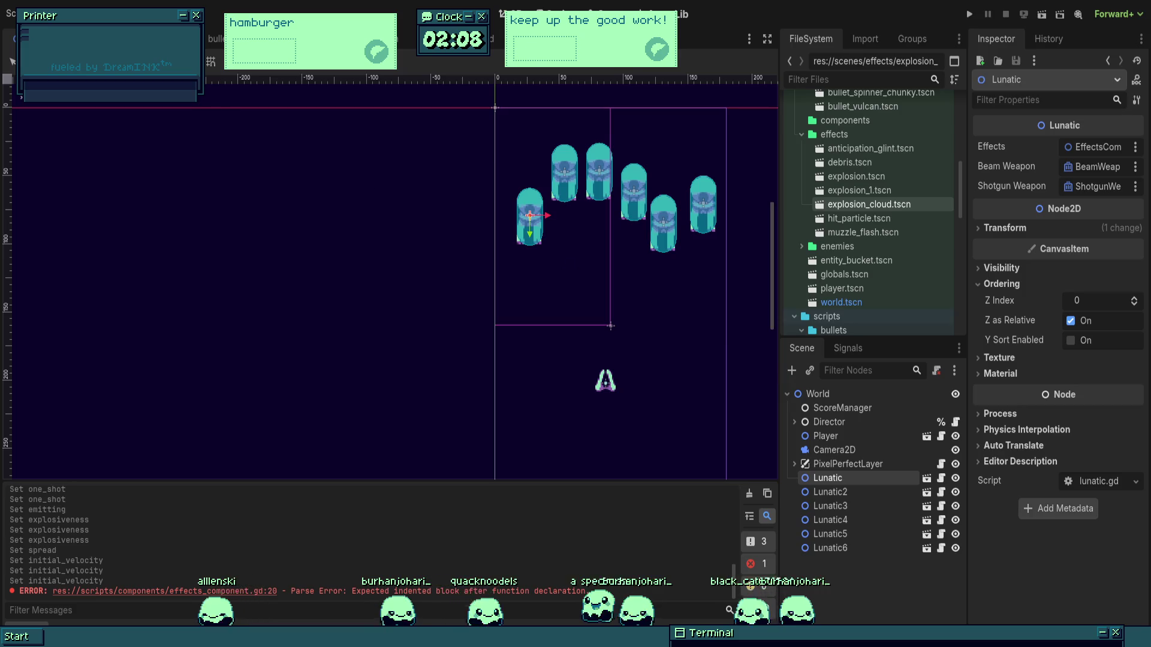
Step: In effects_component.gd, paste a copy of the spawn_explosion function below the original
left_click(926, 478)
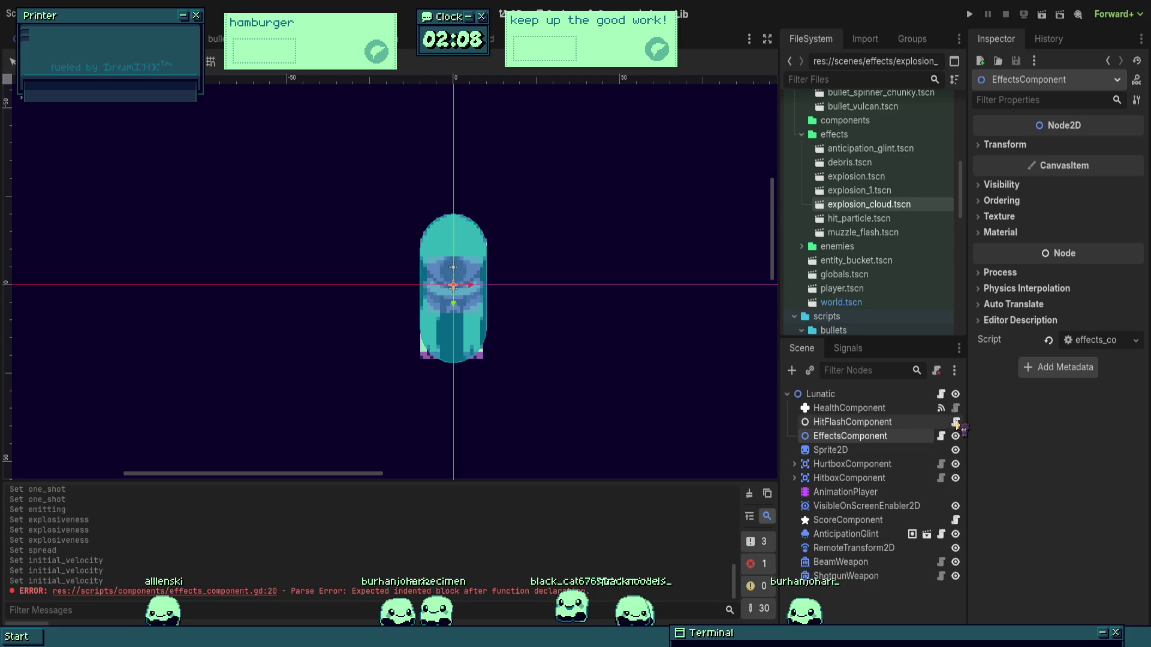
left_click(956, 422)
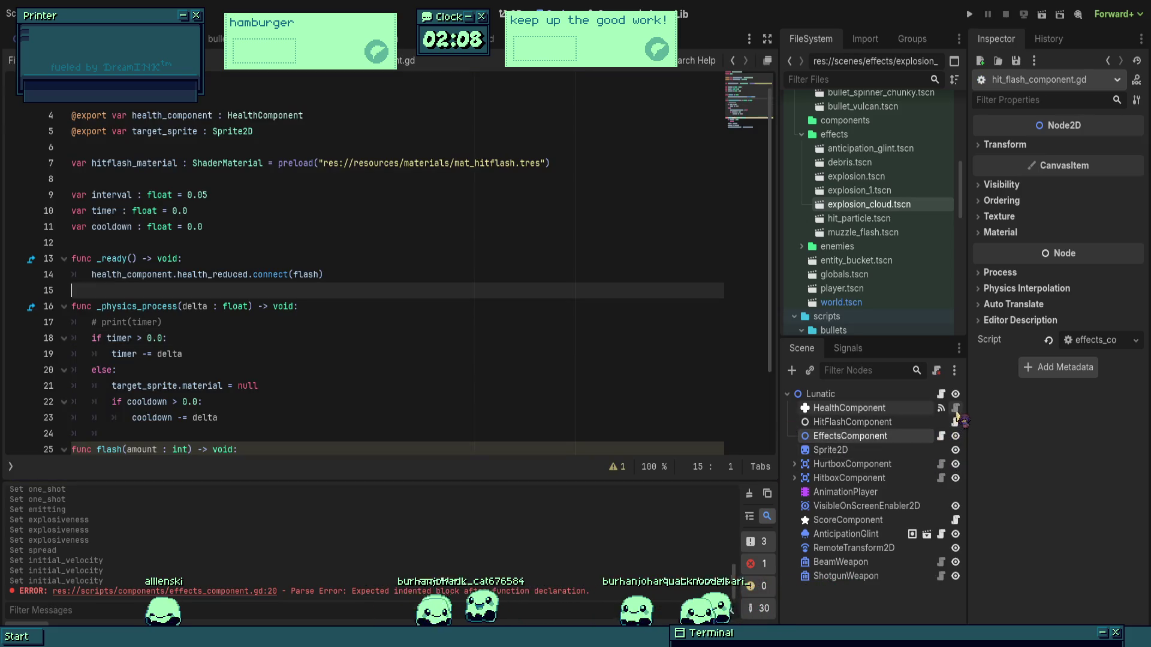
left_click(941, 436)
left_click(274, 398)
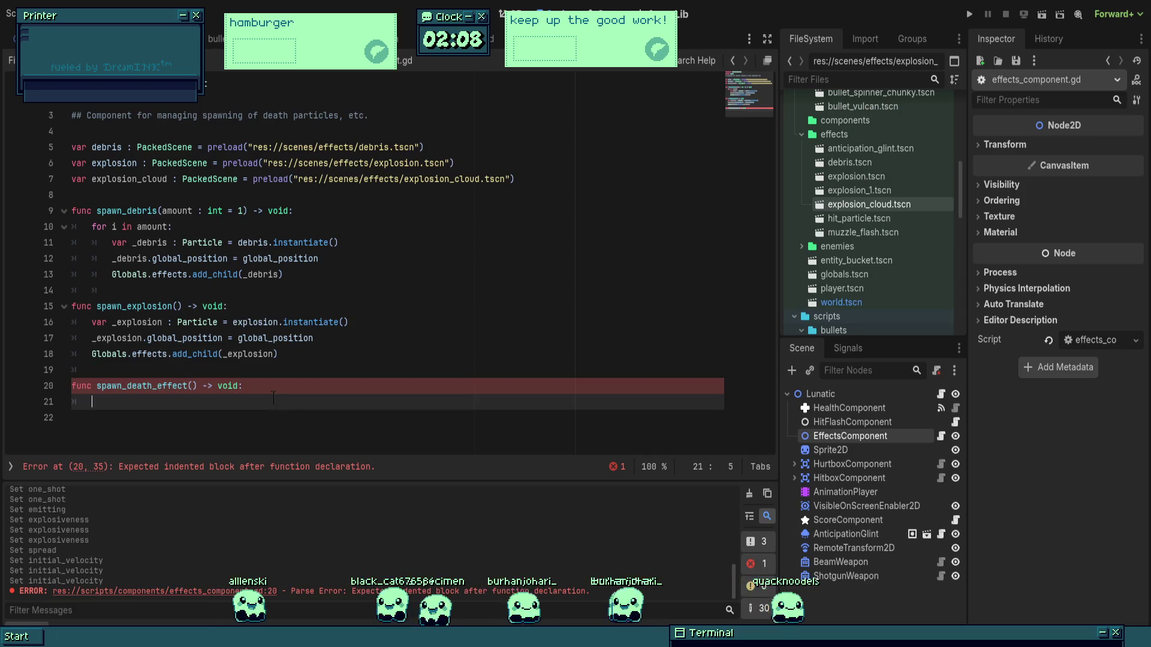
mouse_move(345, 354)
left_mouse_down()
mouse_move(75, 321)
mouse_move(71, 306)
left_mouse_up()
key("ctrl+c")
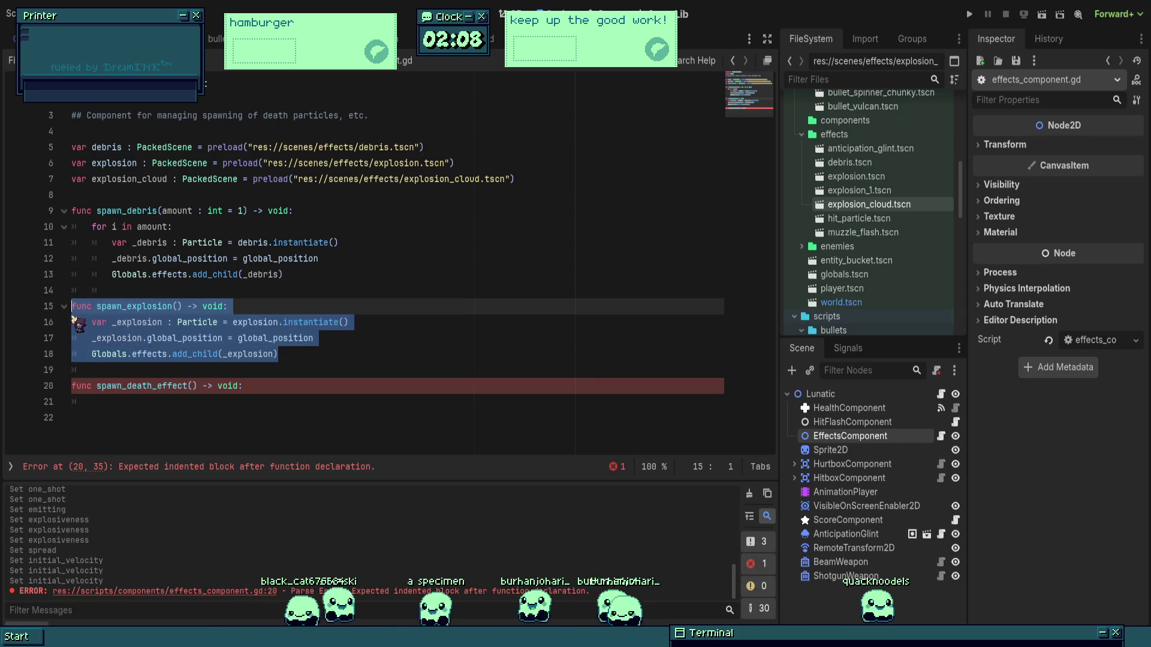
left_click(142, 371)
key("Return")
key("Return")
key("Up")
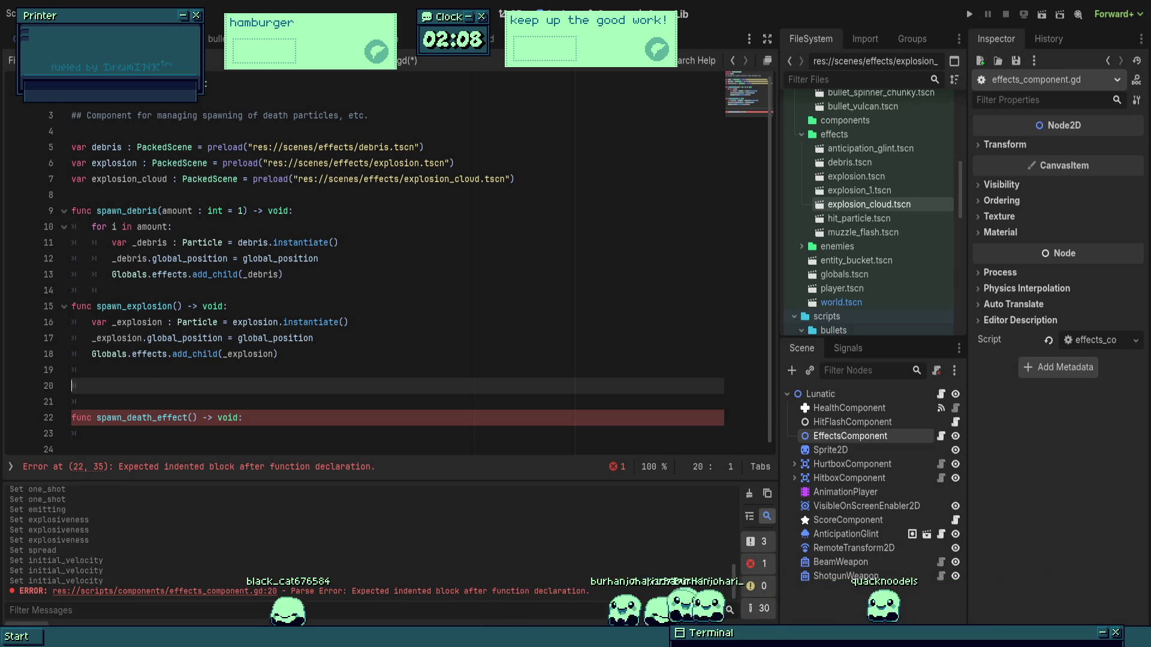
key("ctrl+v")
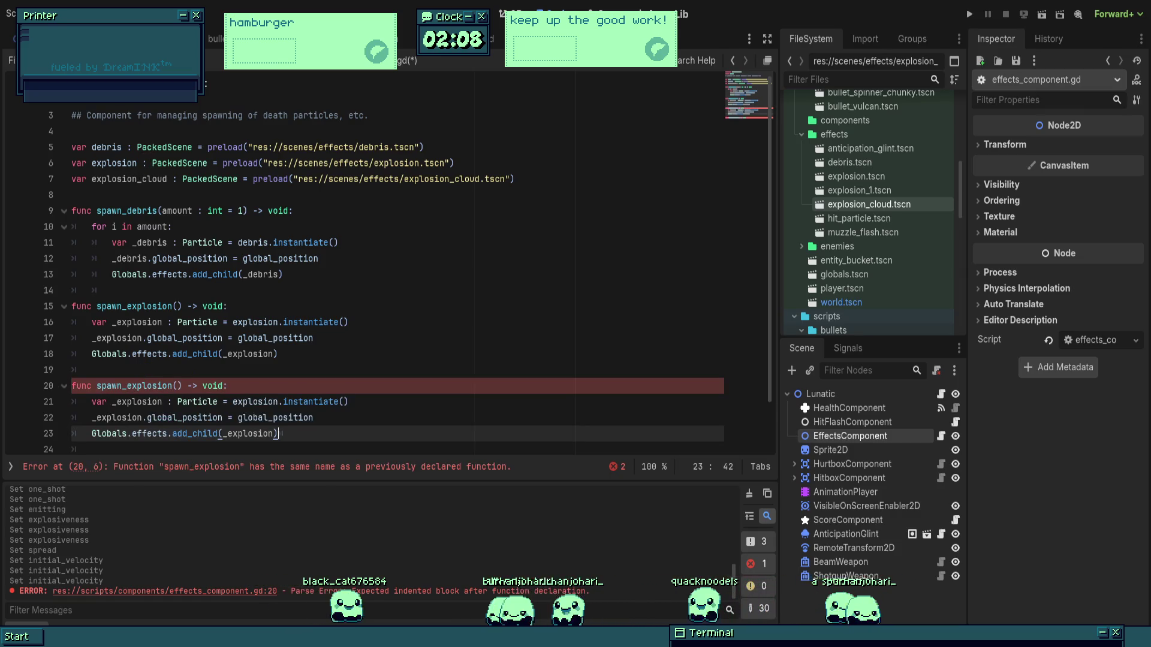
Step: Rename the copied function to spawn_cloud() and start renaming its variable
left_click_drag(178, 386, 147, 387)
key("BackSpace")
key("BackSpace")
type("cloud")
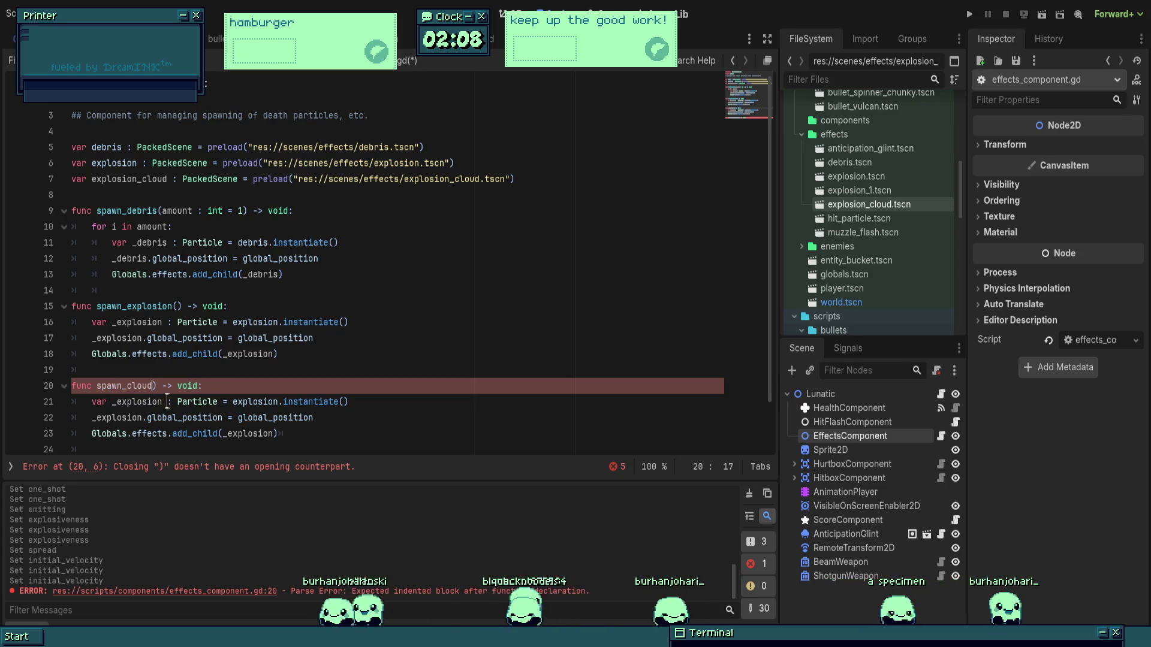
type("(")
scroll(167, 396, "down", 3)
left_click(193, 386)
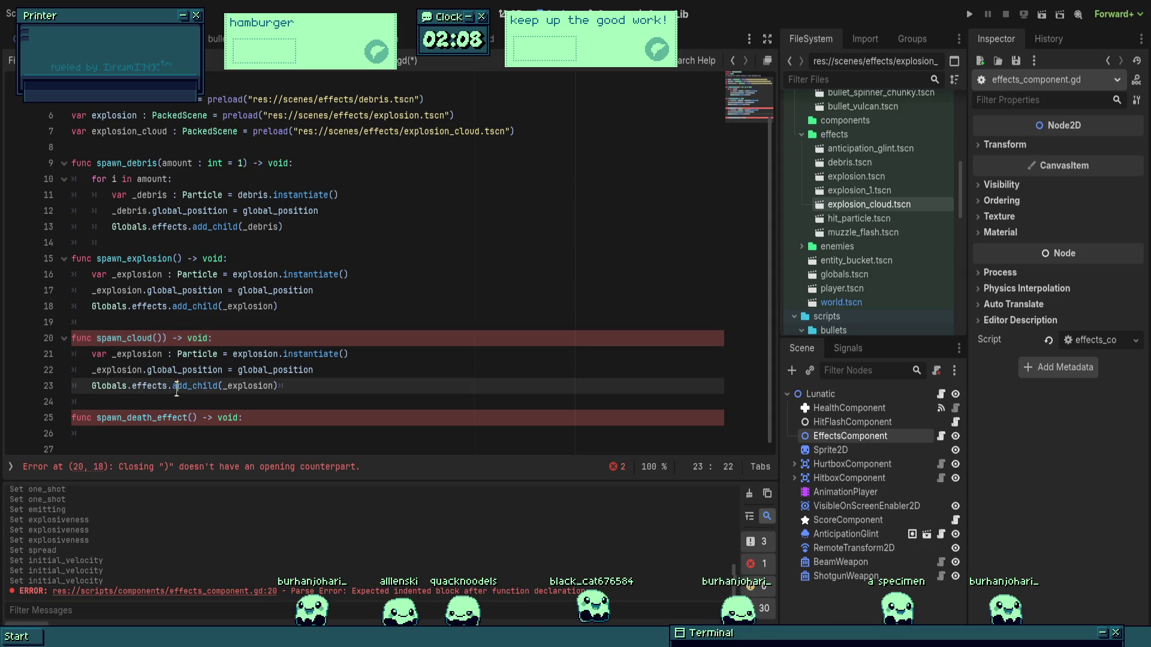
left_click(164, 338)
type(")")
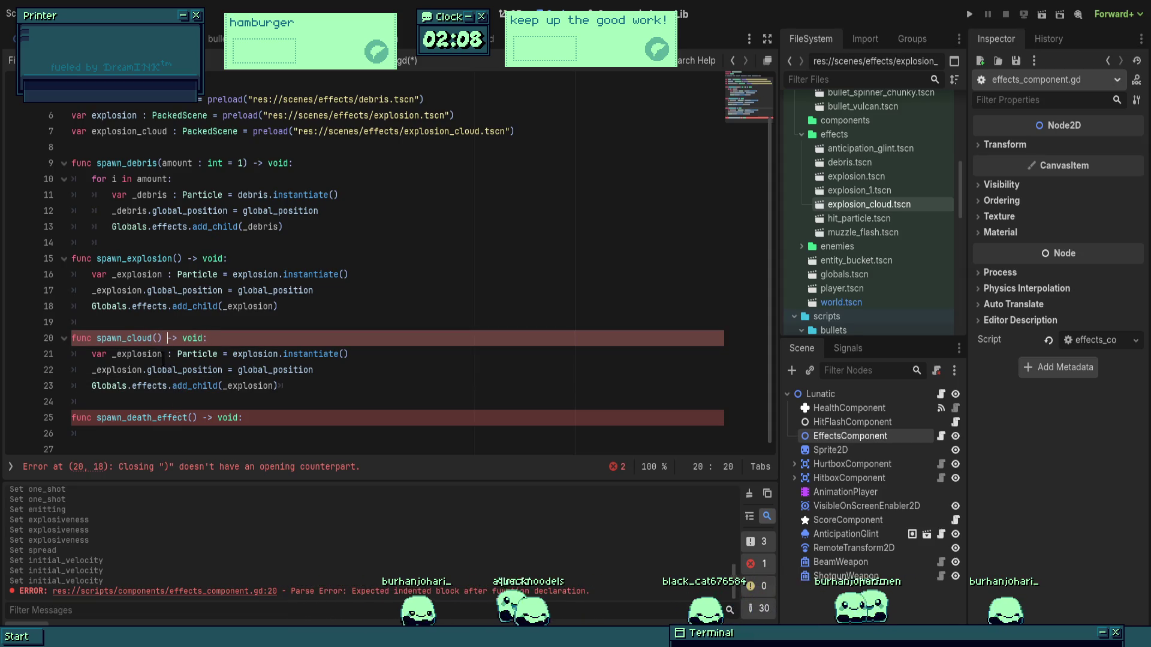
double_click(157, 354)
type("_cl")
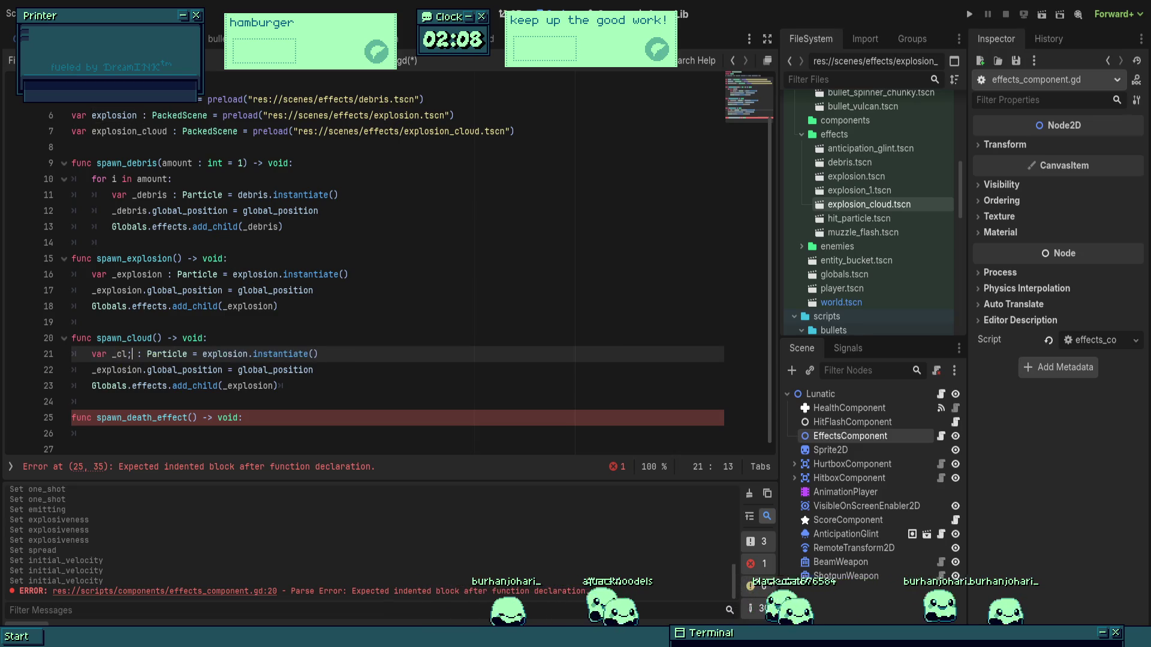
type("oud")
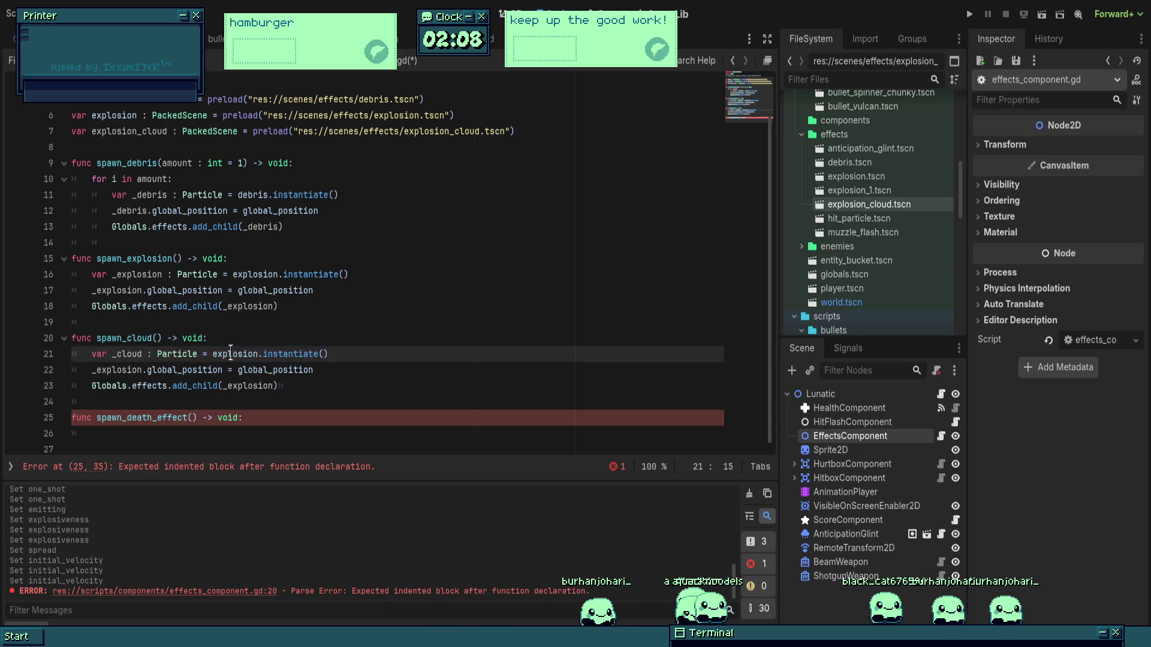
Step: Make spawn_cloud instance explosion_cloud with a _cloud variable, then open lunatic.gd
double_click(232, 353)
double_click(129, 131)
key("ctrl+c")
double_click(234, 353)
key("ctrl+v")
key("ctrl+c")
double_click(128, 369)
key("ctrl+v")
double_click(249, 386)
key("ctrl+v")
left_click(266, 433)
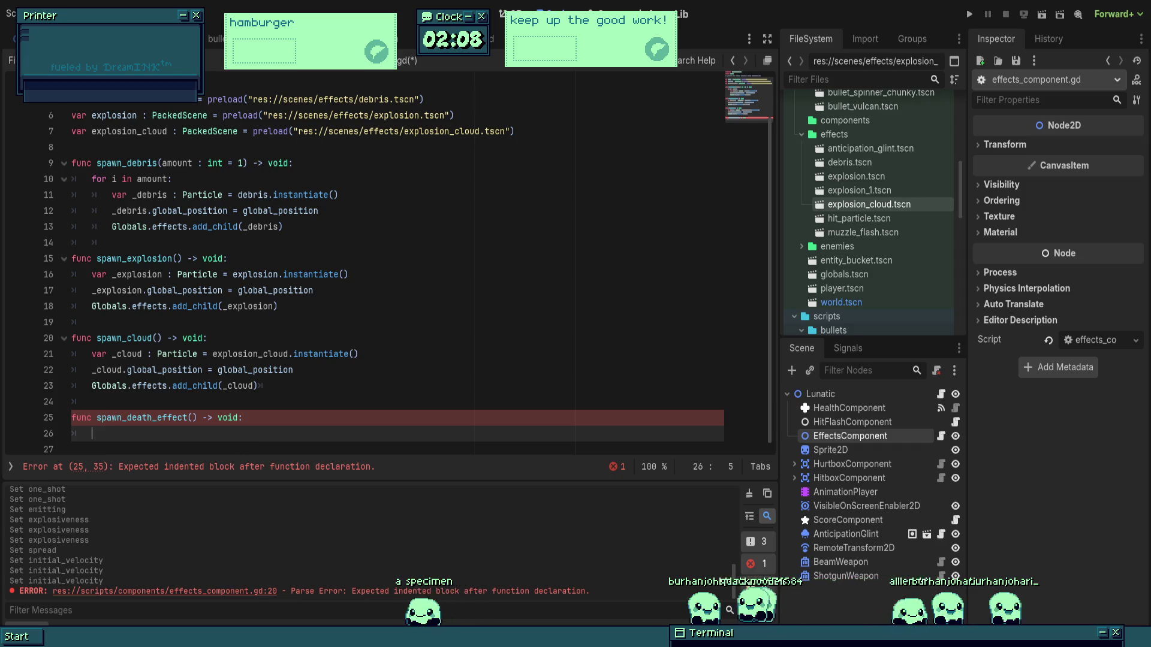
left_click(940, 394)
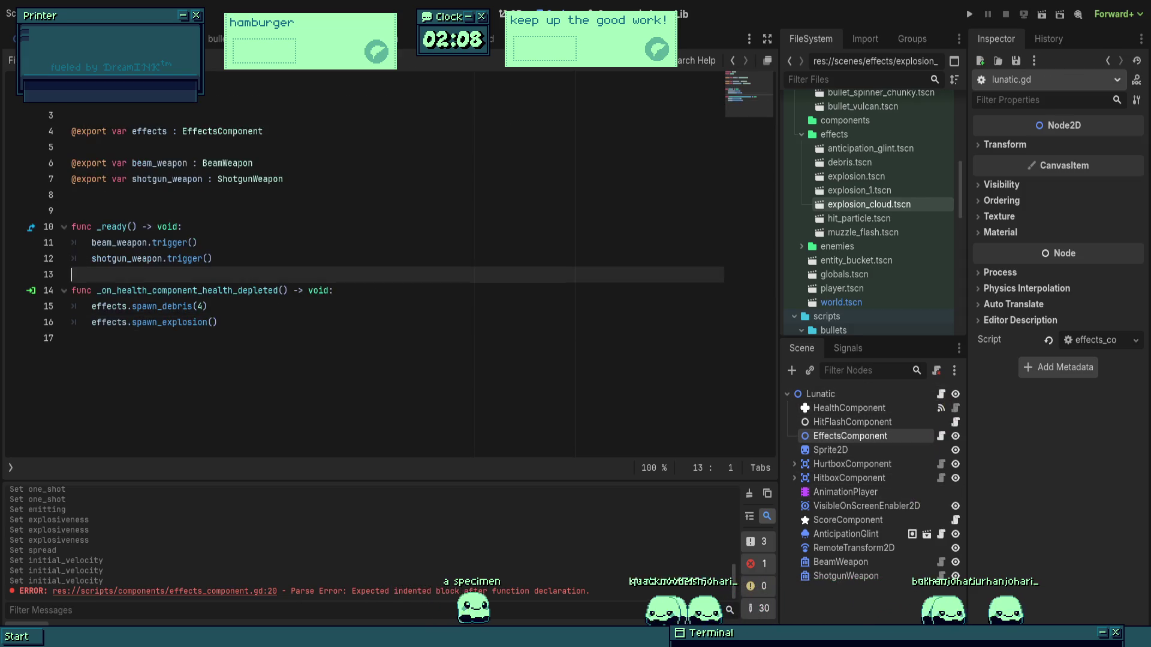
Step: Move the spawn_debris(4) and spawn_explosion() calls into spawn_death_effect, dropping the effects. prefix
left_click_drag(91, 306, 218, 322)
key("BackSpace")
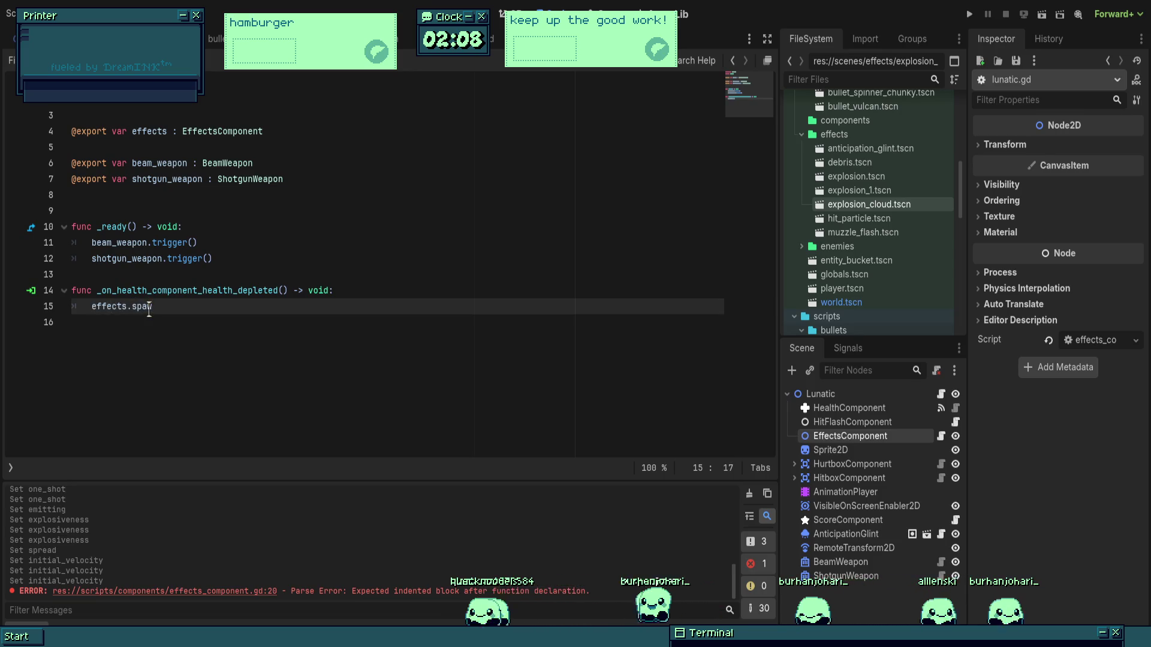
type("n_")
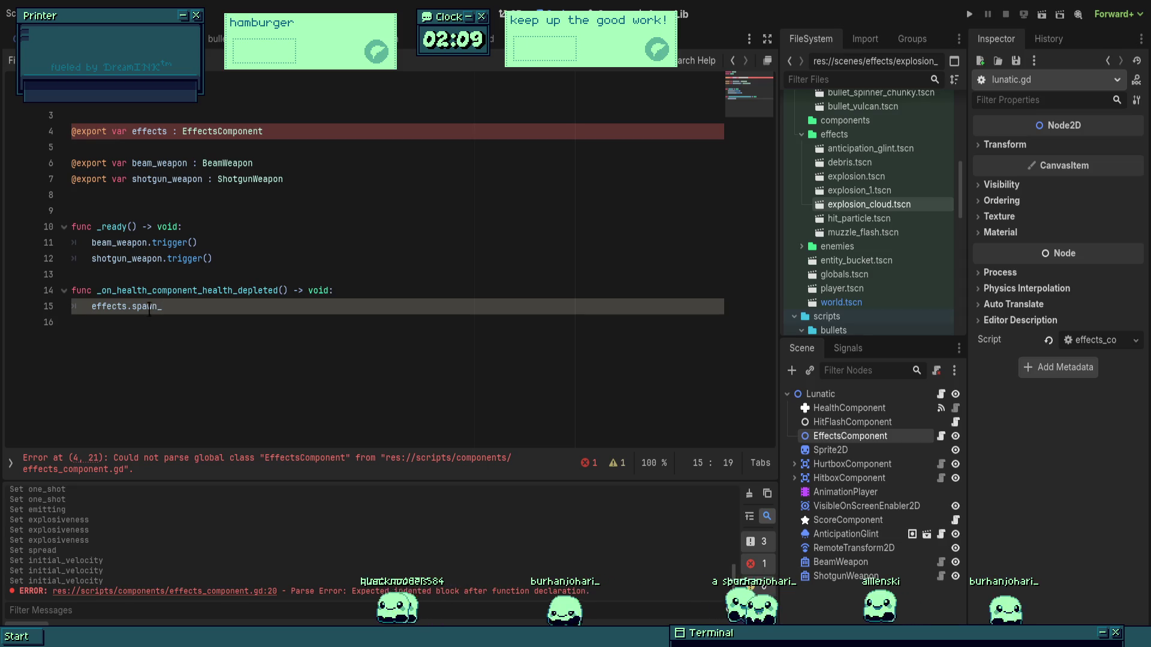
left_click(940, 436)
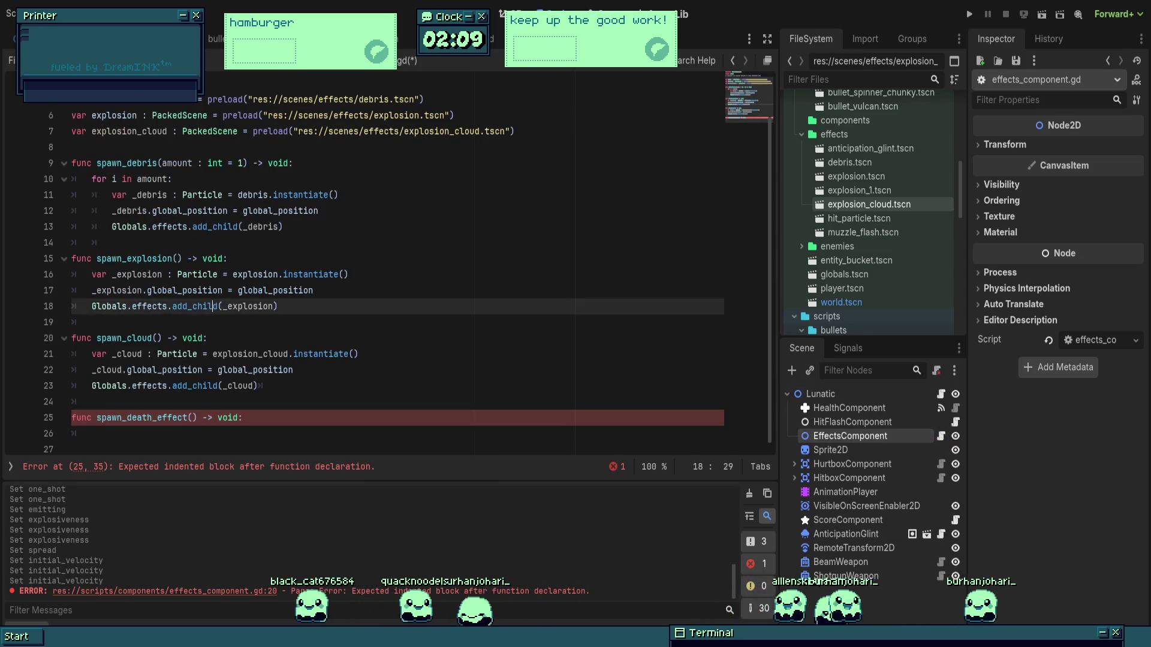
left_click(152, 440)
key("ctrl+v")
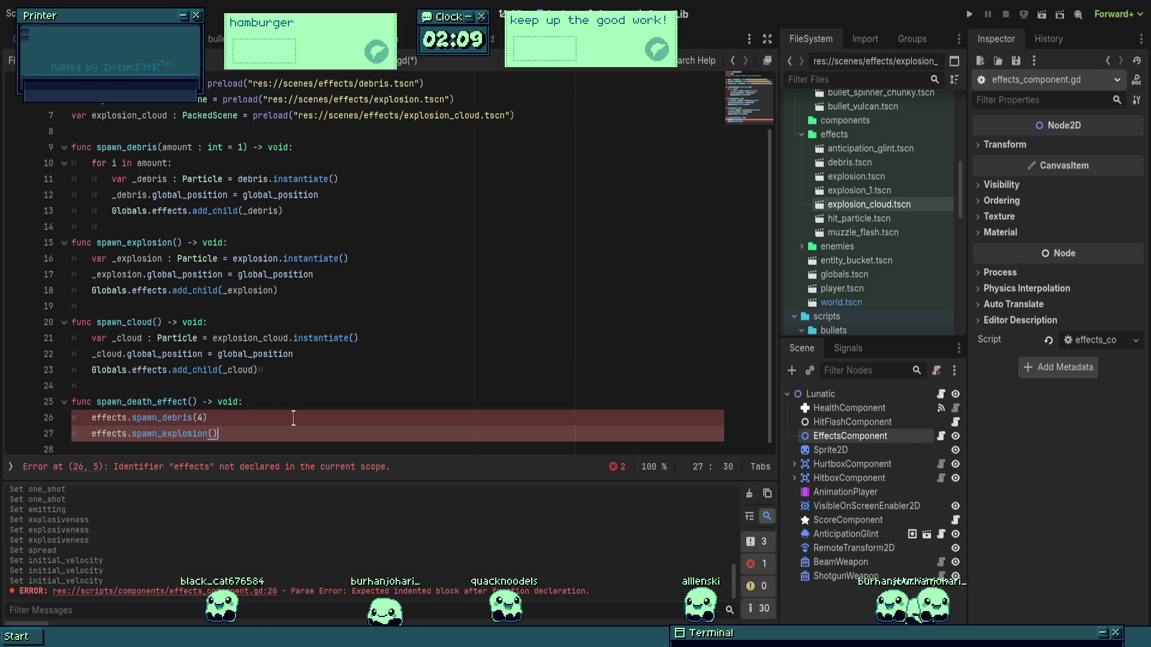
left_click_drag(132, 418, 95, 429)
key("BackSpace")
key("BackSpace")
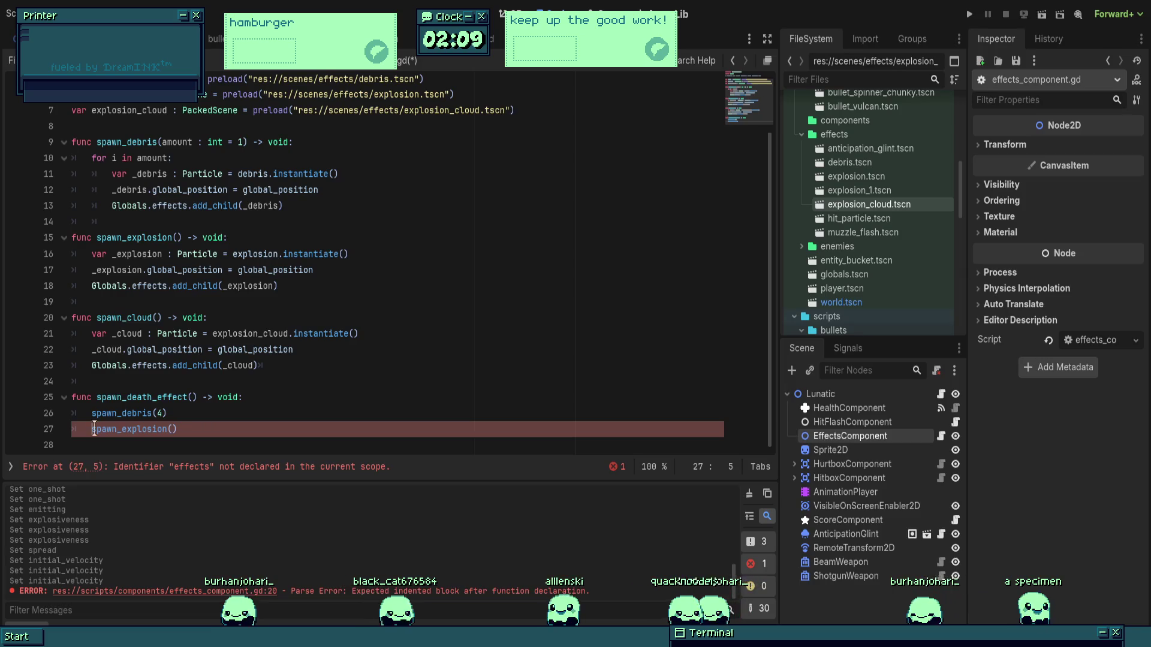
left_click(212, 422)
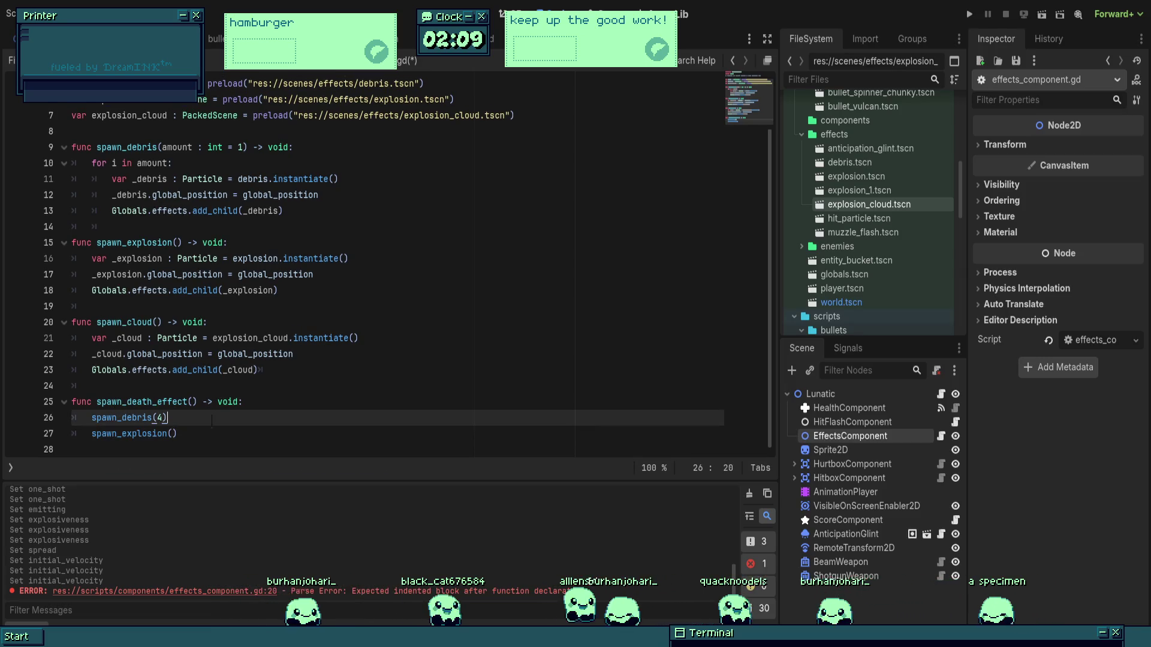
left_click(211, 434)
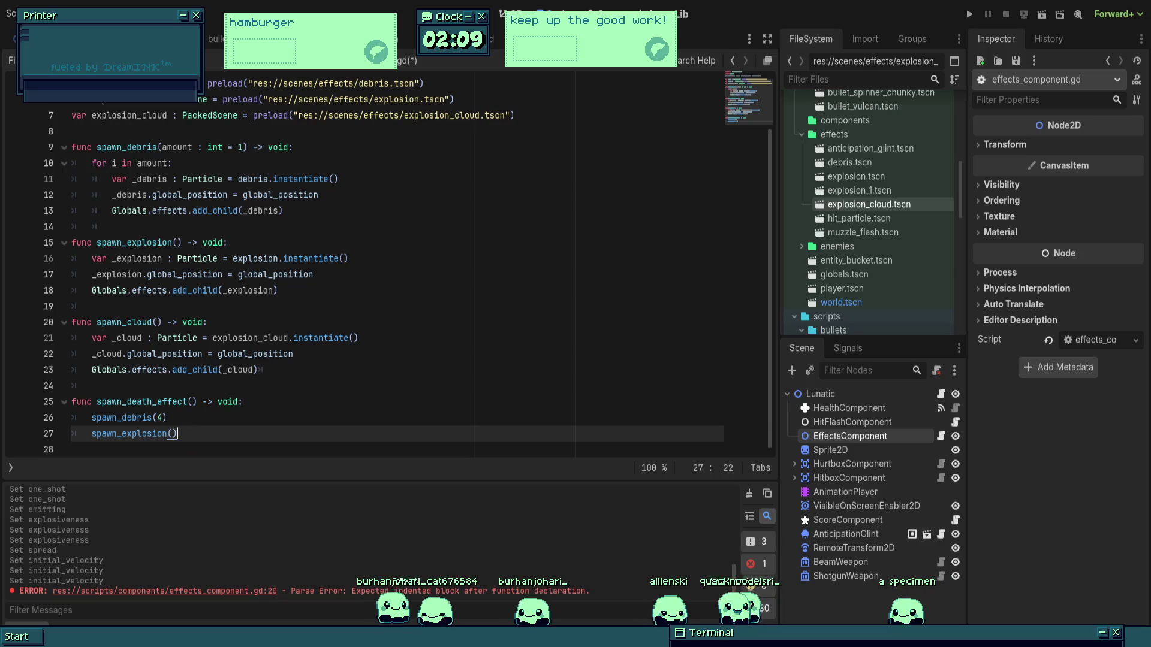
key("Return")
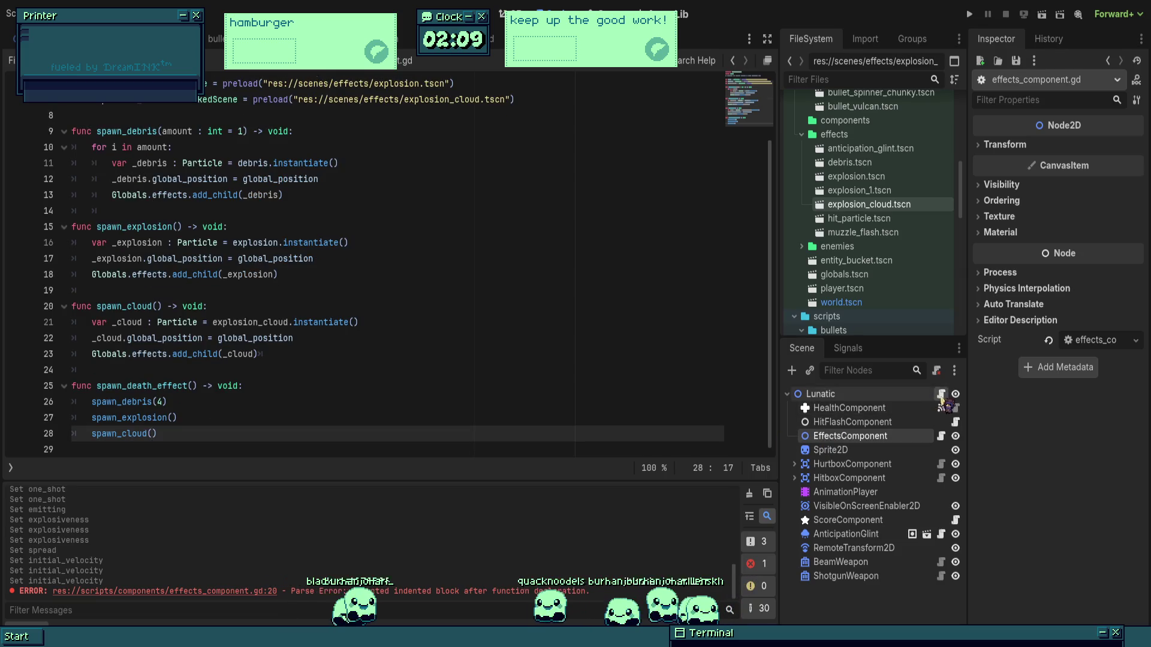
Step: Make the Lunatic call effects.spawn_death_effect() on death and run the game
left_click(940, 394)
left_click(242, 309)
type("cts.spawn_cloud(")
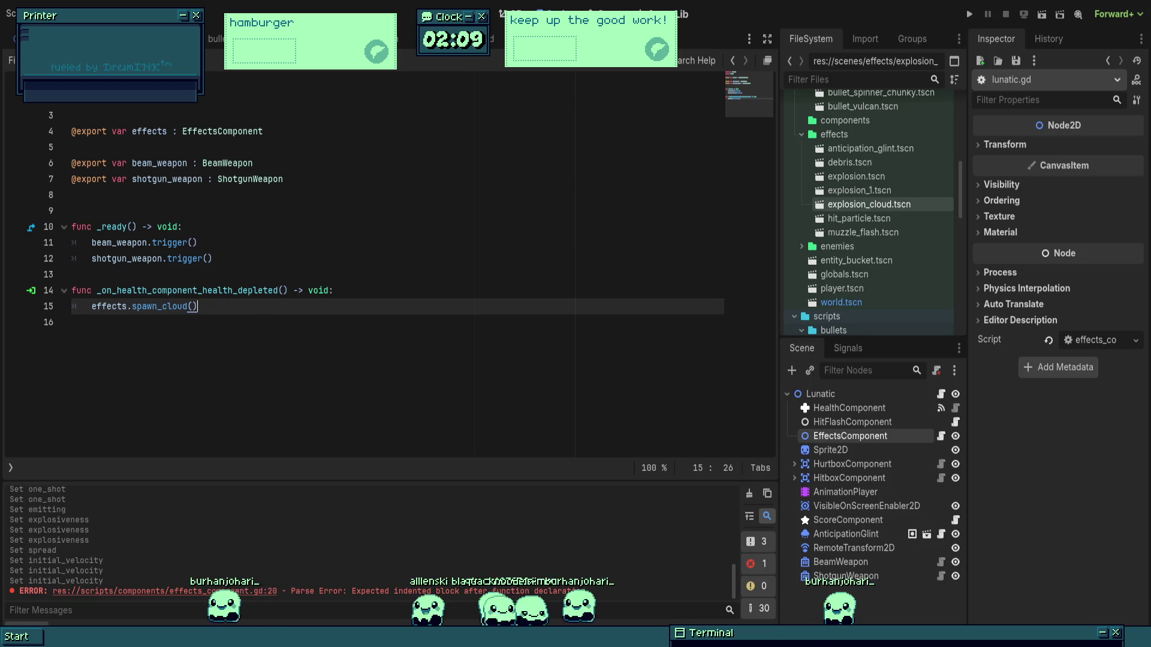
key("BackSpace")
key("BackSpace")
type("d")
key("Return")
left_click(239, 210)
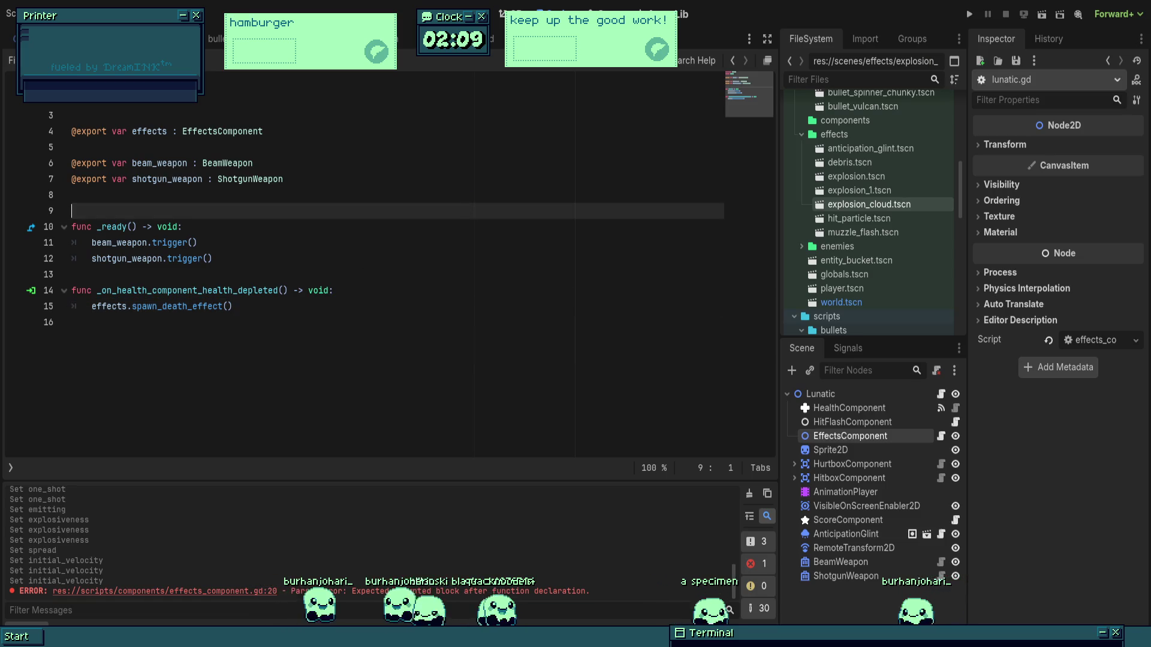
left_click(975, 16)
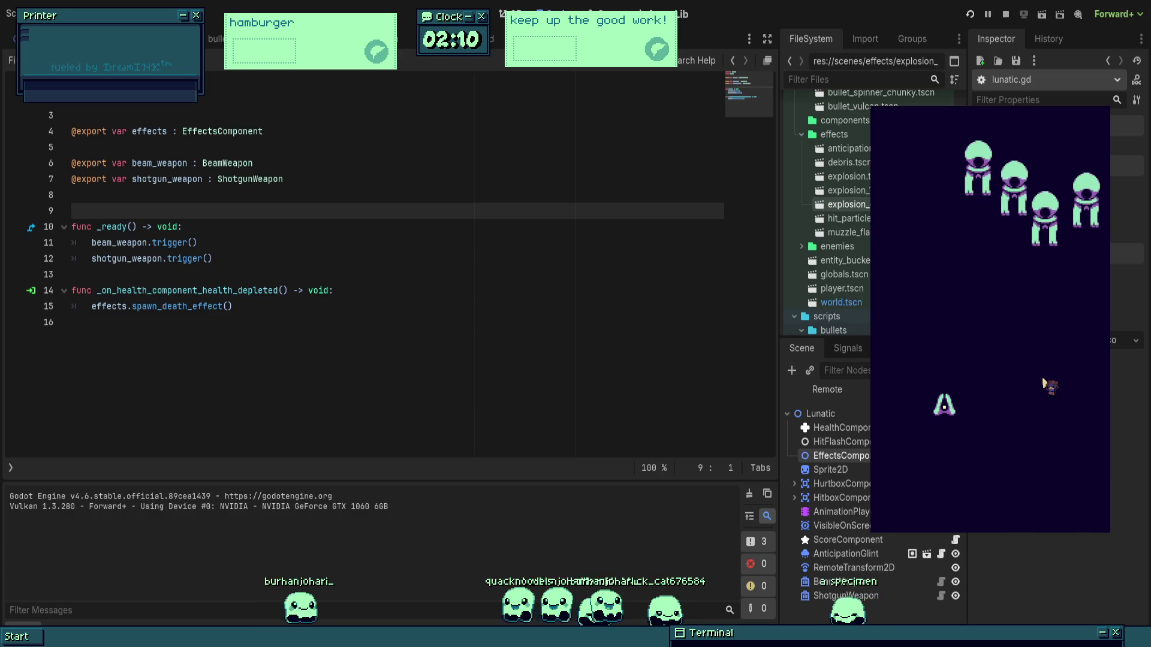
Step: Stop the game and lower the explosion_cloud scale curve's first point to about 0.4
key("F8")
key("ctrl+s")
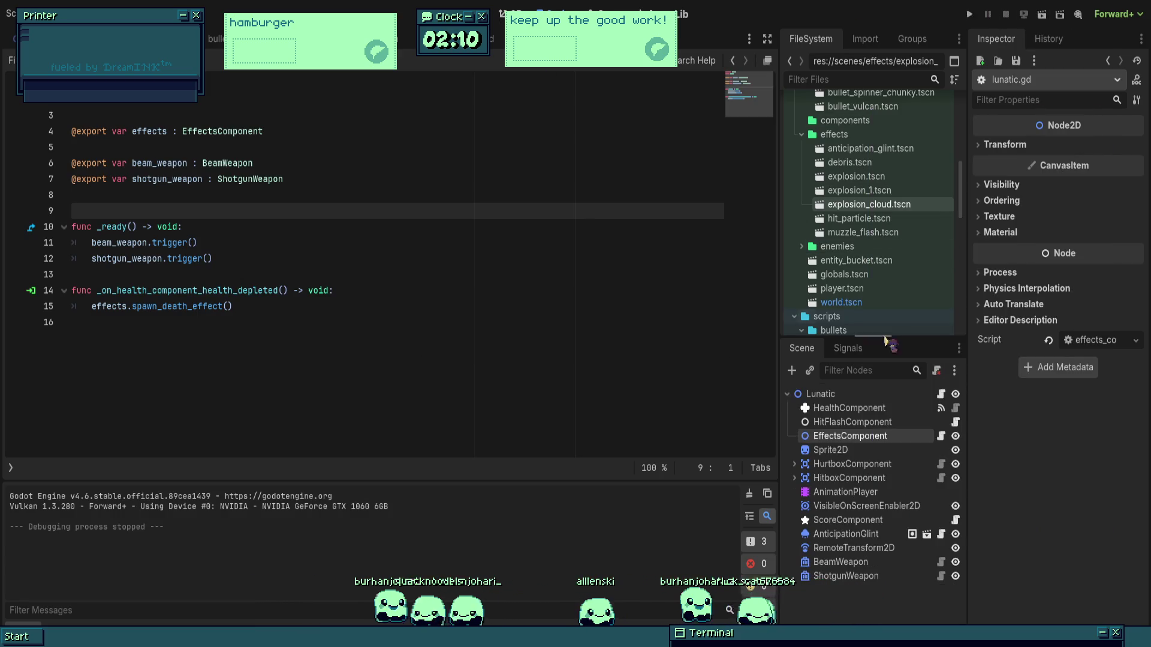
left_click(431, 38)
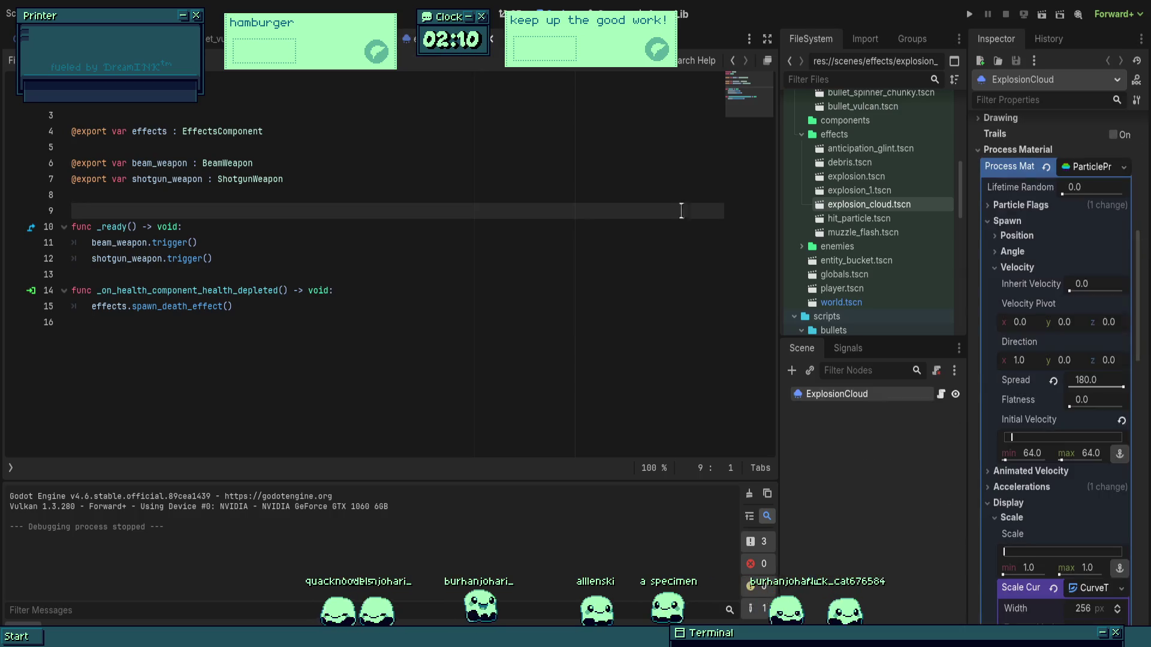
scroll(1019, 333, "down", 5)
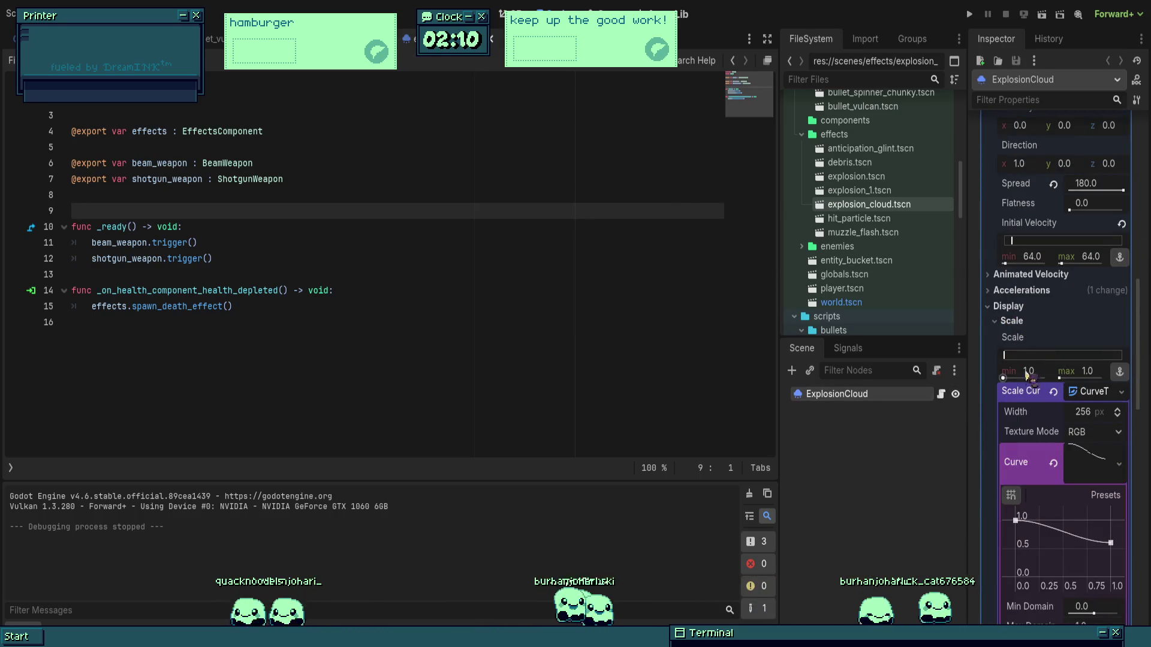
scroll(1018, 419, "down", 2)
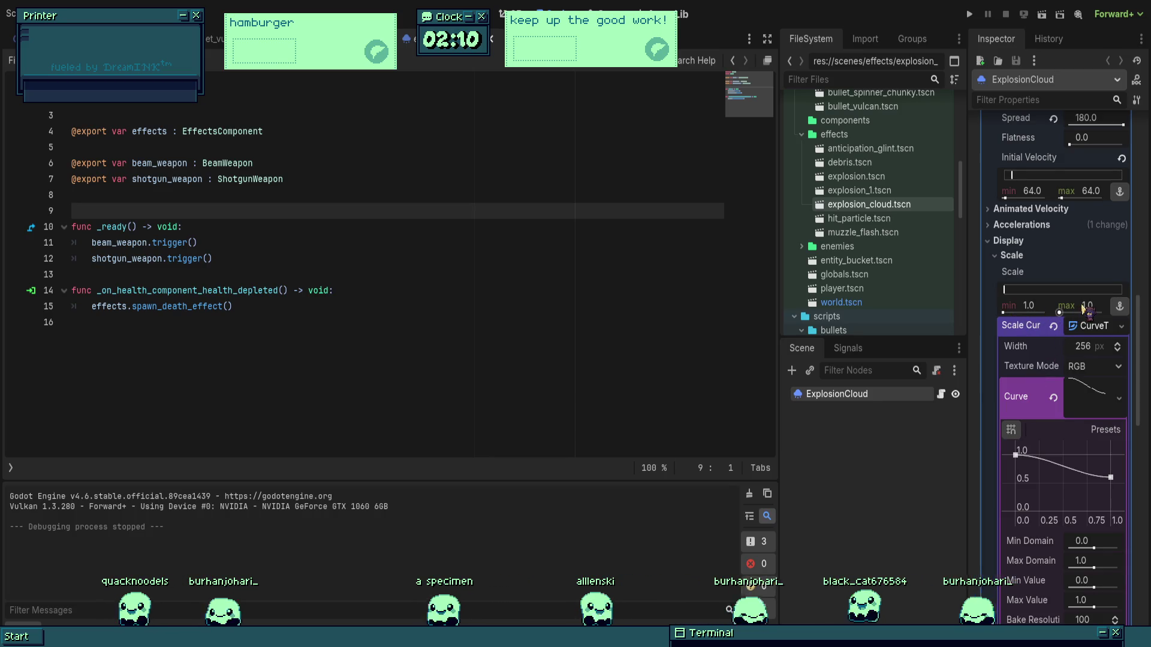
scroll(1084, 307, "down", 4)
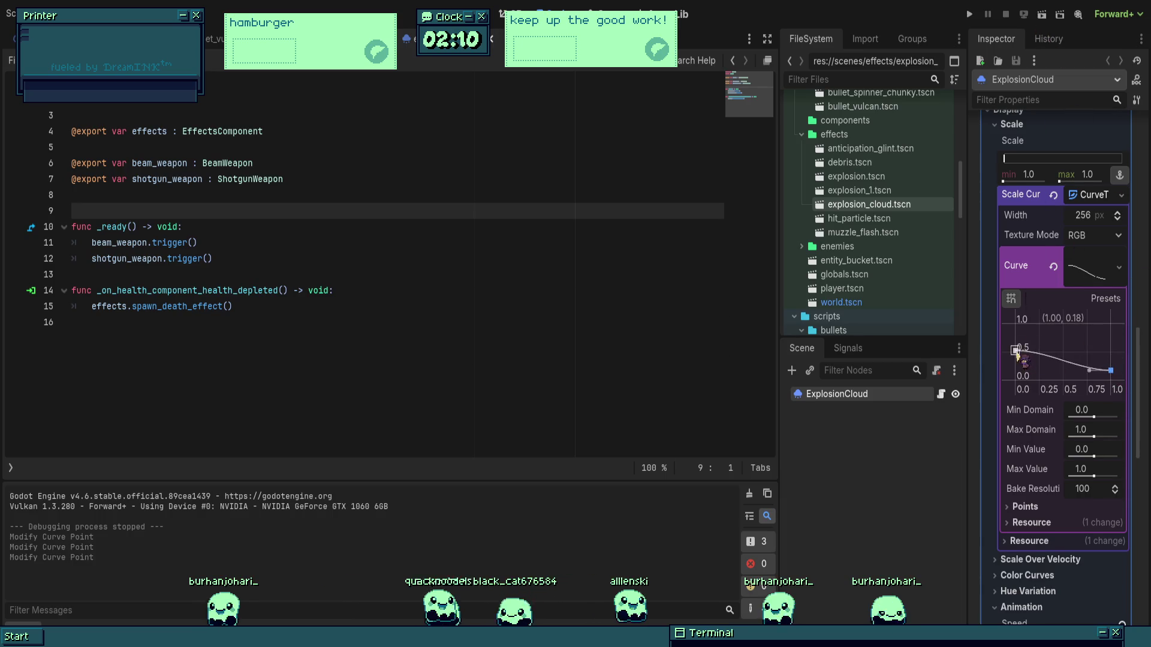
Step: Playtest the smaller explosion clouds by flying around shooting Lunatics, then stop
key("F5")
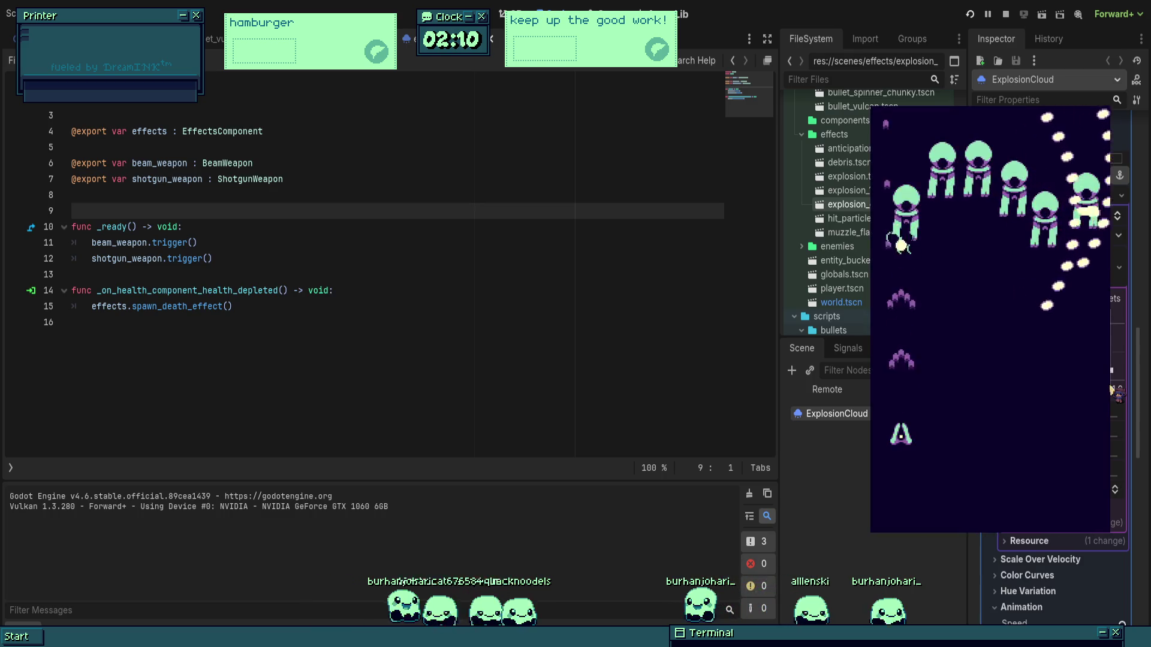
key("Up")
key("Right")
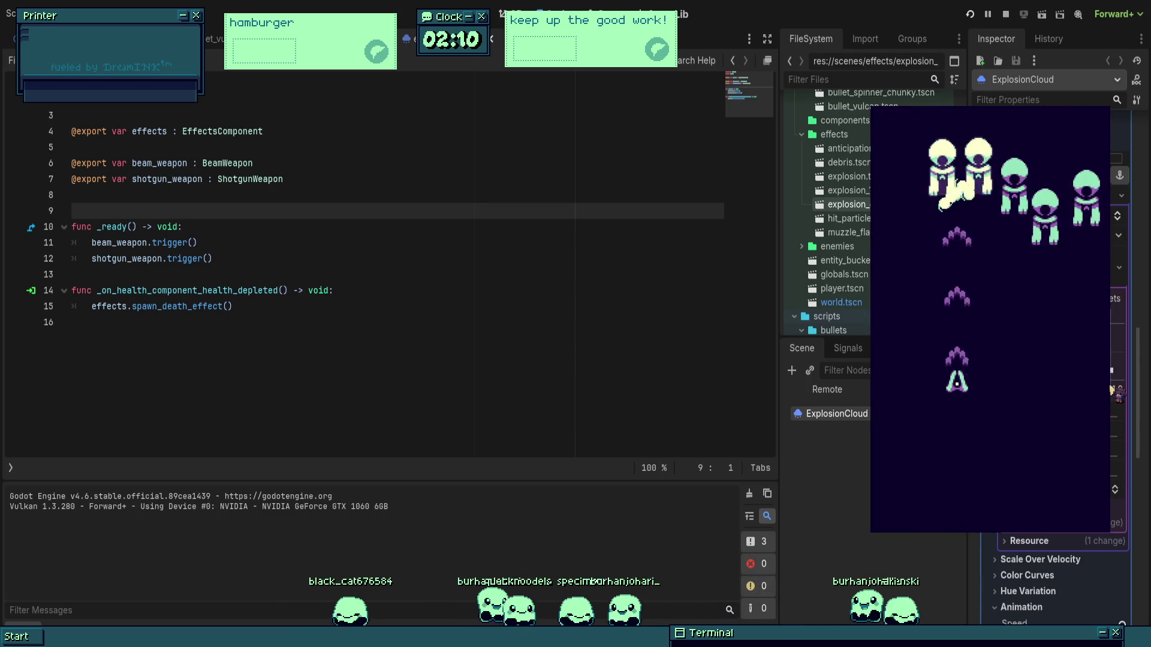
key("Down")
key("Right")
key("Right")
key("Up")
key("Right")
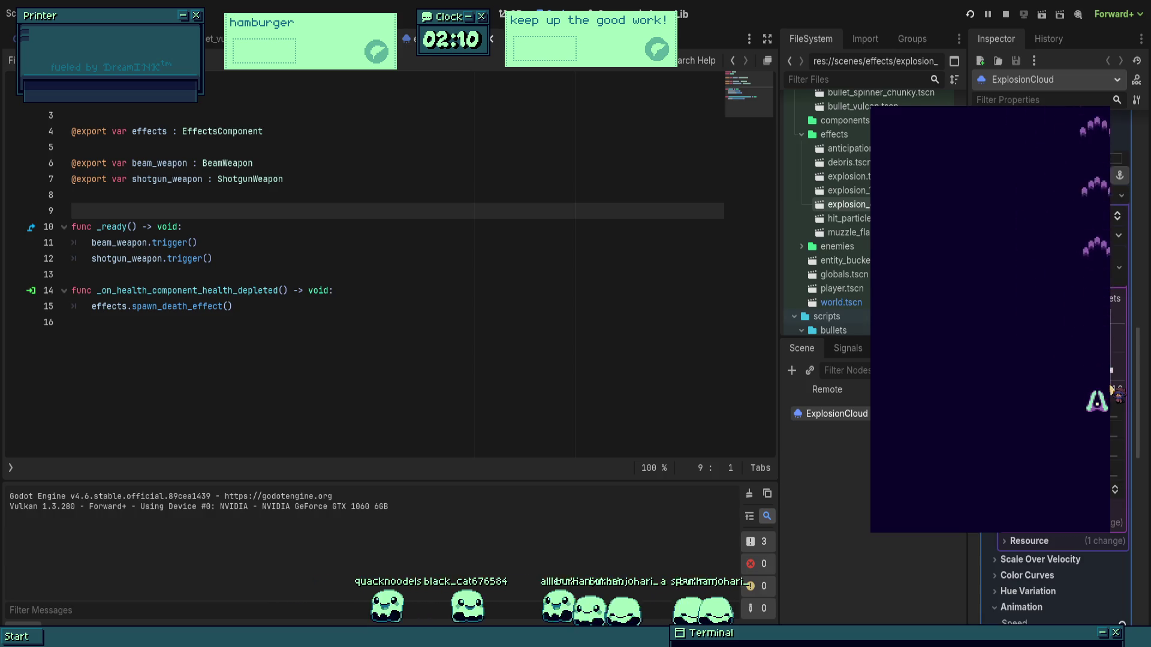
key("Left")
key("F8")
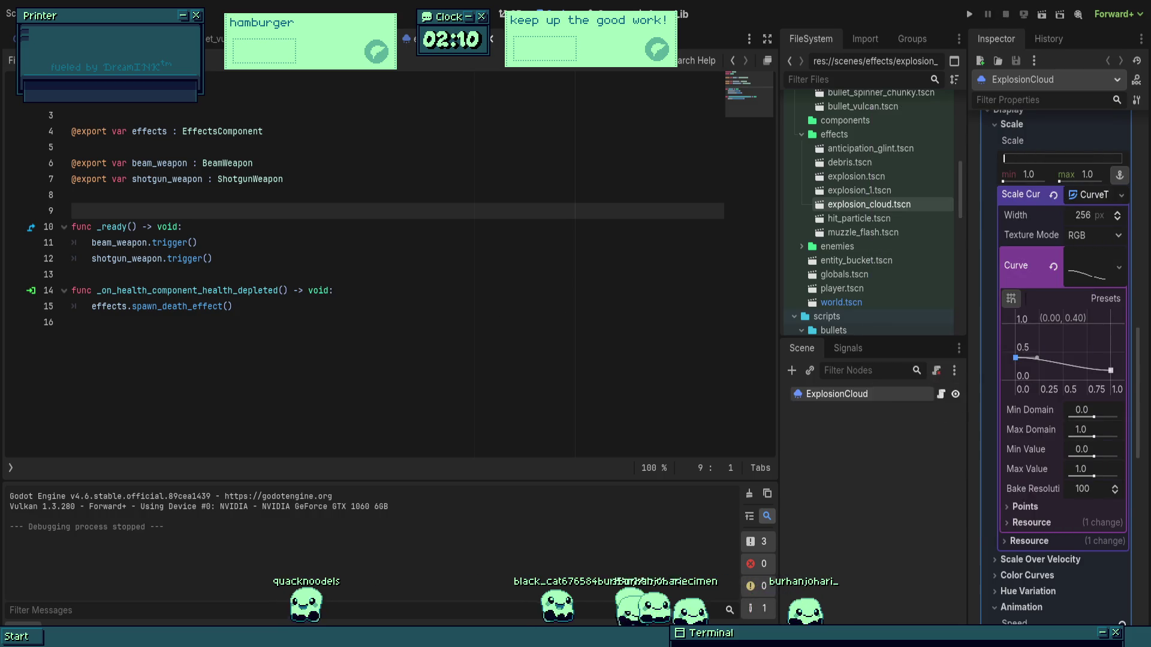
Step: Open debris.tscn and widen the particle Spread to 180
key("ctrl+F1")
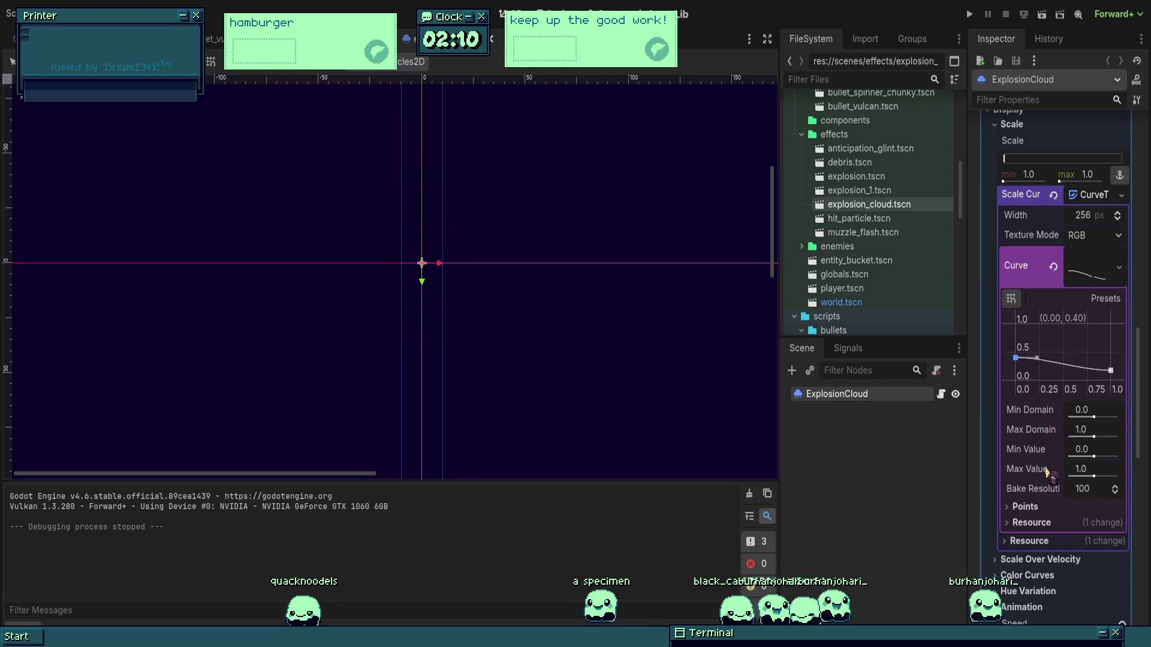
scroll(1049, 477, "up", 5)
scroll(1049, 476, "up", 2)
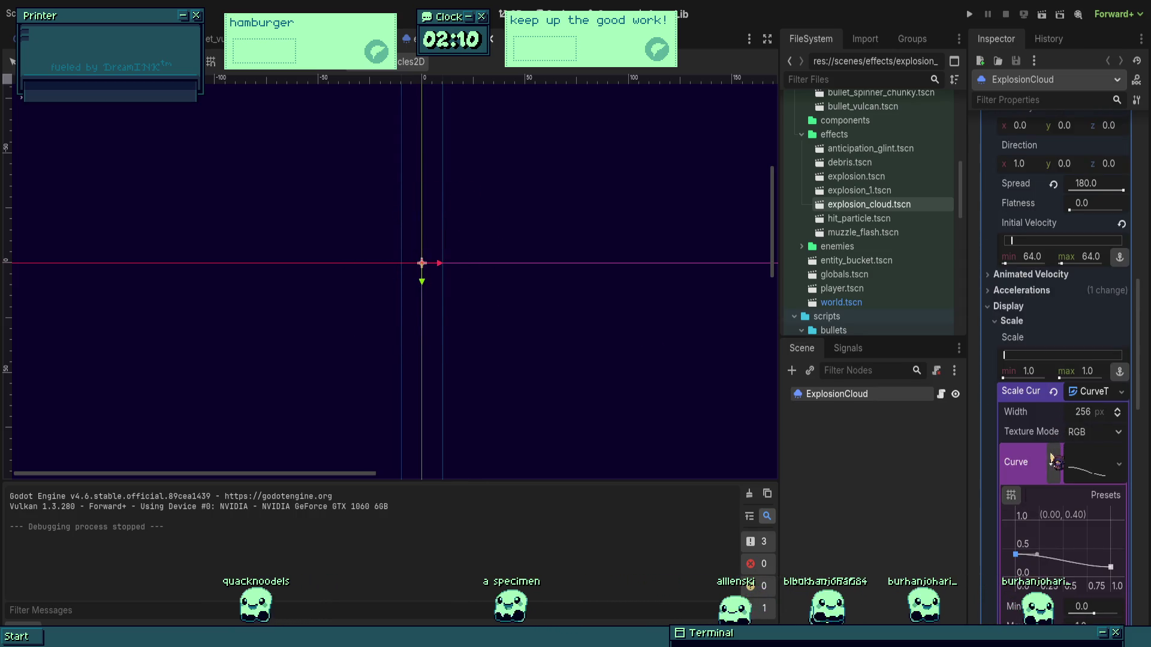
scroll(1049, 446, "up", 2)
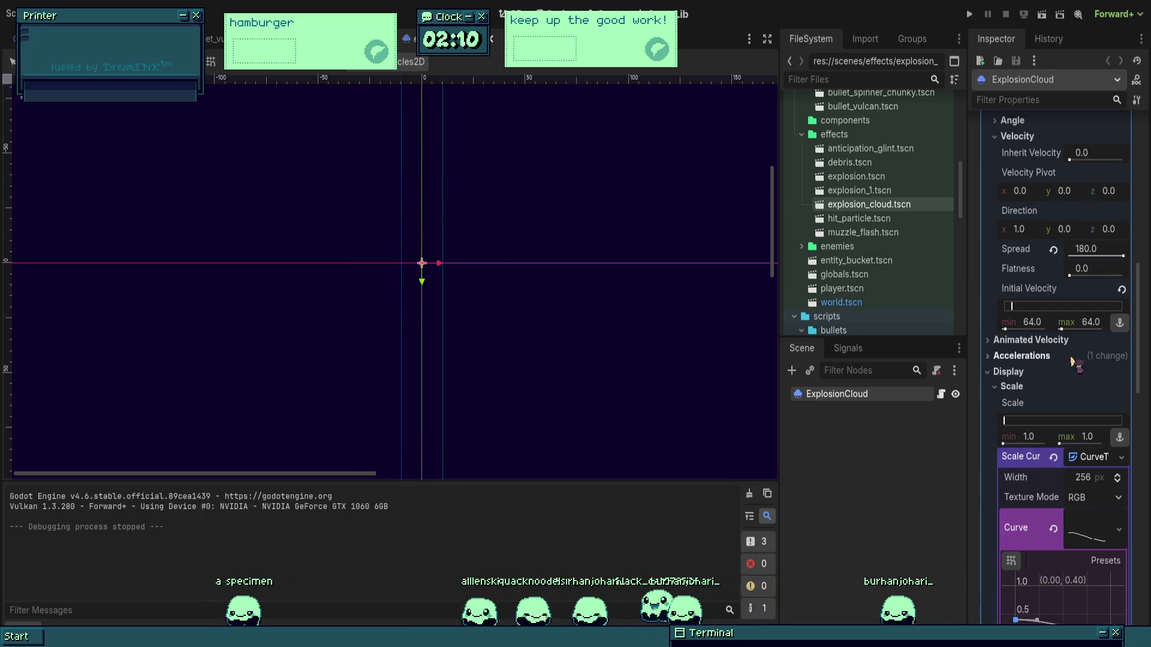
double_click(850, 162)
scroll(1105, 390, "up", 5)
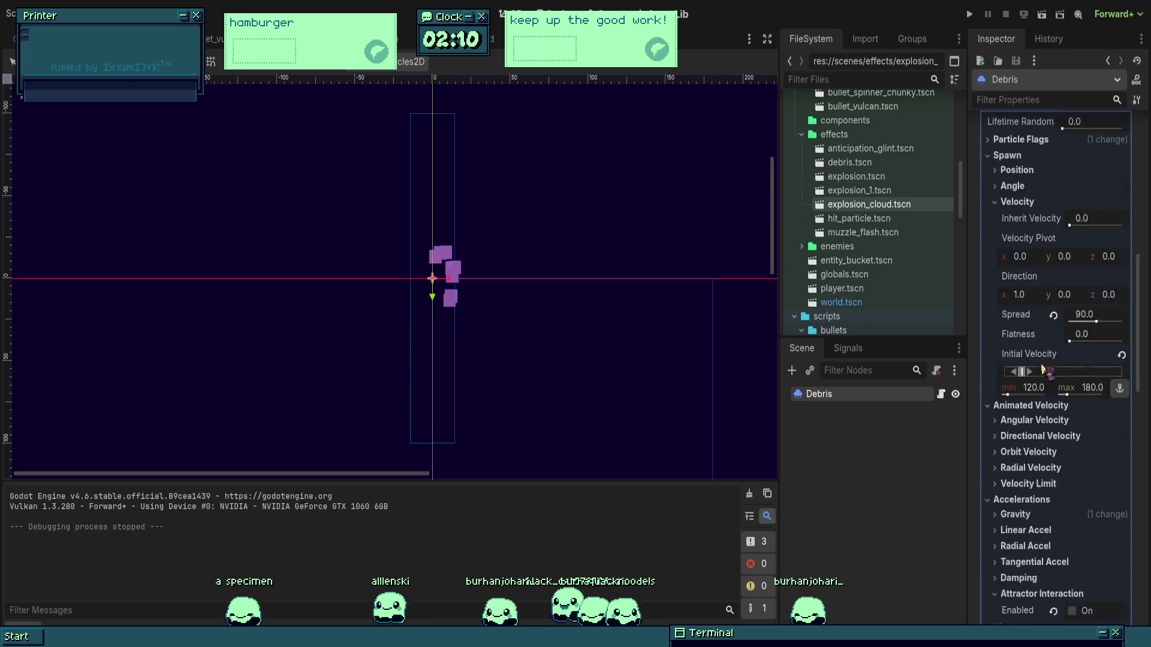
left_click_drag(1103, 388, 1126, 387)
key("ctrl+s")
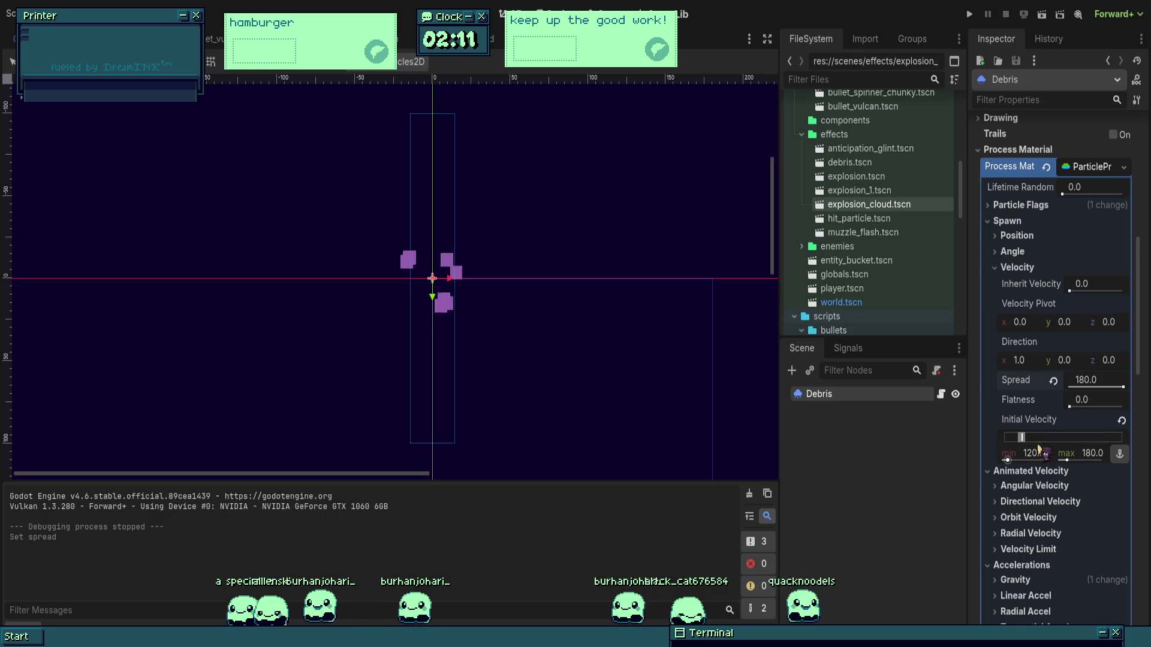
Step: Set the debris maximum initial velocity to 240 and test-run the game
left_click(1100, 458)
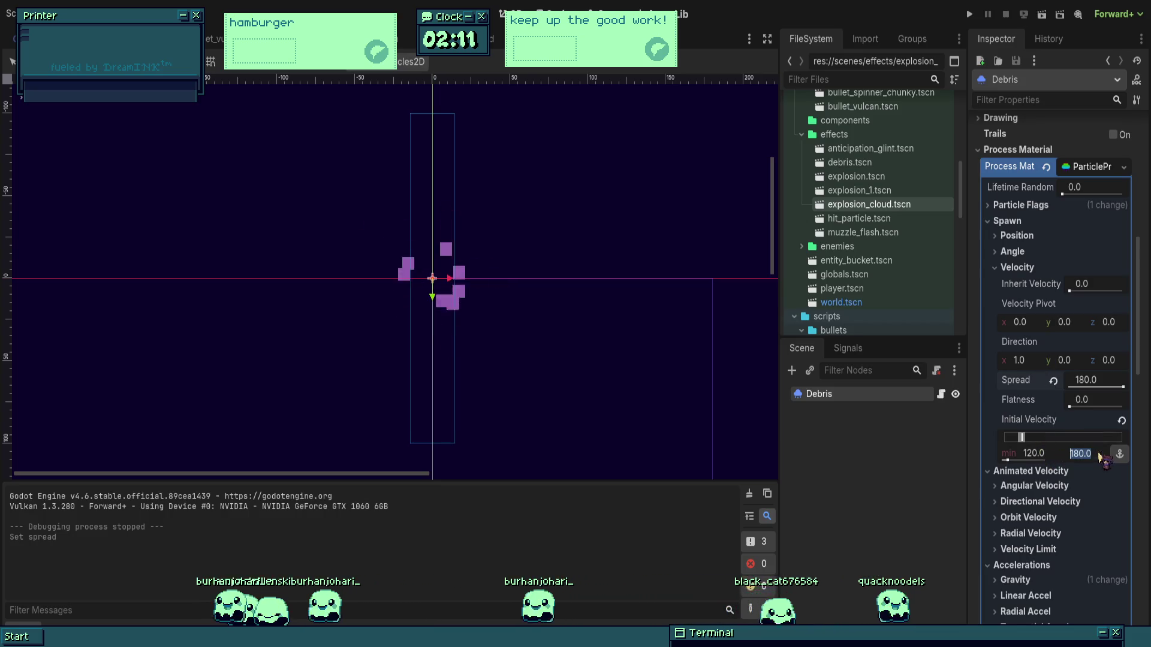
type("240")
key("Return")
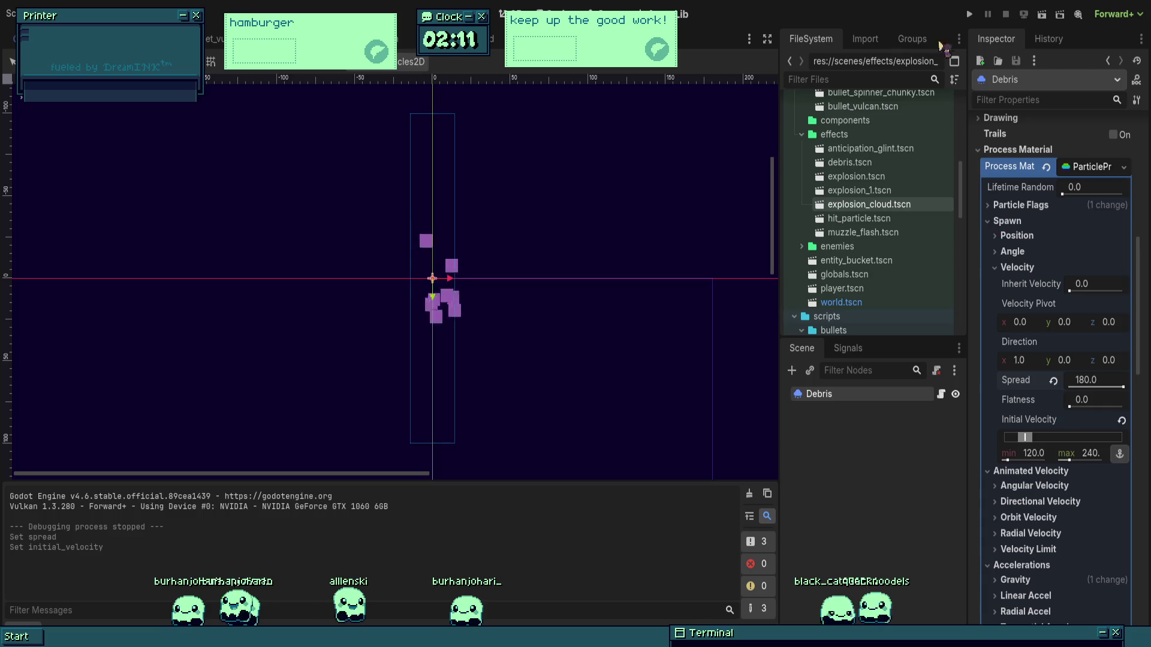
left_click(967, 13)
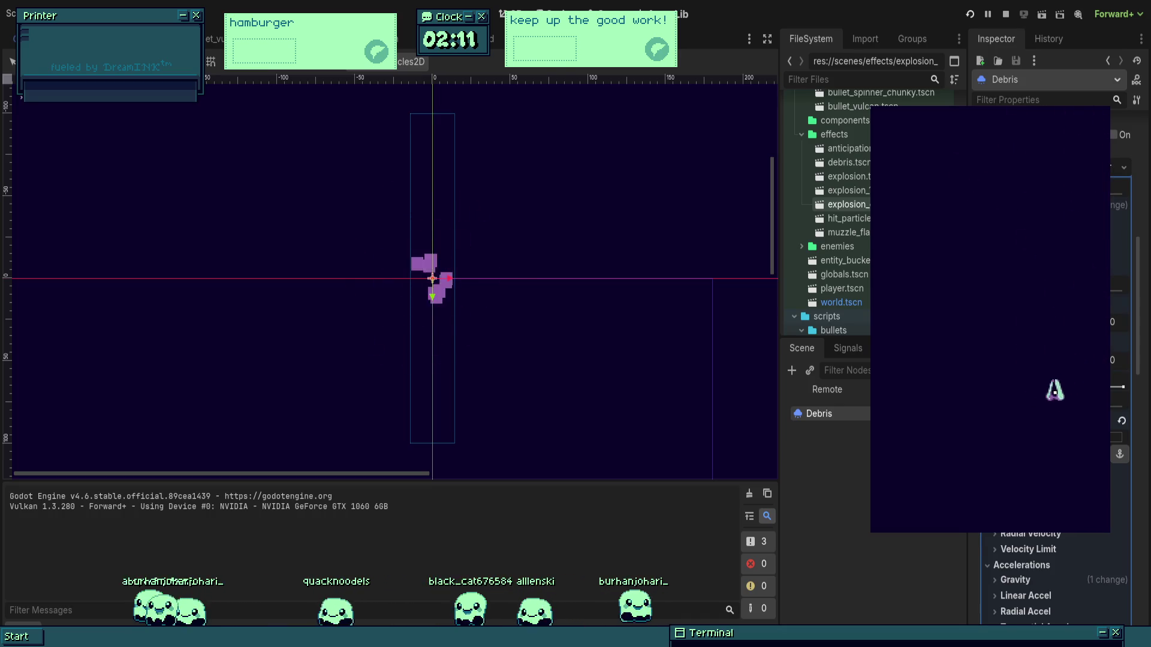
key("F8")
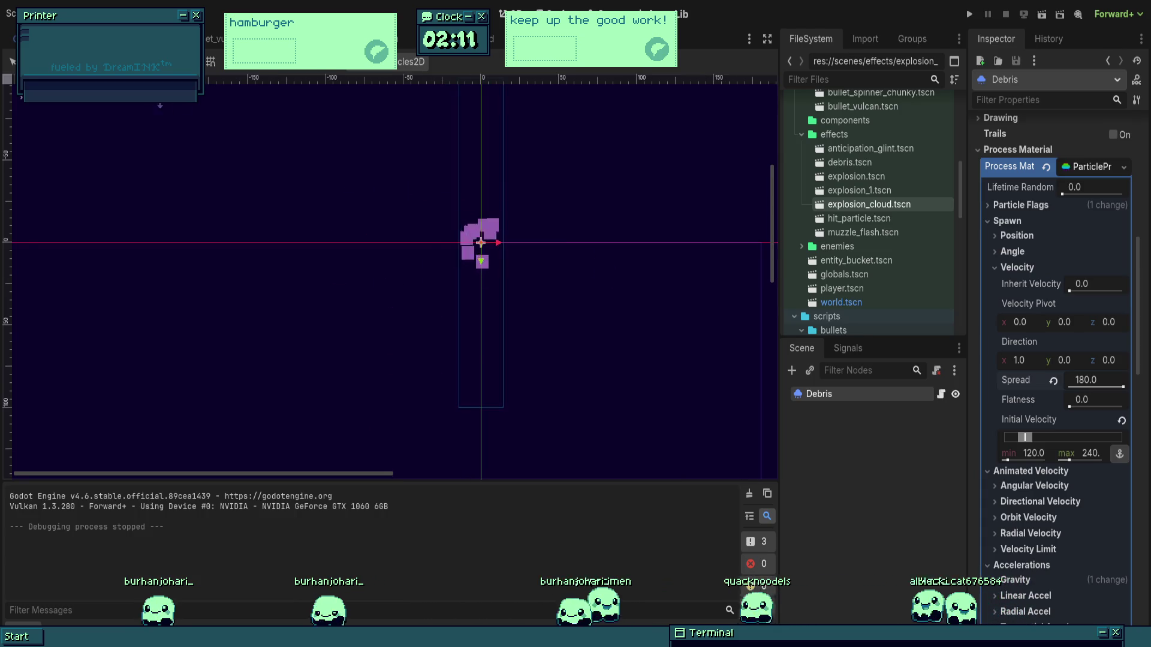
Step: Open the Player scene and read through player_controller.gd
key("ctrl+Tab")
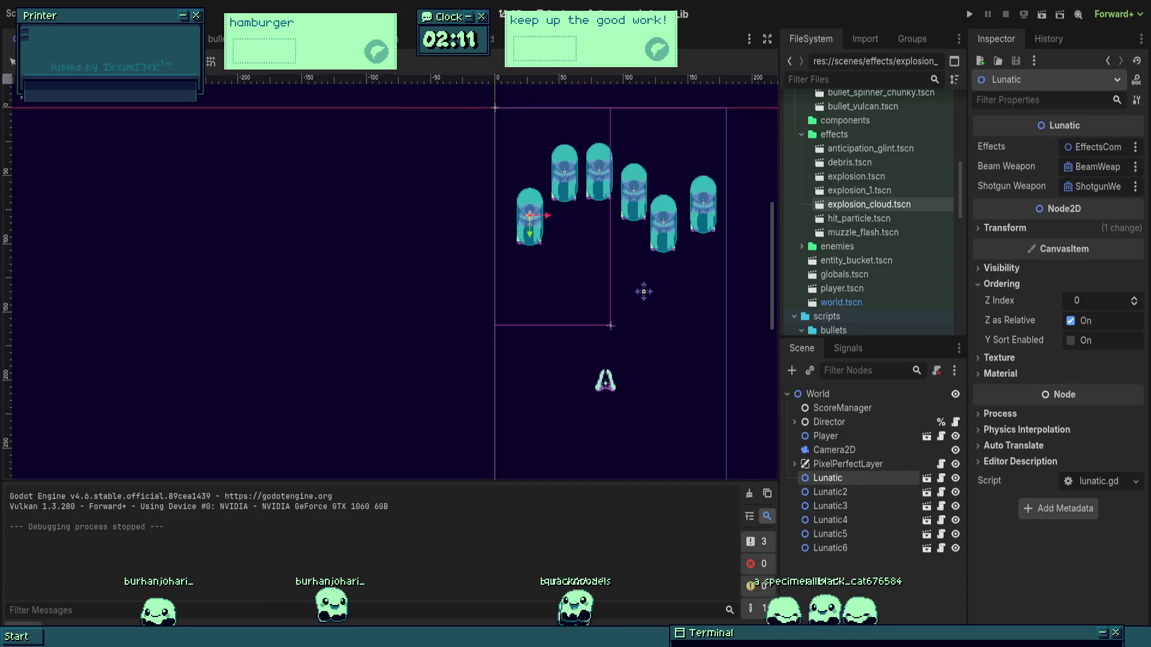
key("ctrl+Tab")
scroll(409, 278, "down", 3)
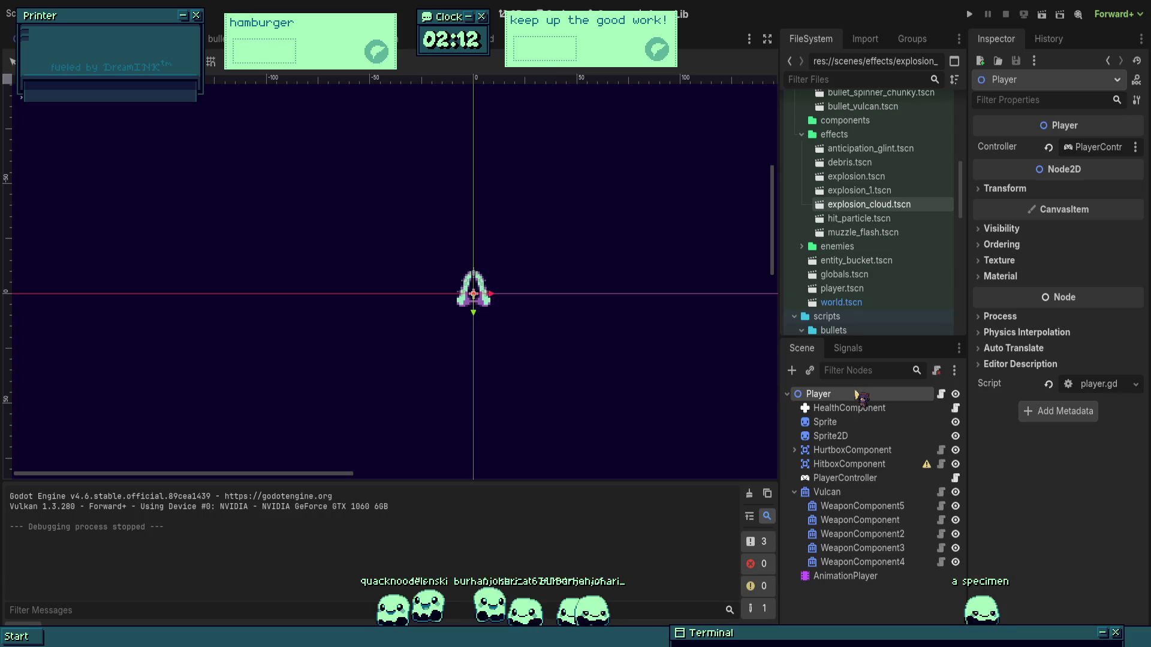
left_click(955, 478)
left_click(466, 318)
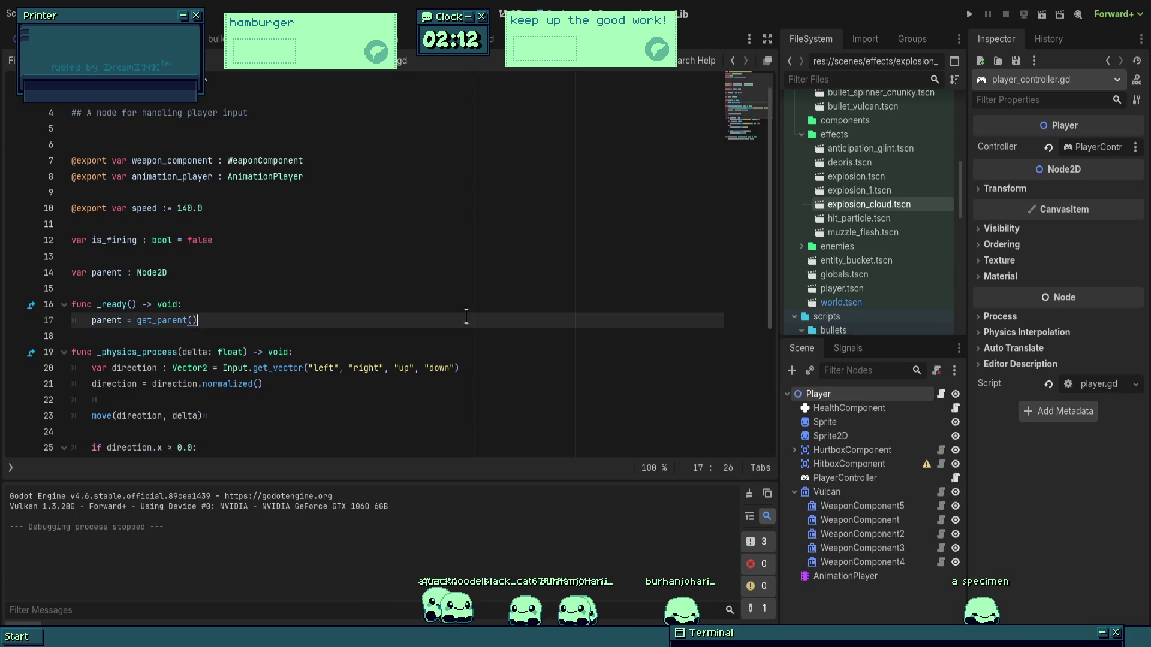
scroll(476, 317, "down", 4)
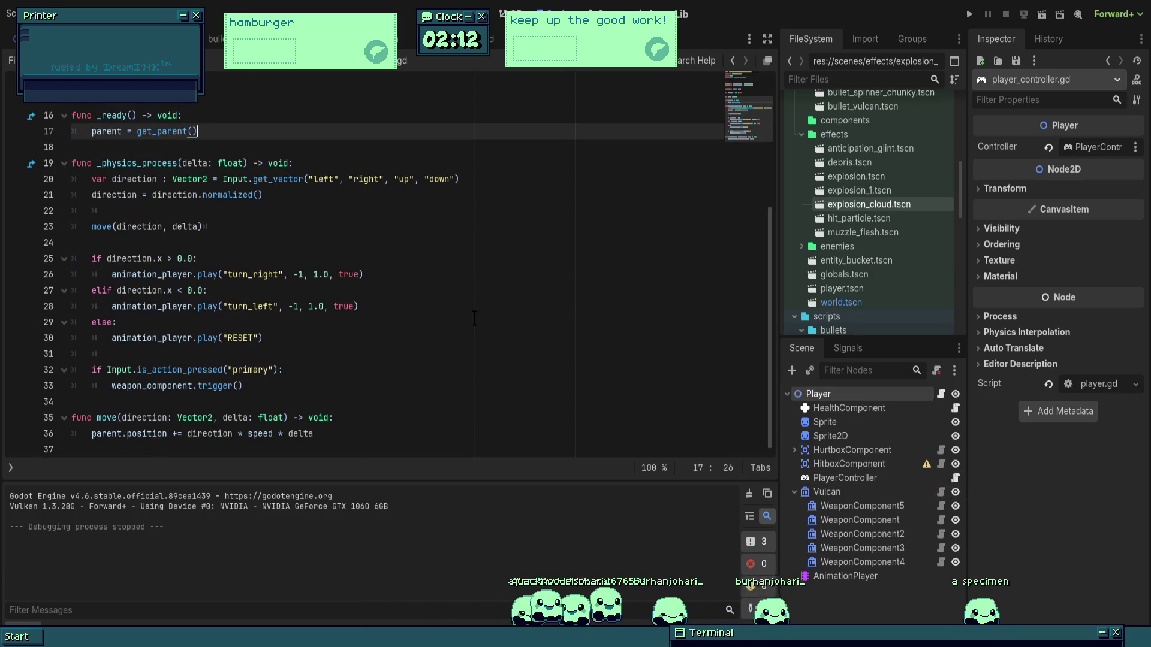
scroll(473, 317, "up", 4)
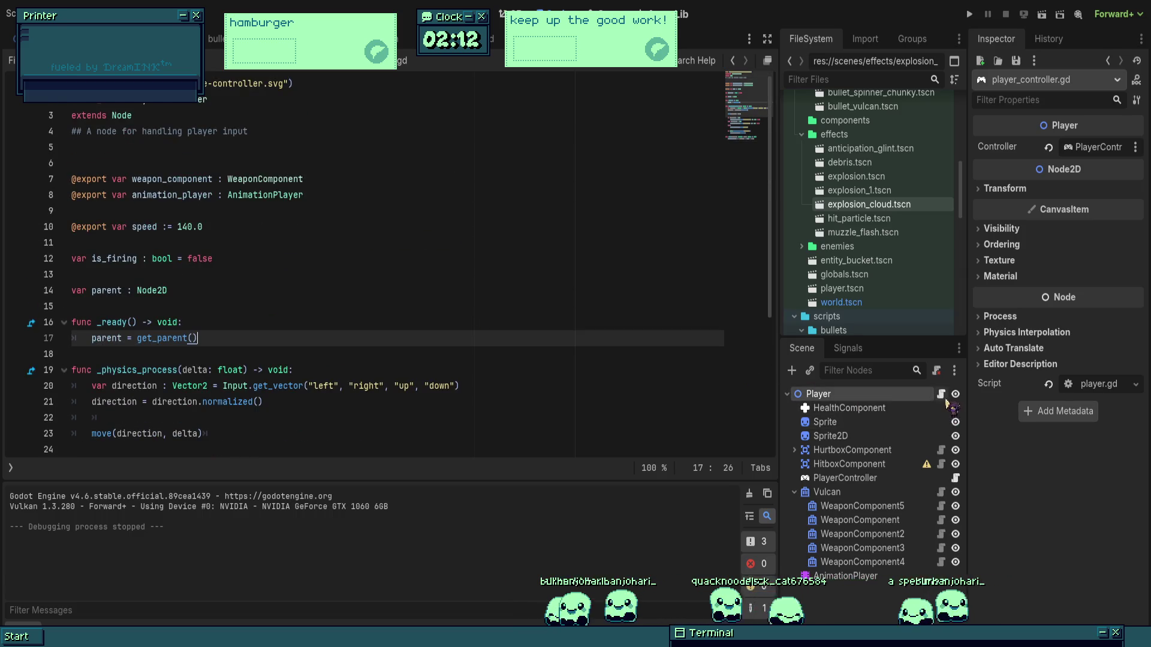
Step: Read player.gd, then return to the World scene
left_click(941, 394)
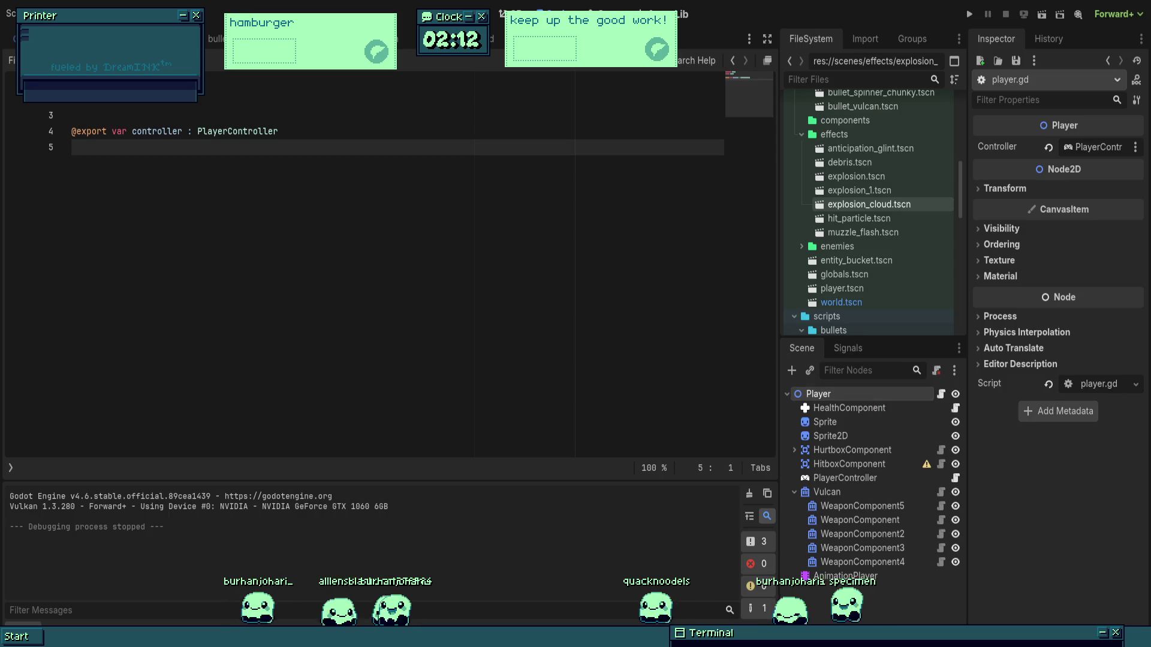
key("ctrl+F1")
key("ctrl+Tab")
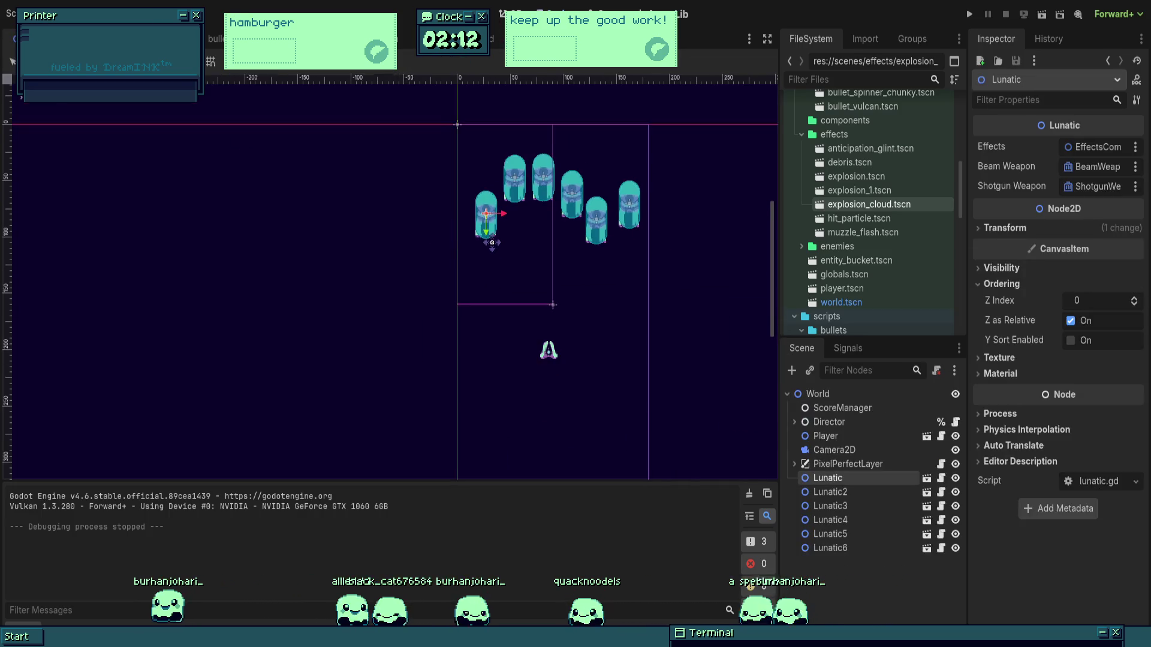
Step: Delete the Lunatic scene's ShotgunWeapon node and save the scene
key("ctrl+Tab")
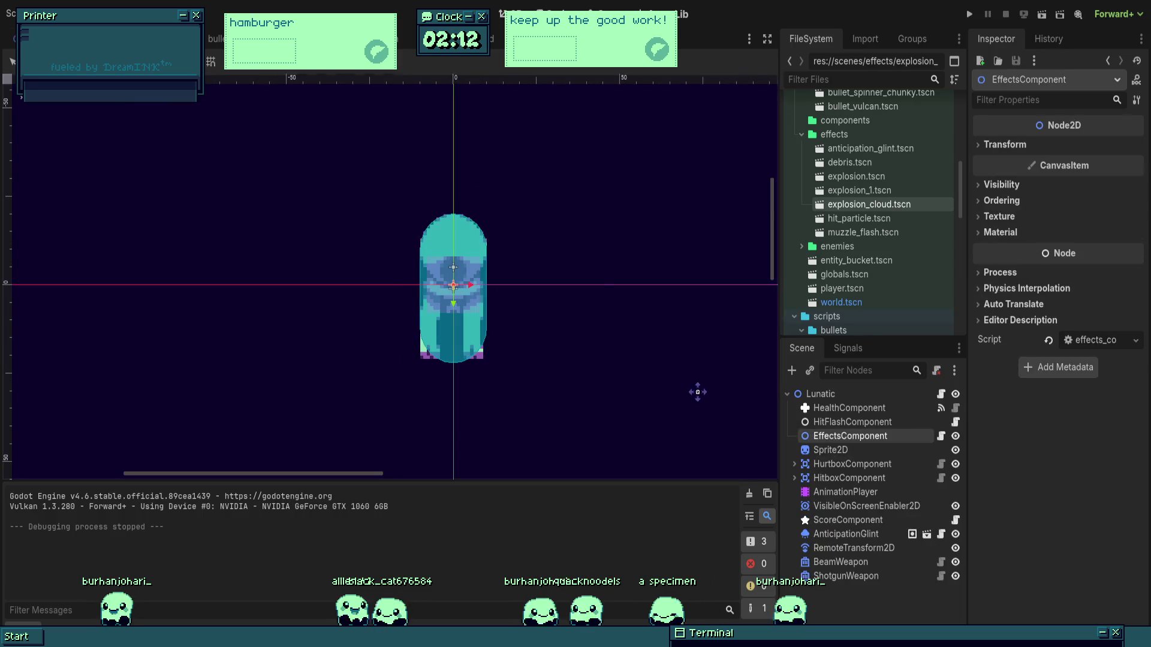
left_click(920, 565)
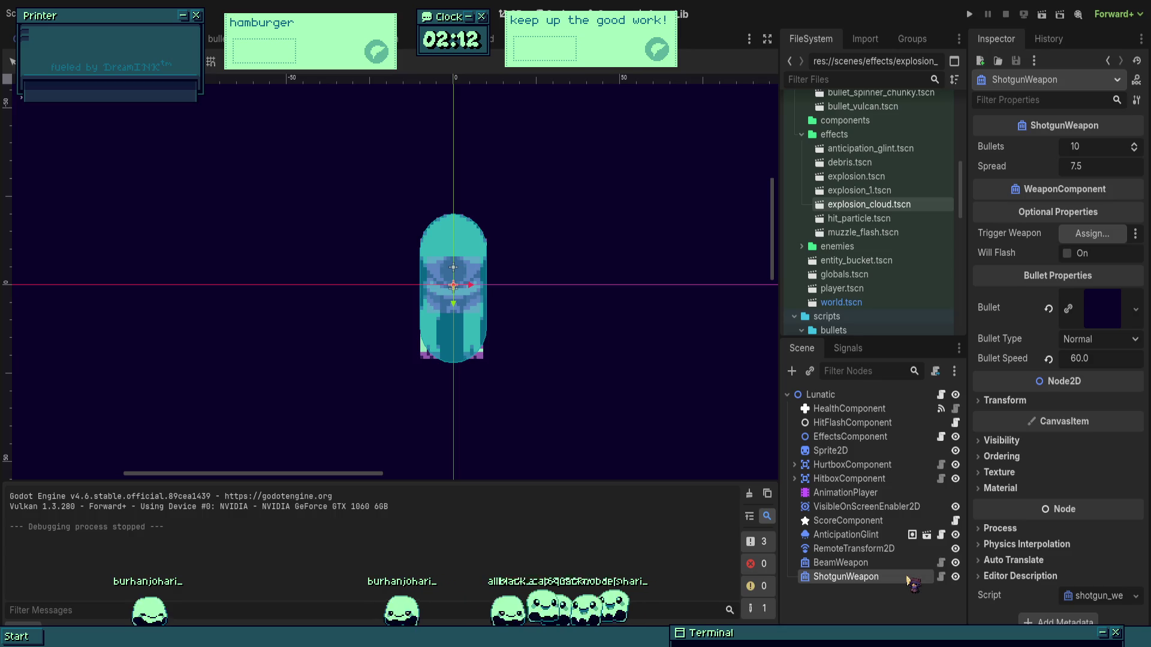
left_click(890, 568)
left_click(884, 577)
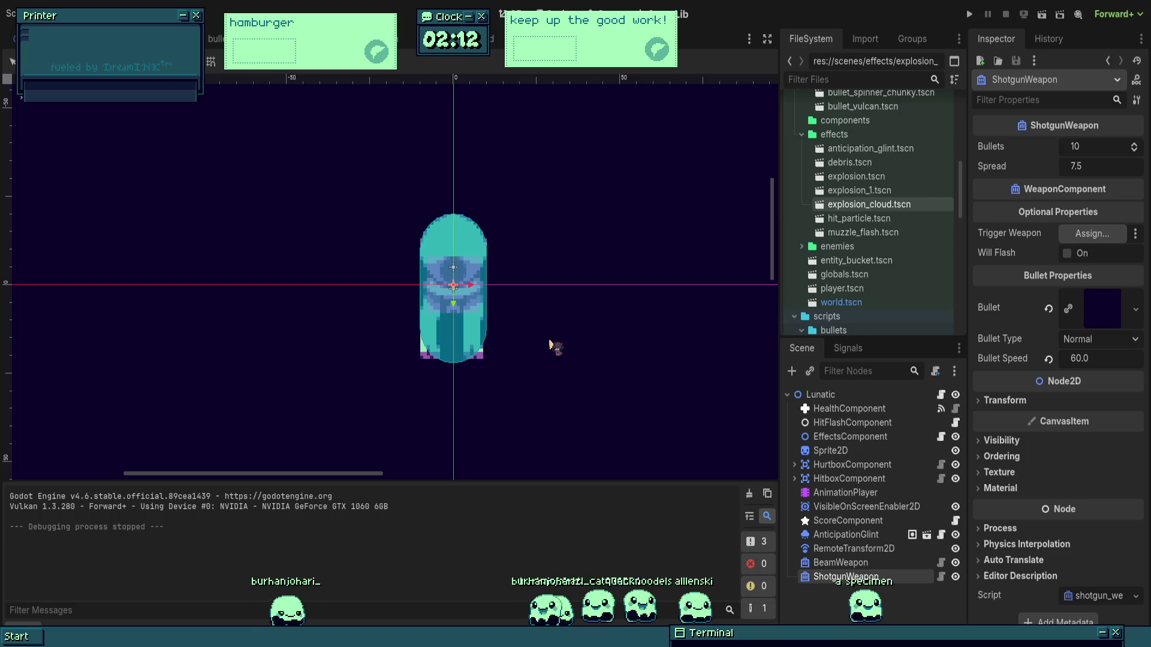
key("Delete")
key("ctrl+s")
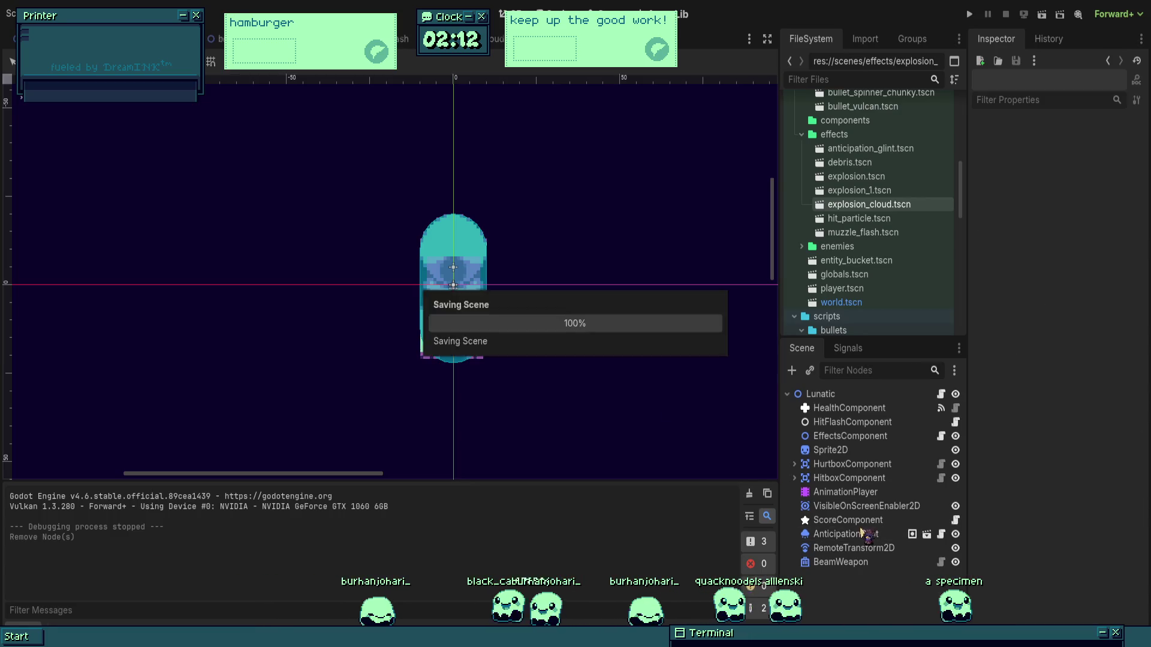
Step: Add a Timer child to Lunatic named FireTimer
left_click(791, 370)
key("Return")
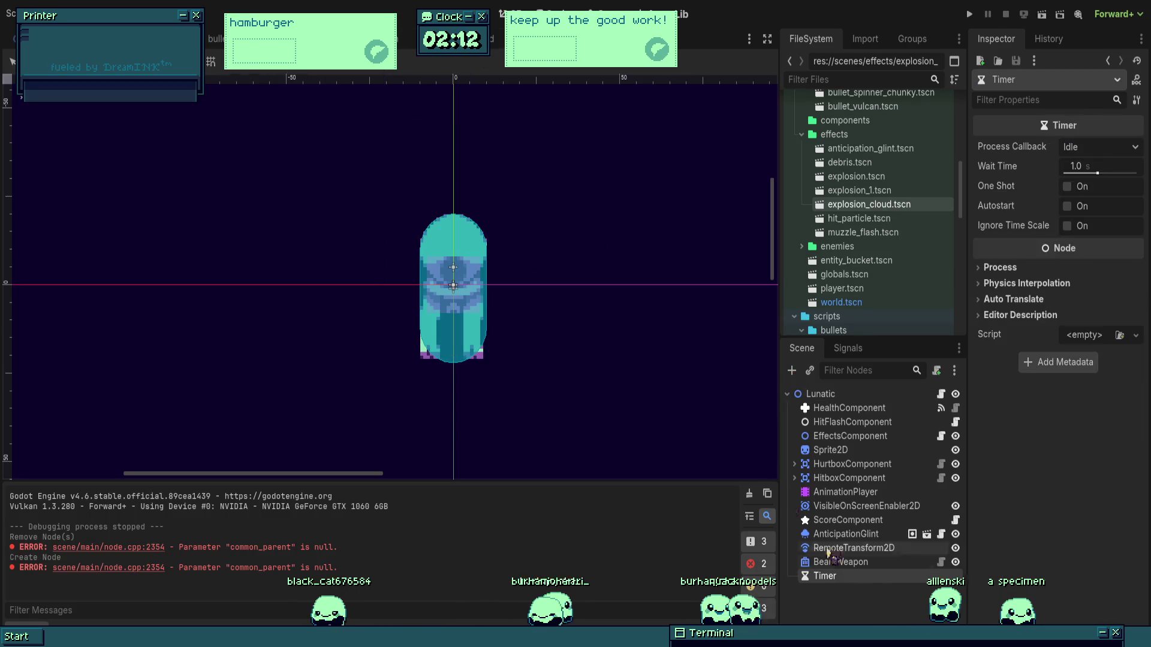
double_click(827, 576)
type("FireTimer")
key("Return")
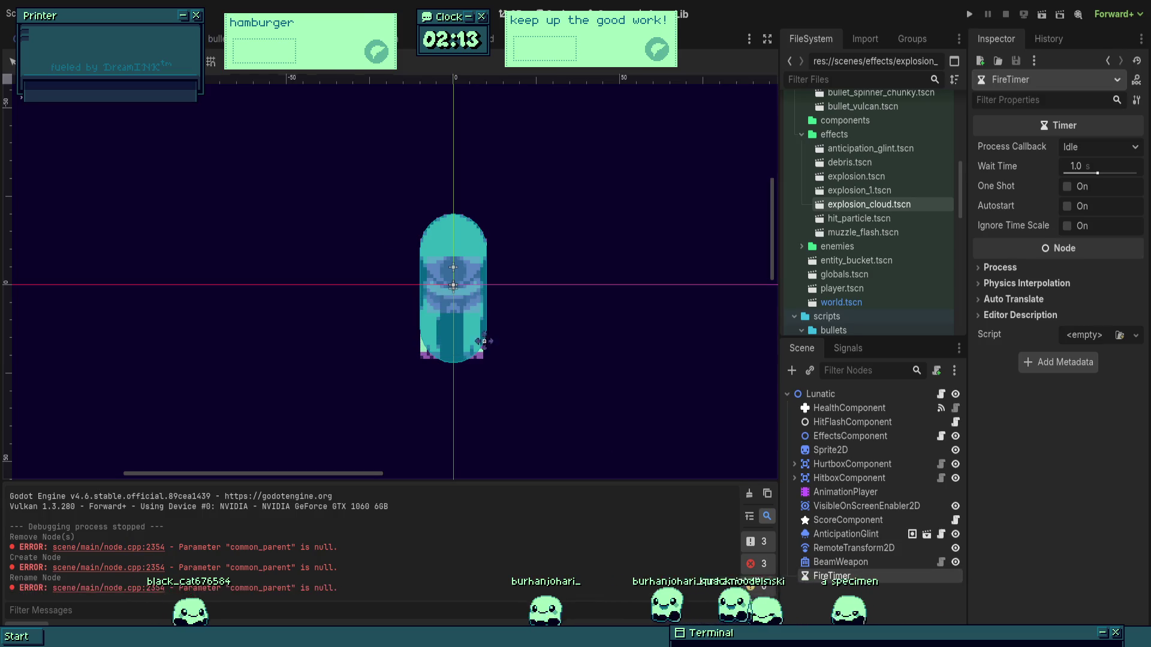
left_click_drag(398, 288, 483, 266)
Step: Replace the shotgun_weapon export with fire_timer : Timer, assign FireTimer, and delete shotgun_weapon.trigger()
key("ctrl+F3")
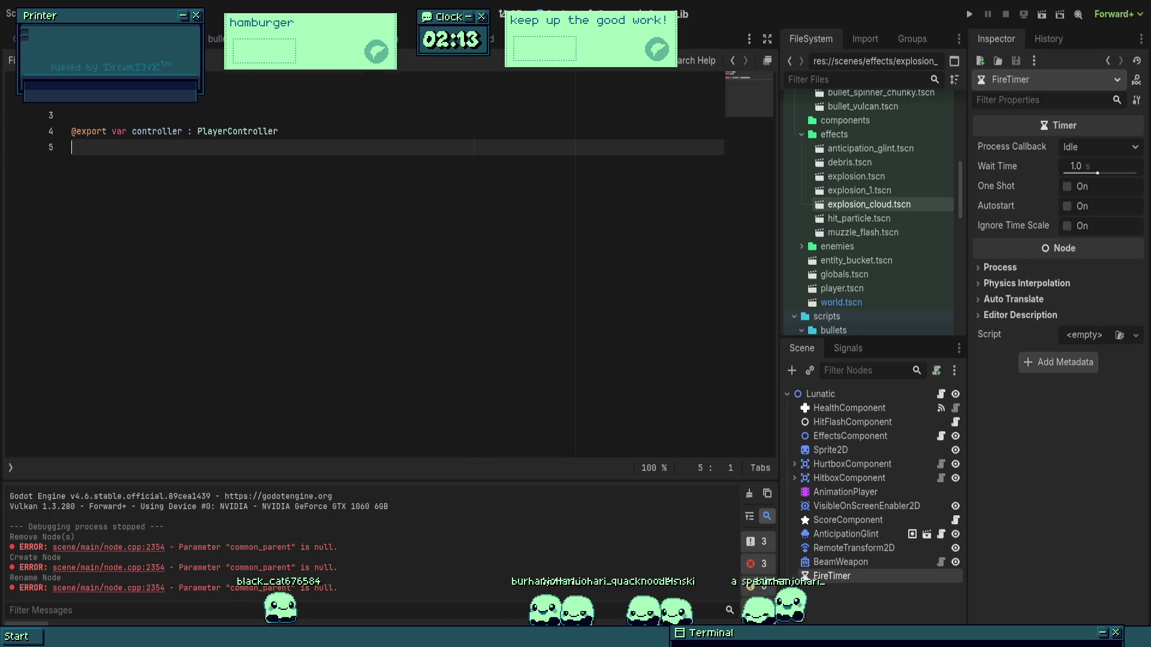
key("ctrl+F1")
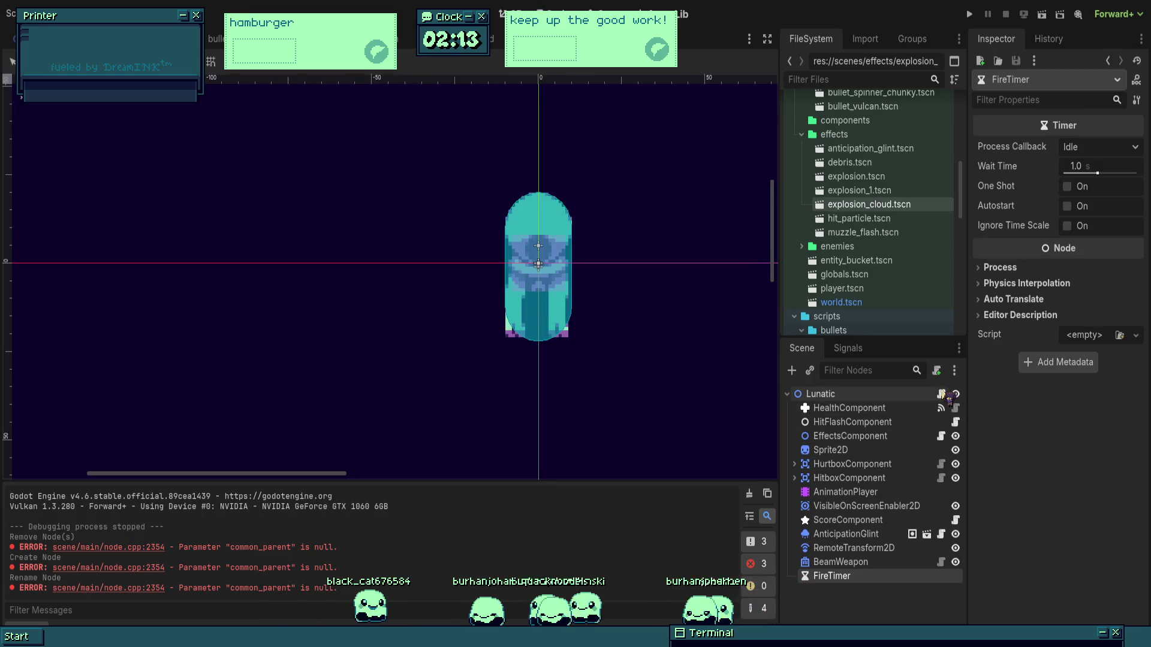
left_click(941, 394)
left_click_drag(314, 179, 91, 179)
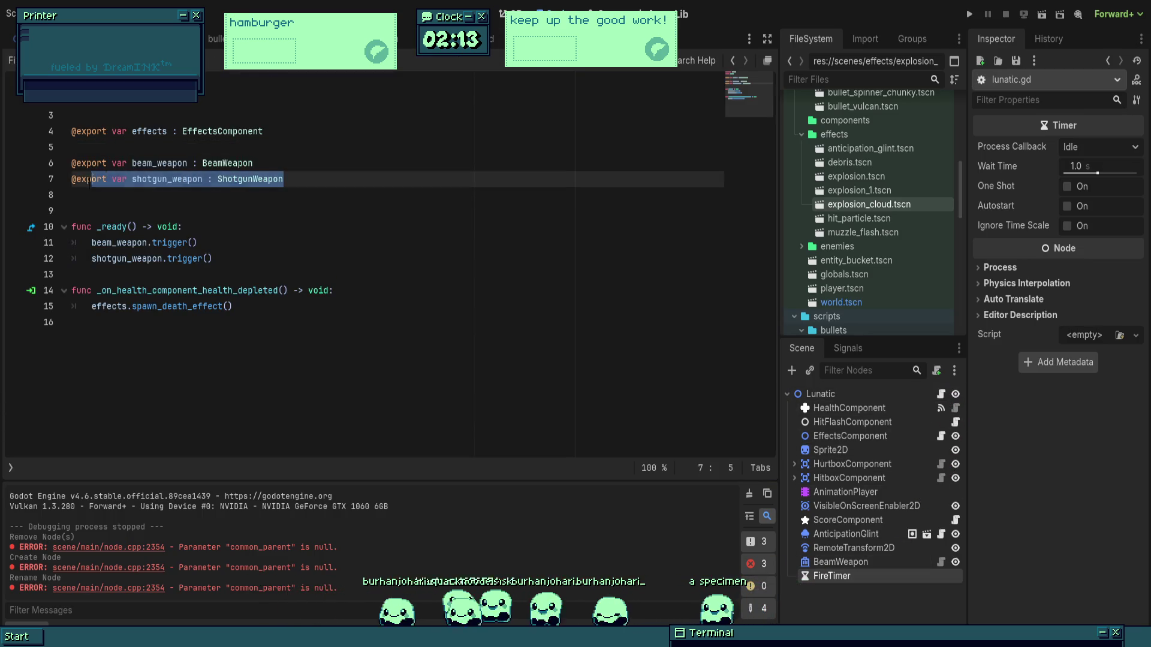
key("BackSpace")
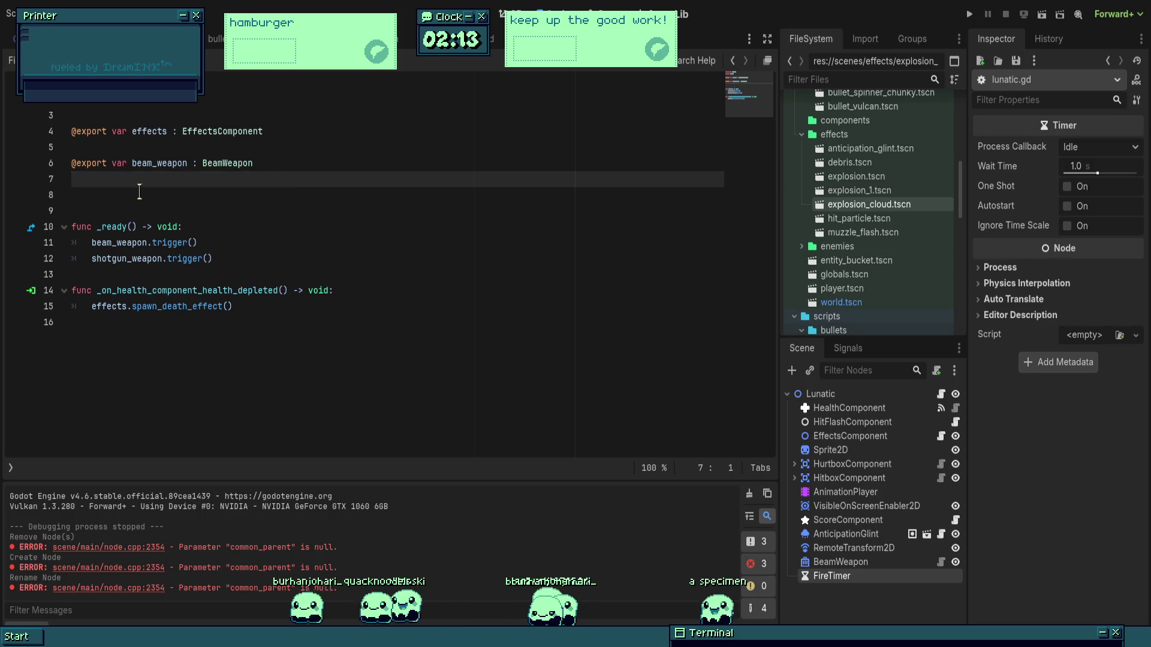
type("@export var t")
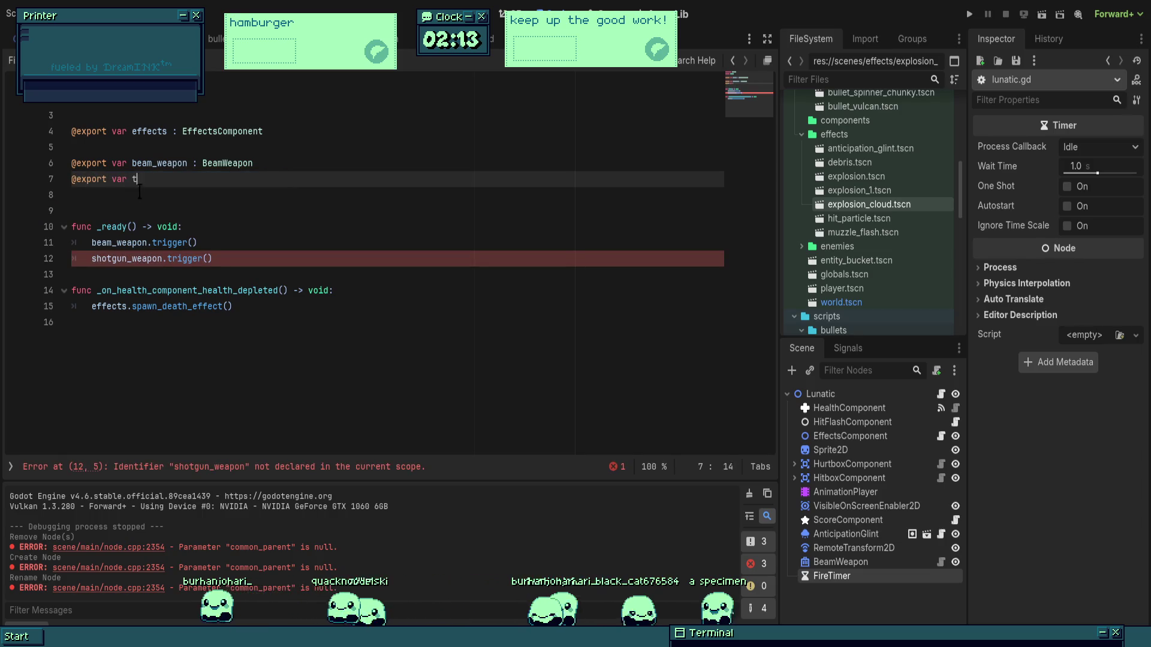
type(":")
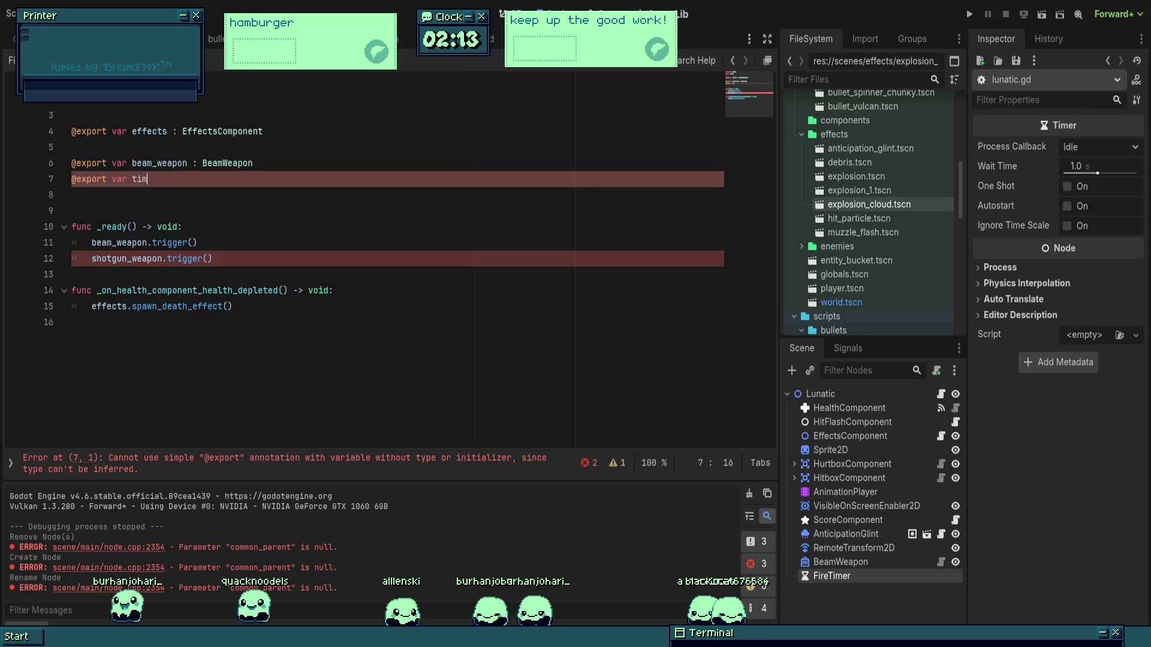
type("timer : ")
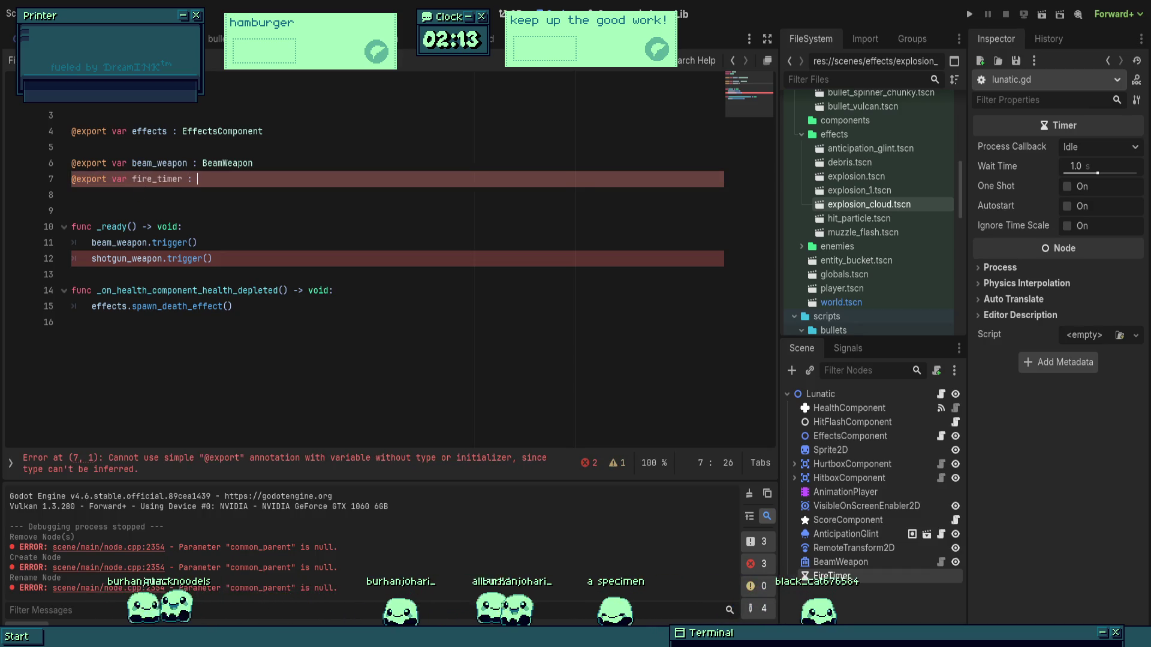
type("imer")
left_click(359, 131)
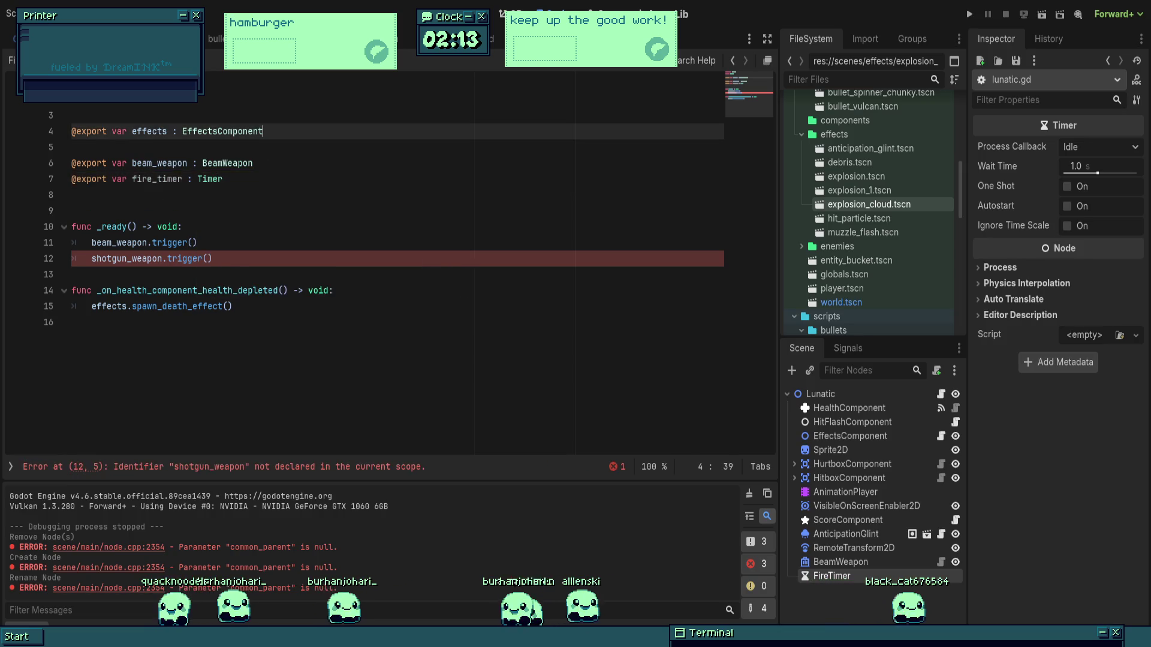
left_click(851, 408)
left_click(821, 394)
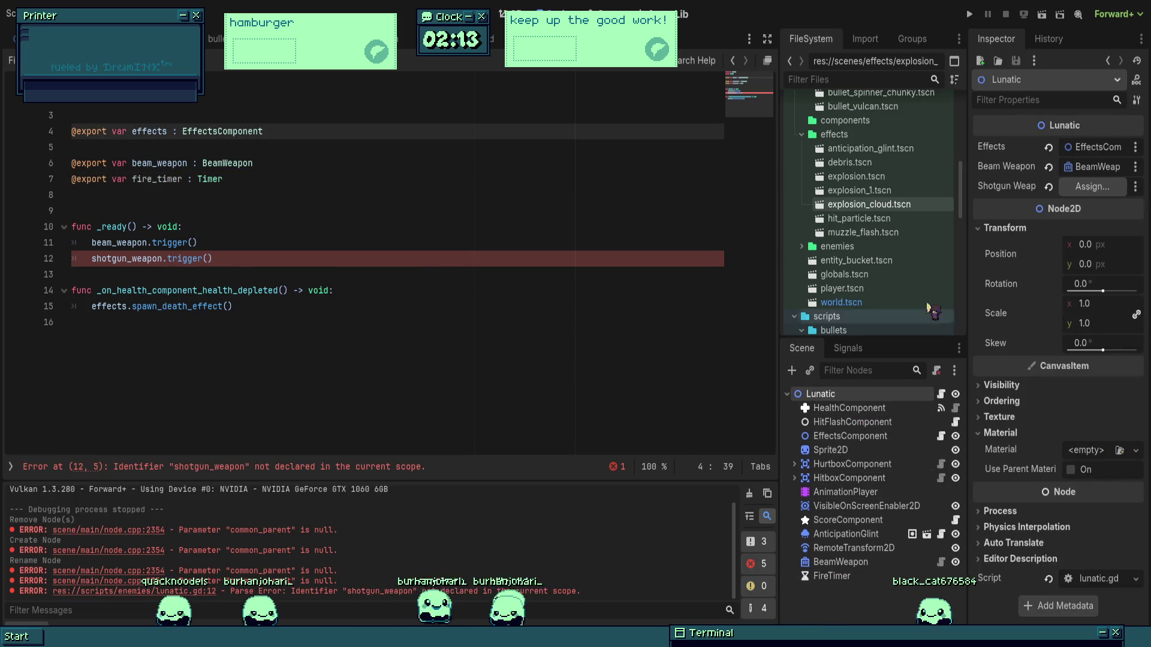
left_click_drag(275, 260, 118, 258)
key("ctrl+shift+k")
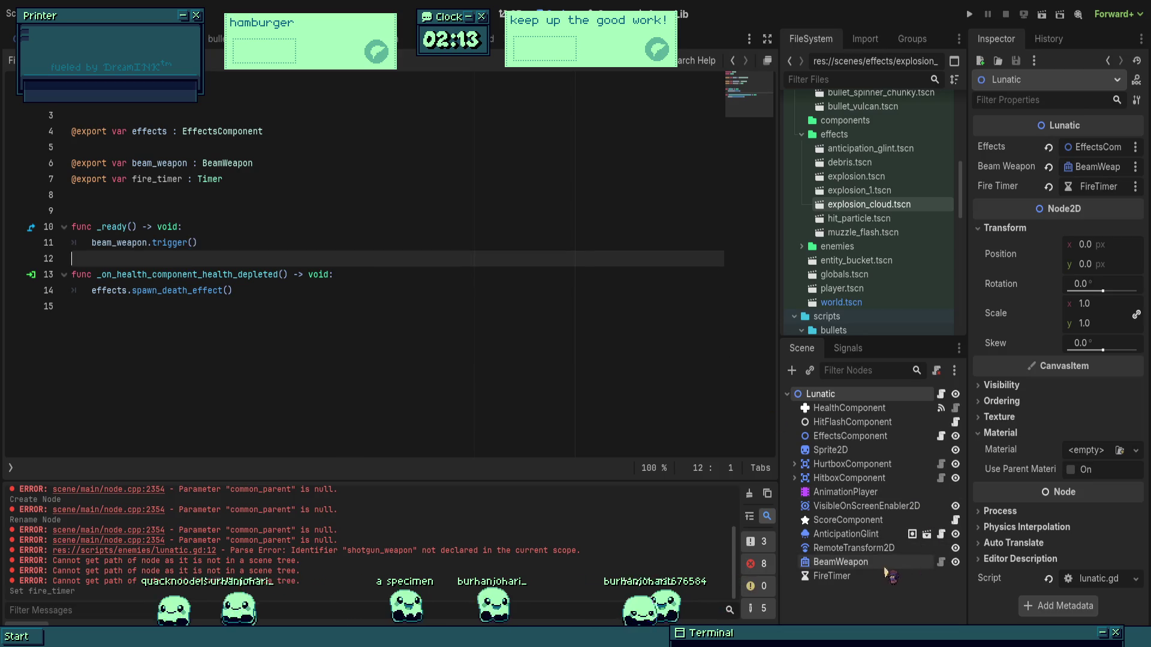
Step: Turn on FireTimer's Autostart and set its Wait Time to 1.8 seconds
left_click_drag(839, 576, 1011, 349)
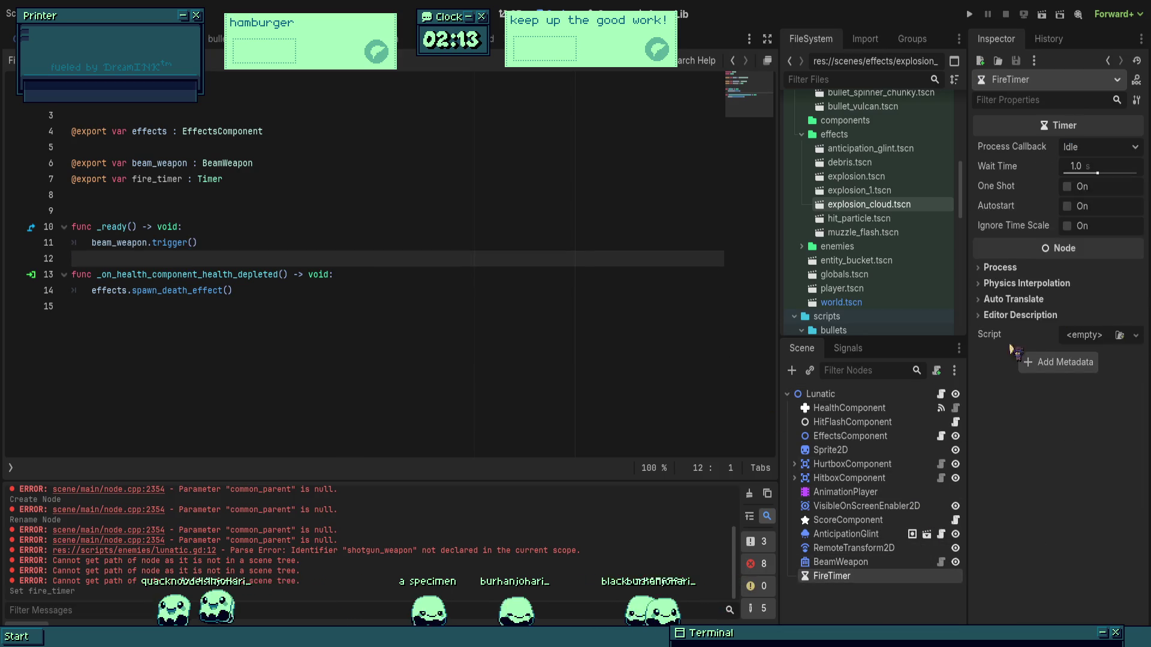
left_click(1068, 206)
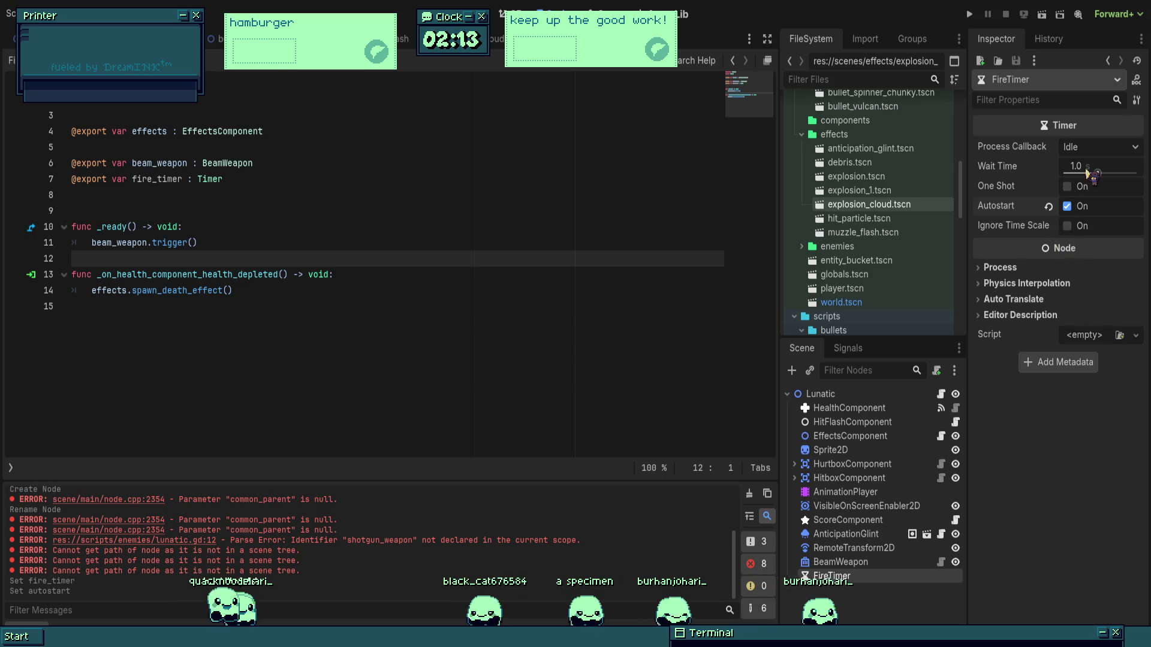
left_click(1087, 167)
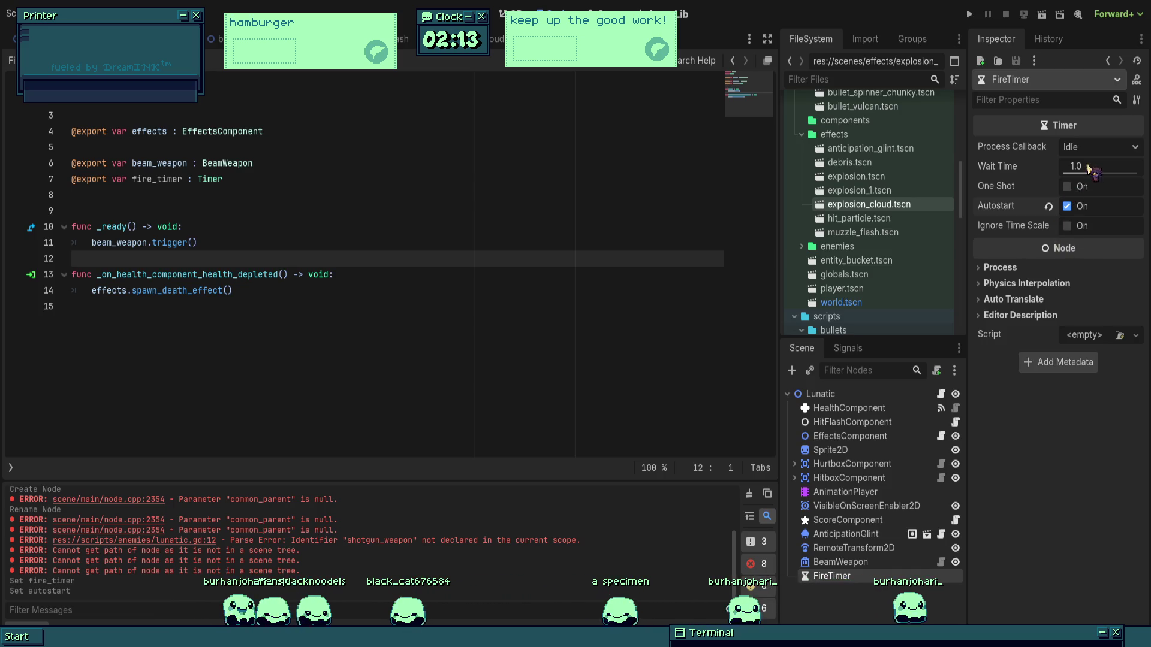
type("1.8")
key("Return")
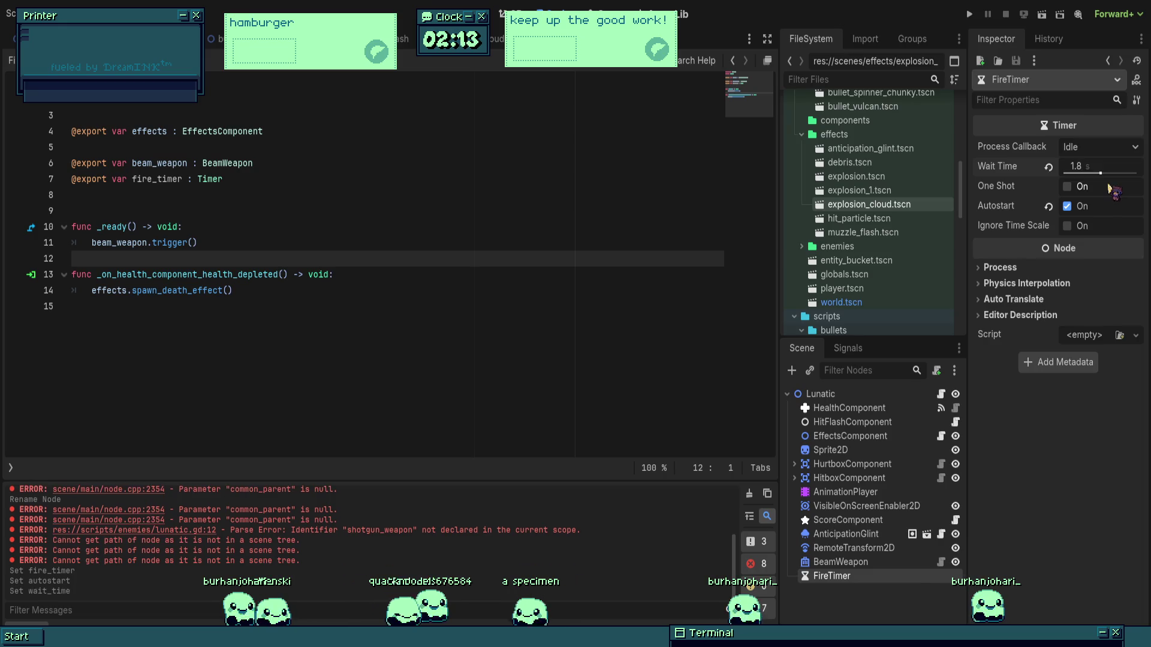
left_click(431, 316)
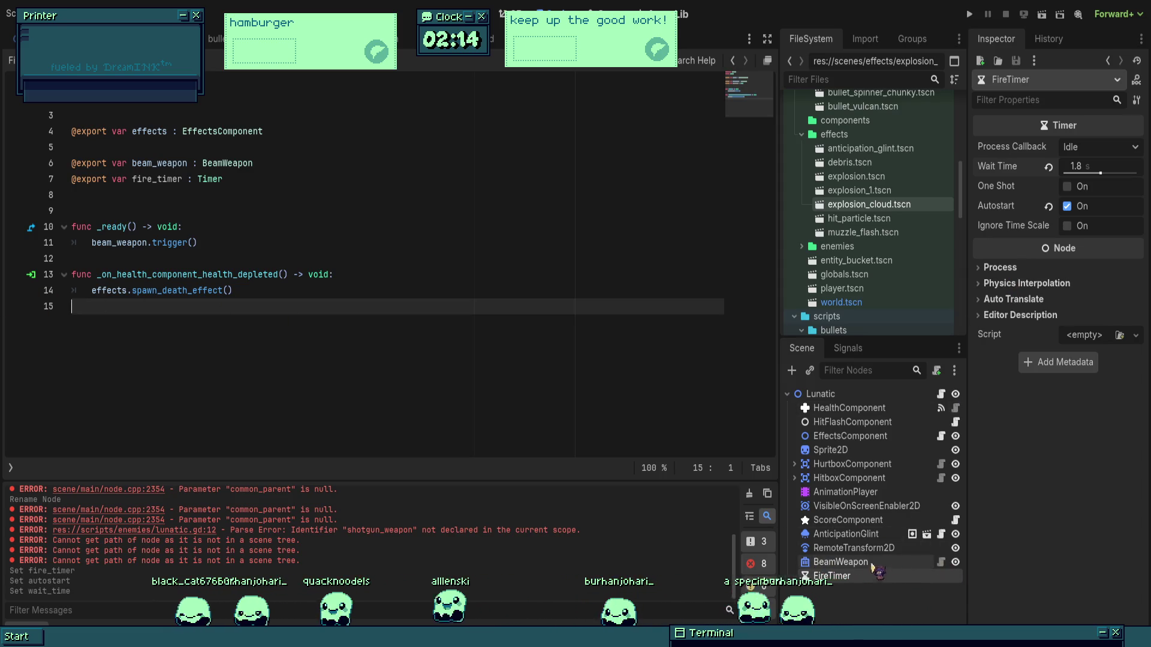
left_click(847, 349)
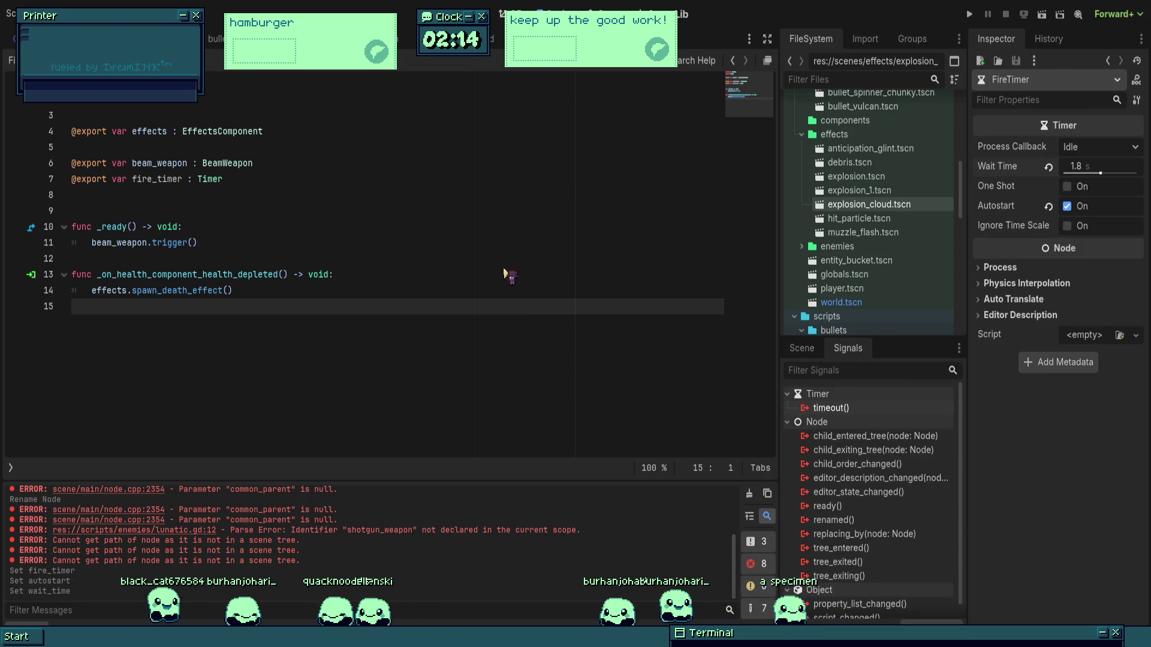
Step: Connect FireTimer's timeout to lunatic.gd, remove _ready(), and call beam_weapon.trigger() in the handler
left_click_drag(562, 479, 557, 309)
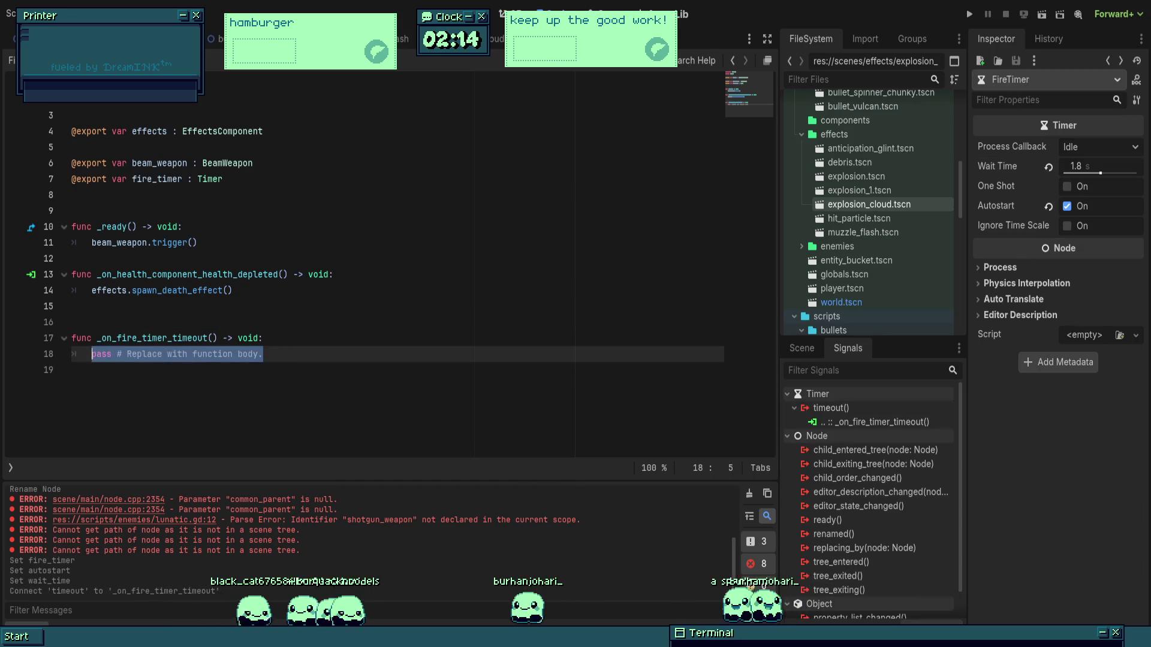
left_click(196, 243)
key("BackSpace")
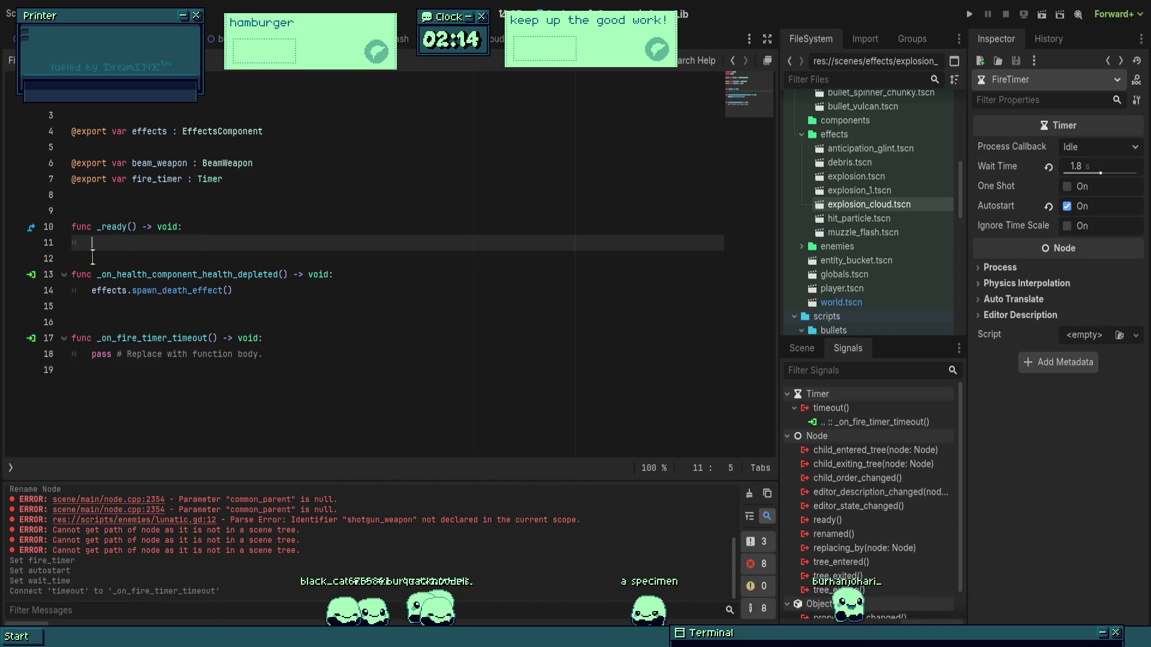
key("shift+Up")
key("BackSpace")
key("ctrl+End")
left_click_drag(92, 307, 262, 306)
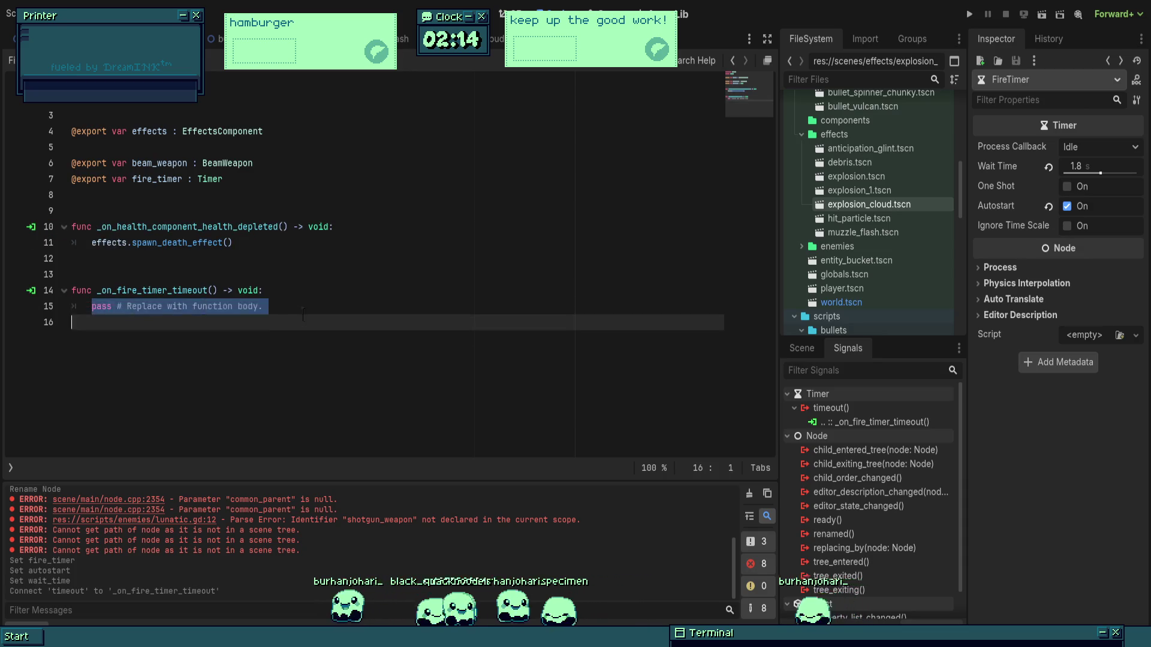
type("beam_weapon.trigger()")
Step: Tidy lunatic.gd spacing, adding blank lines in the timeout handler and above beam_weapon
left_click(330, 293)
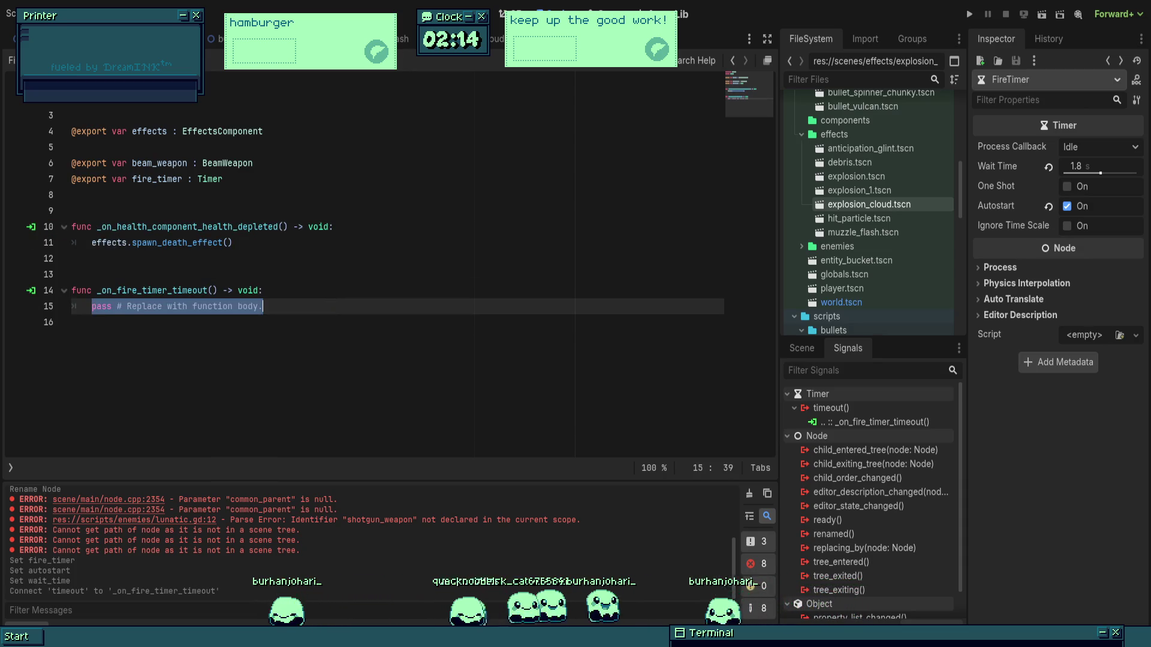
key("Return")
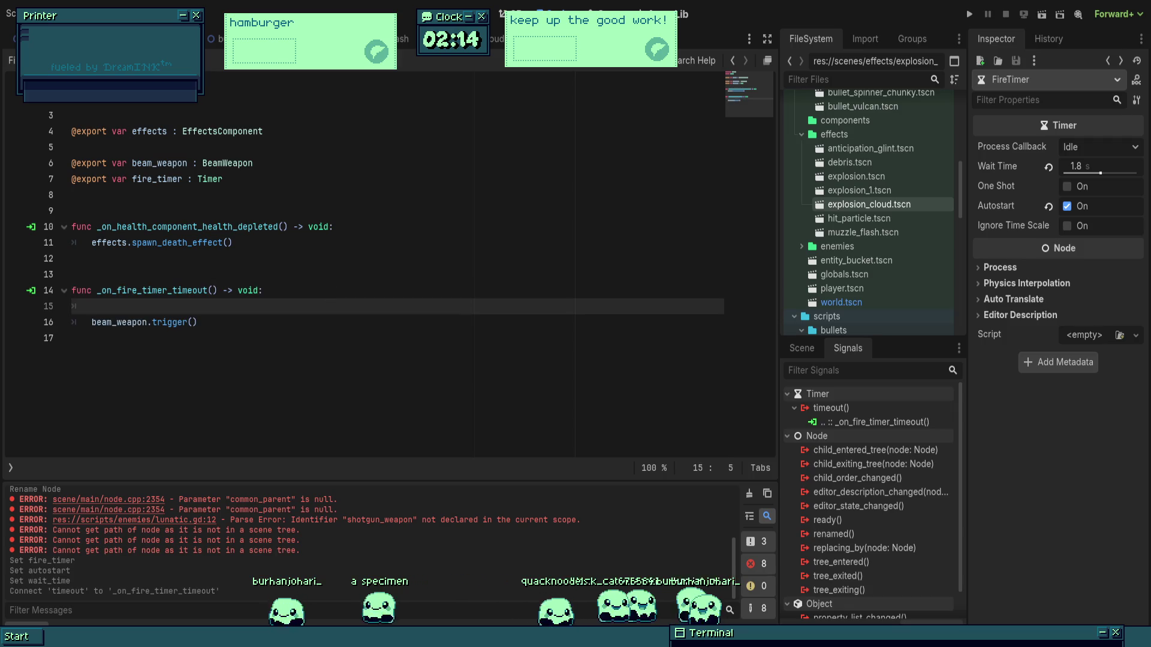
type("t")
key("BackSpace")
key("BackSpace")
key("BackSpace")
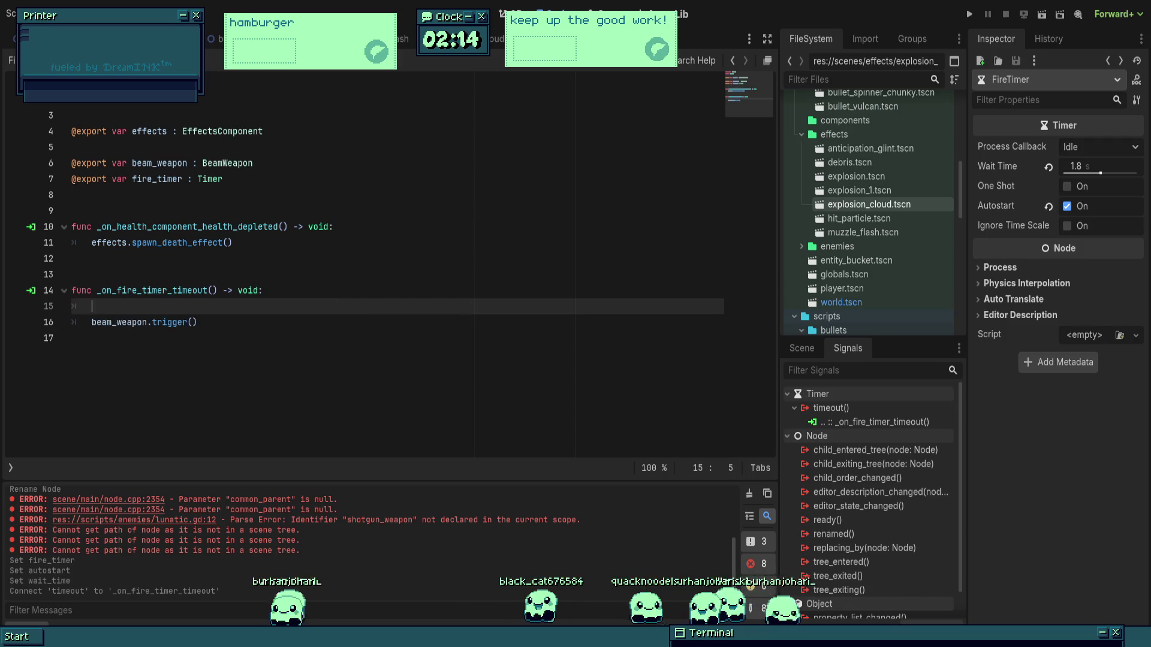
left_click(360, 211)
left_click(419, 163)
left_click(802, 348)
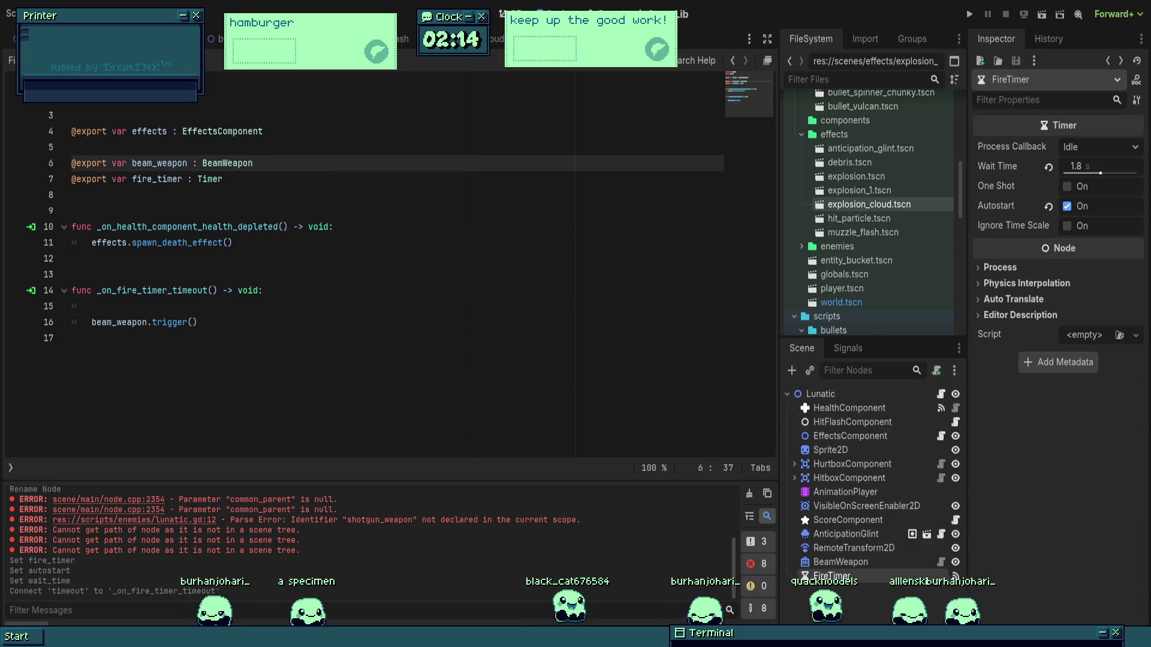
key("Return")
key("alt+Up")
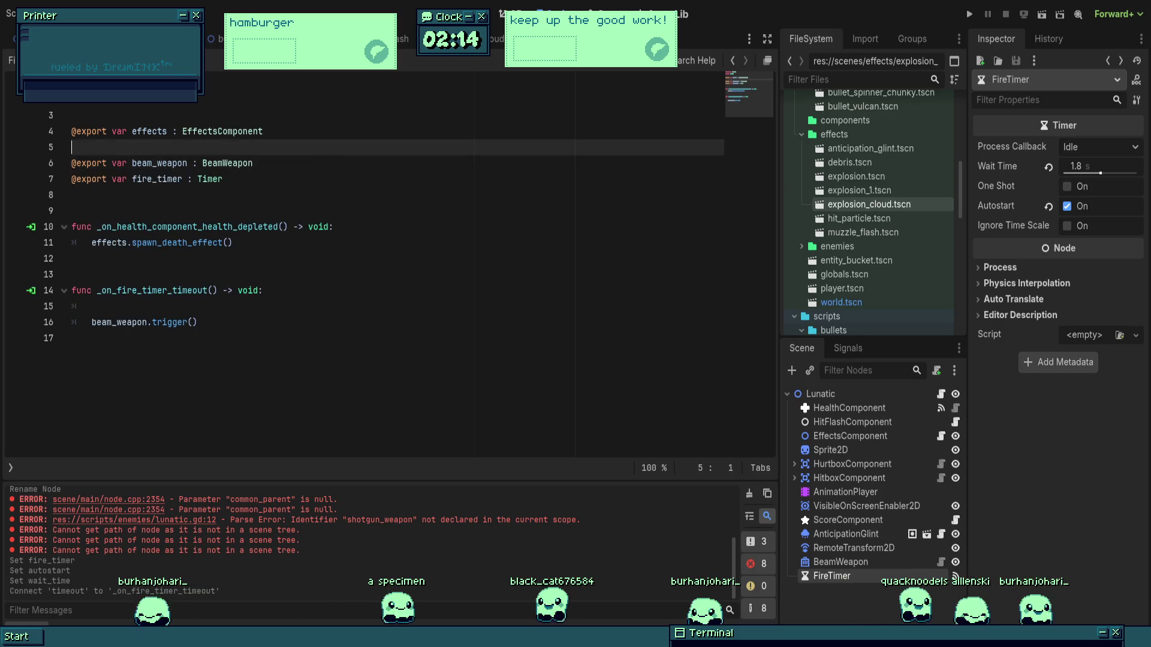
Step: Export an anticipation Particle variable, set anticipation.emitting = true on timeout, and open particle.gd
type("@export var ant")
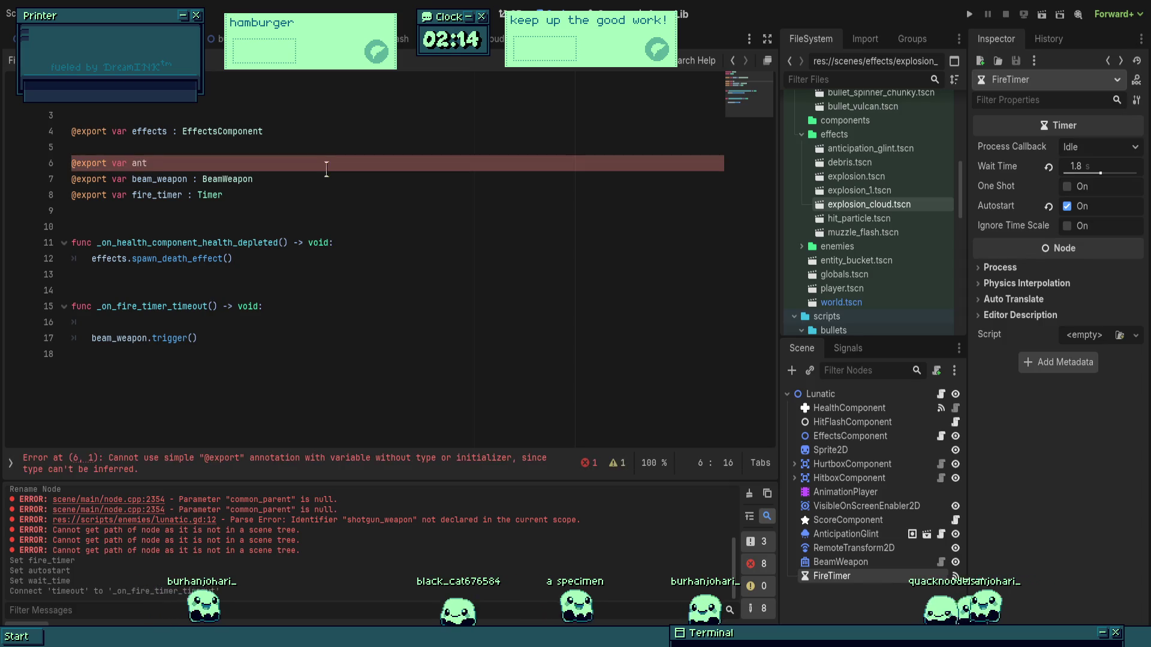
type("icipation : A")
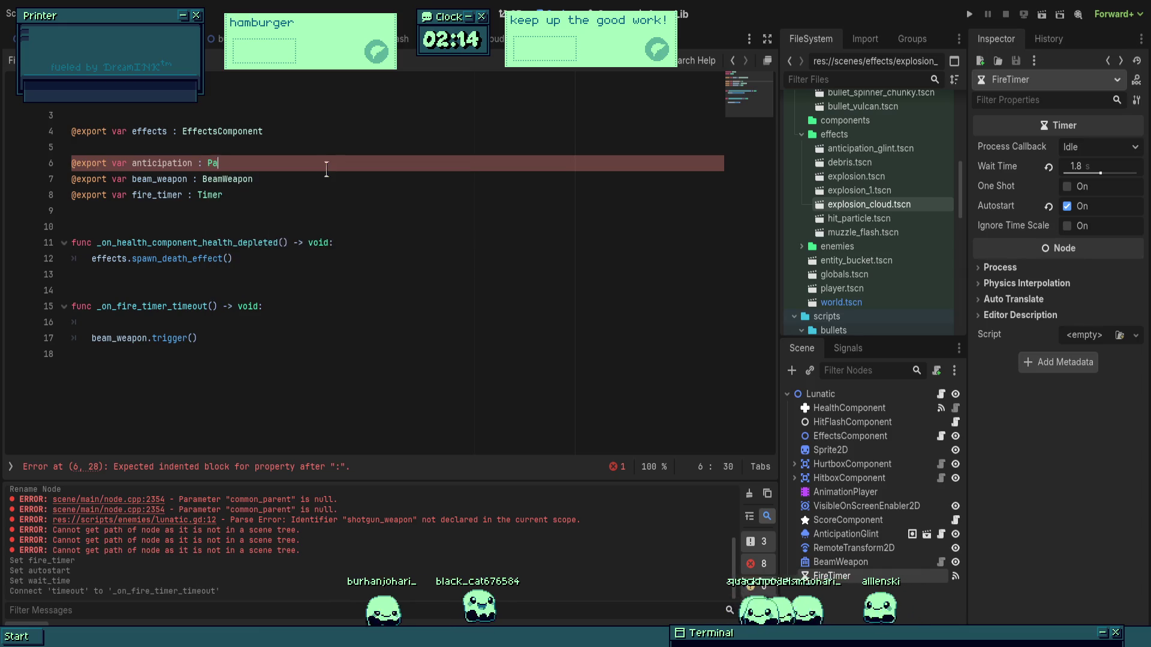
key("Return")
left_click(235, 321)
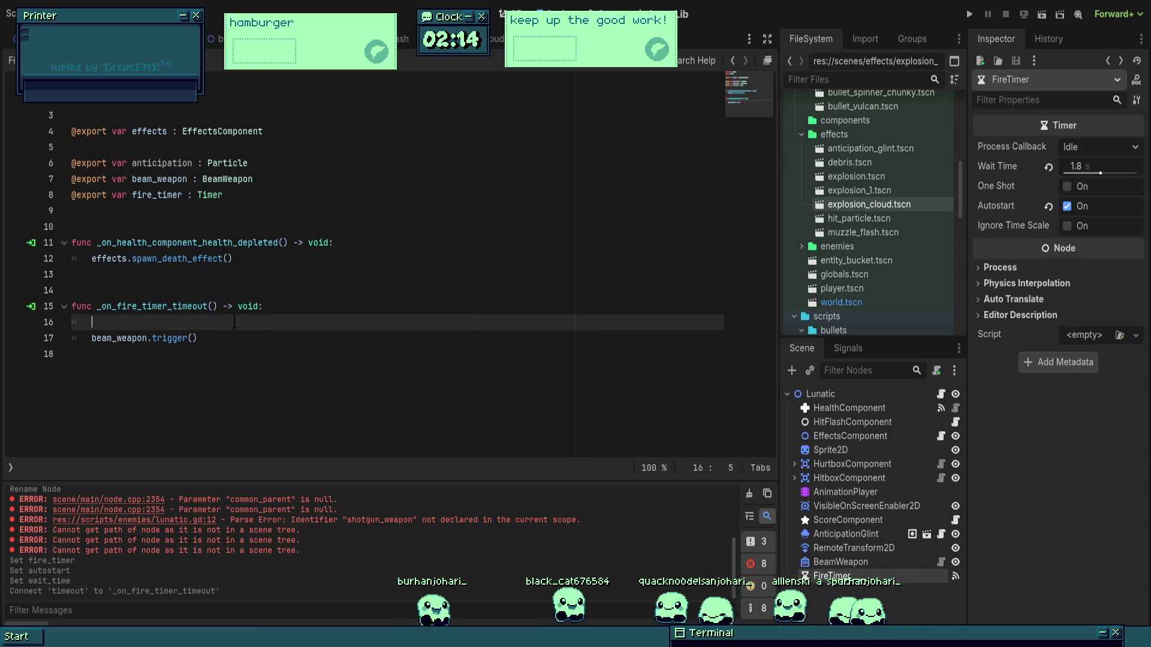
type("nti")
key("Return")
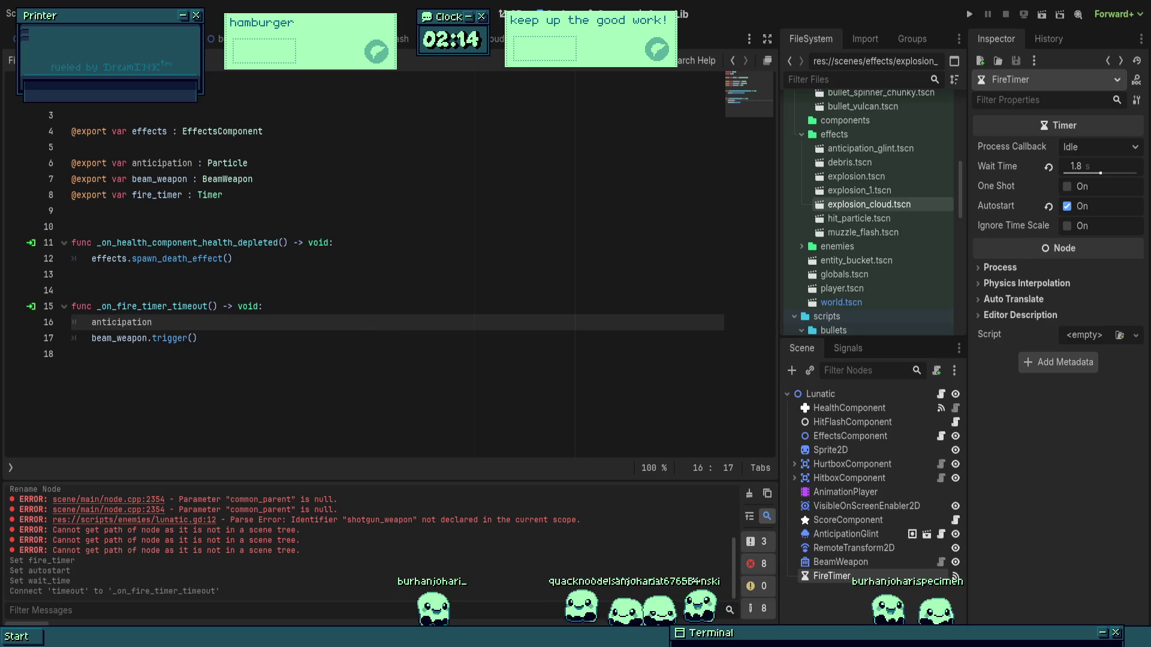
type(".")
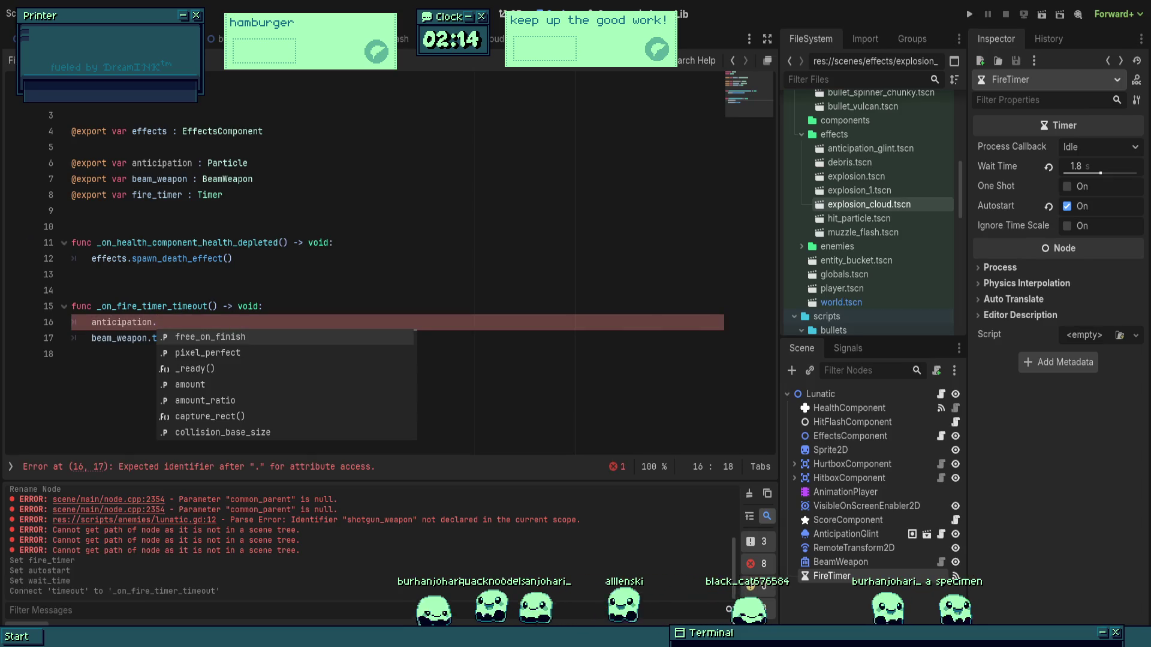
type("emit")
key("Return")
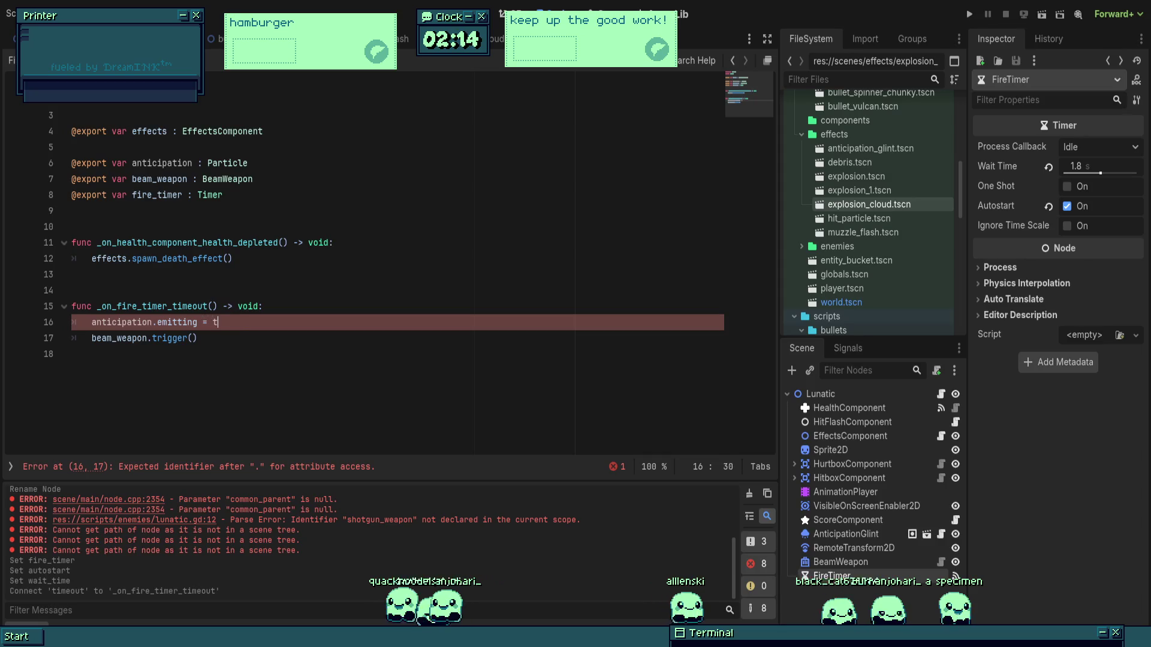
left_click(392, 290)
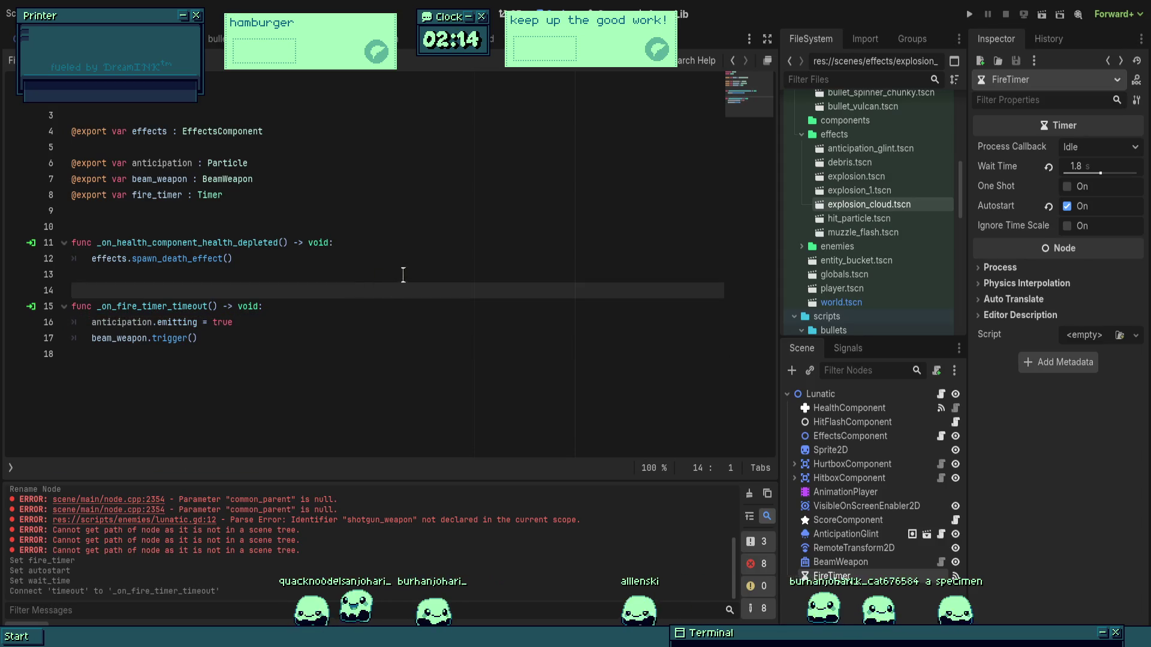
left_click(940, 534)
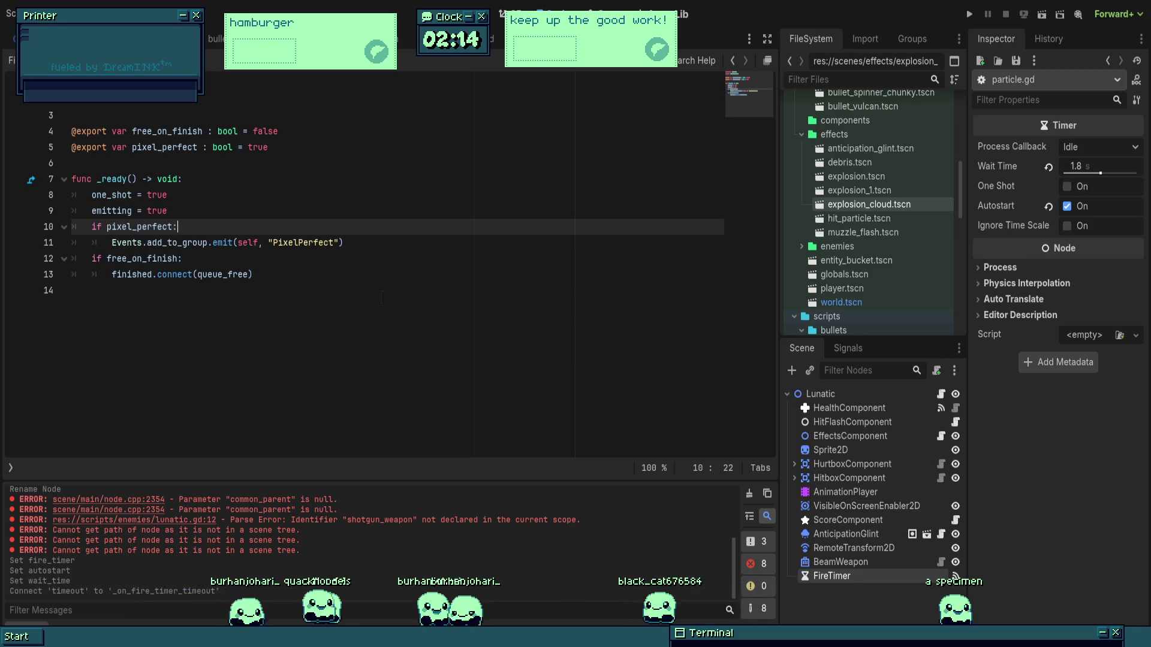
Step: Add an exported is_triggered : bool = false variable above pixel_perfect in particle.gd
left_click(225, 165)
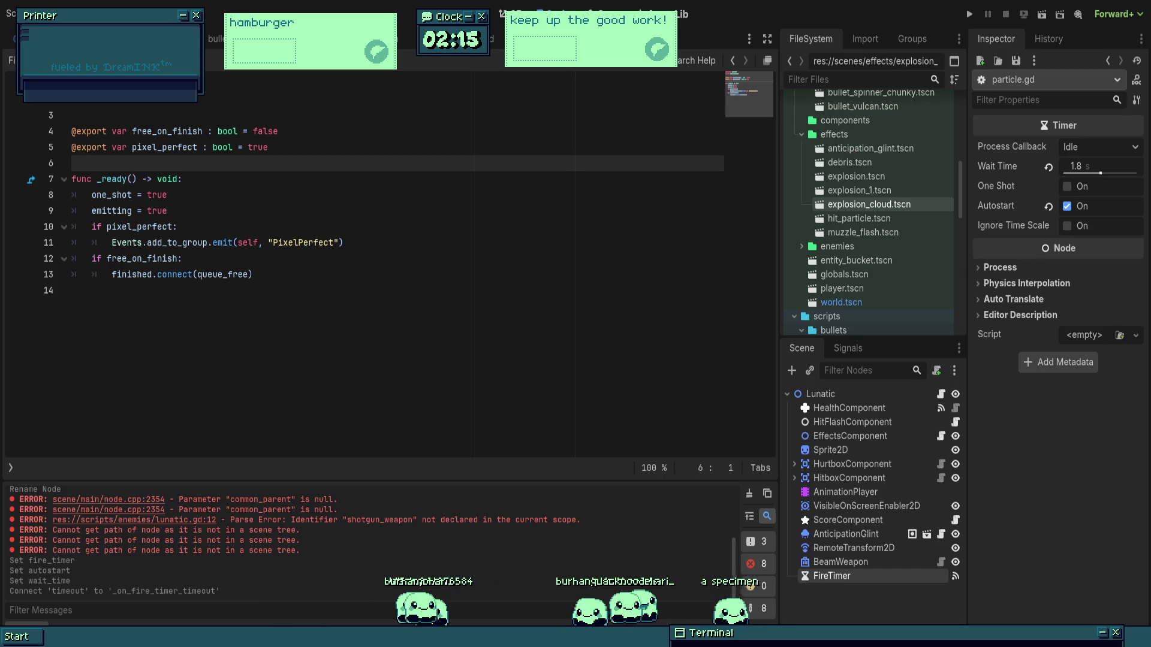
left_click(463, 193)
left_click(421, 162)
left_click(279, 131)
left_click(436, 150)
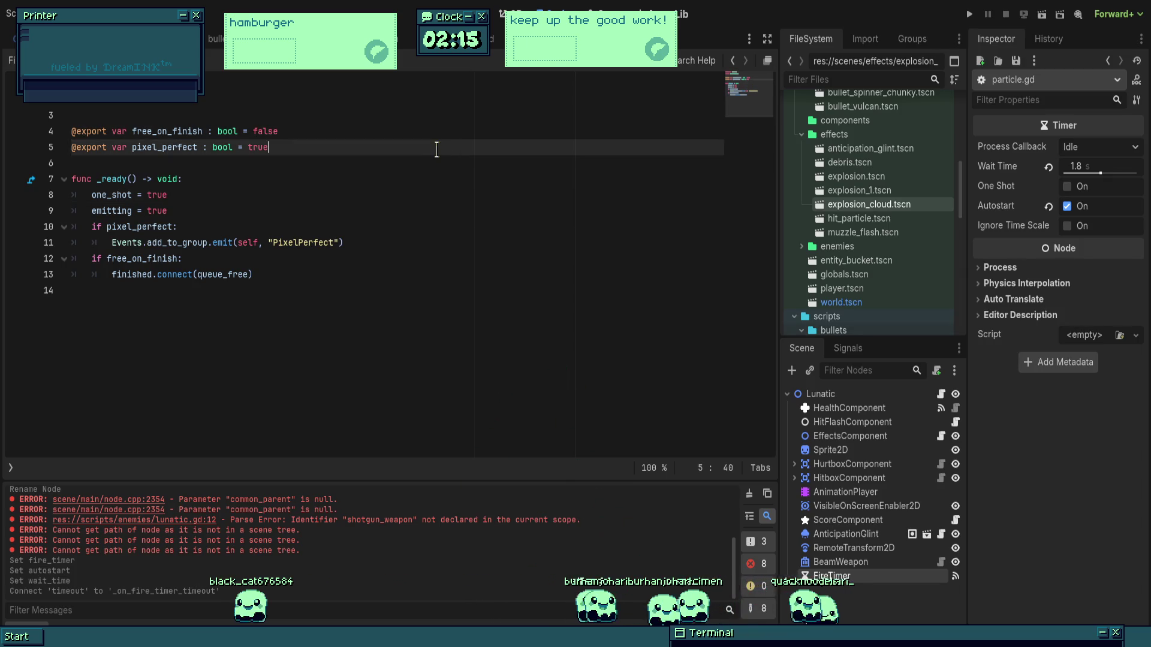
key("Return")
key("alt+Up")
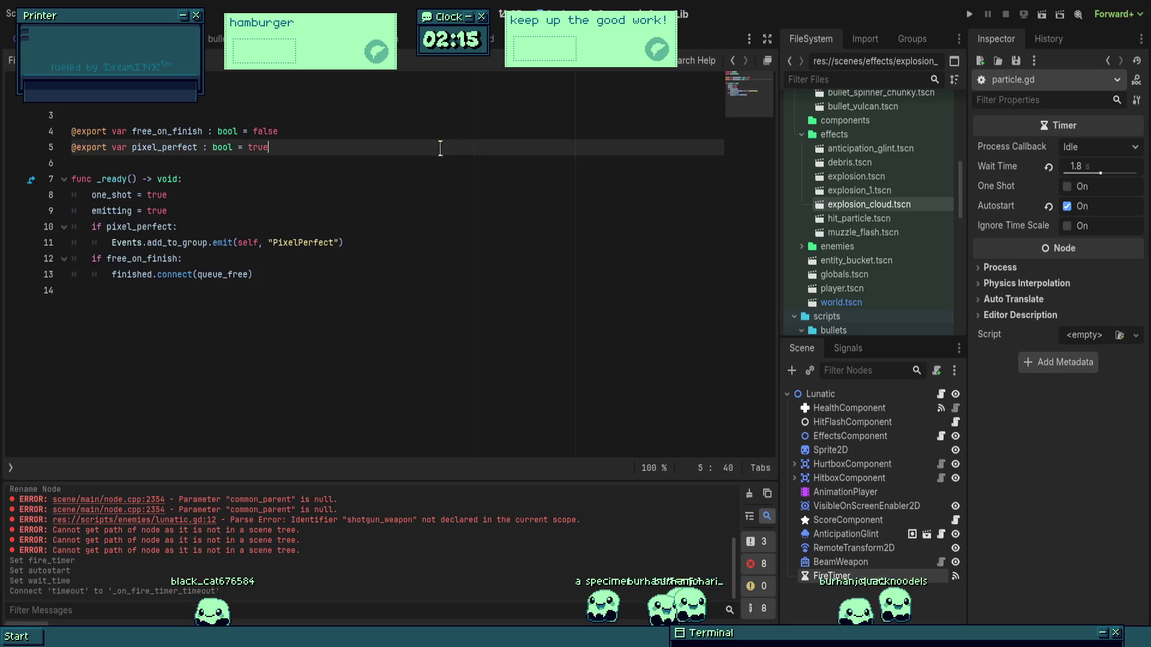
type("ed ")
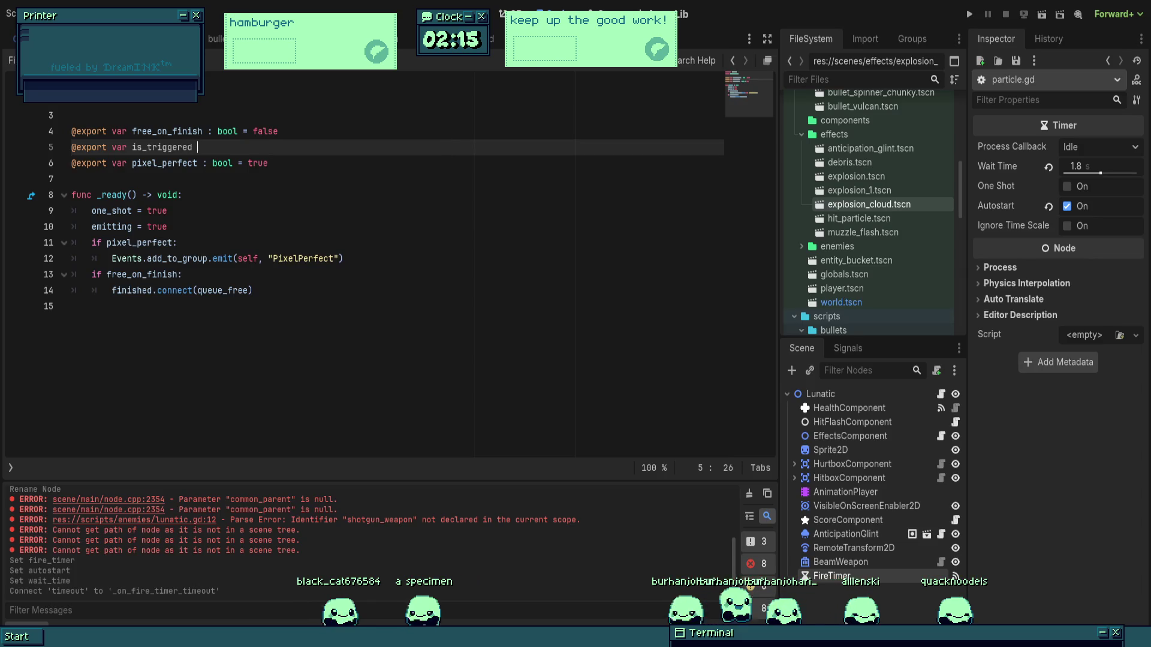
type(": bo")
key("Return")
type("= ")
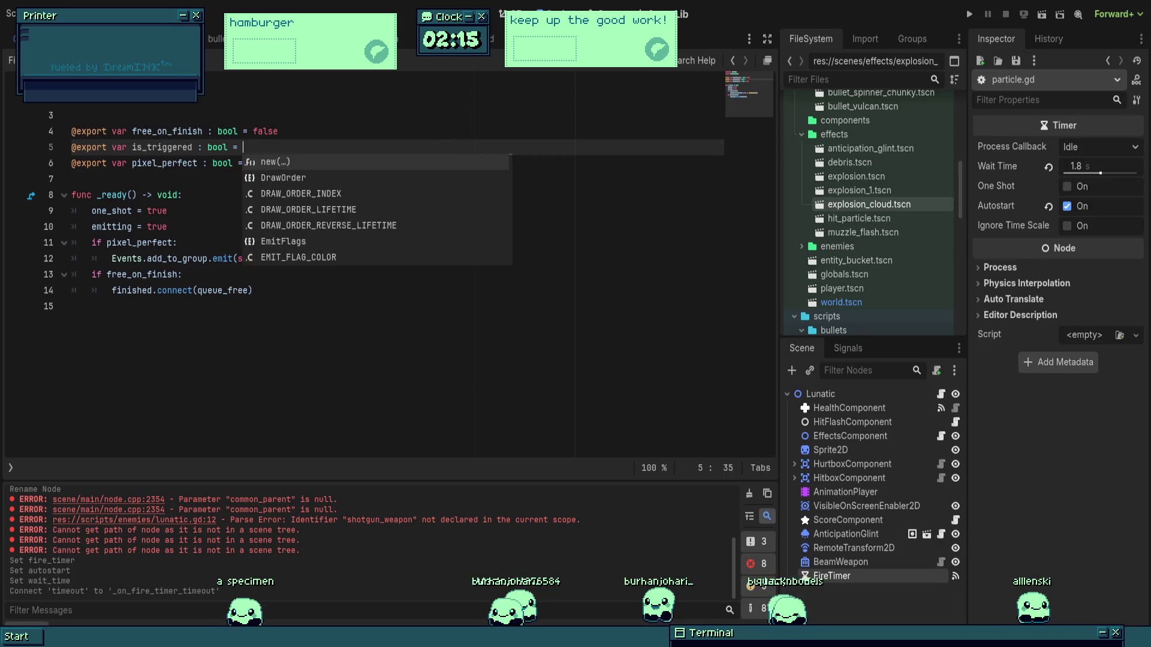
type("false")
Step: Wrap emitting = true in _ready() inside an 'if not is_triggered:' check
left_click(167, 211)
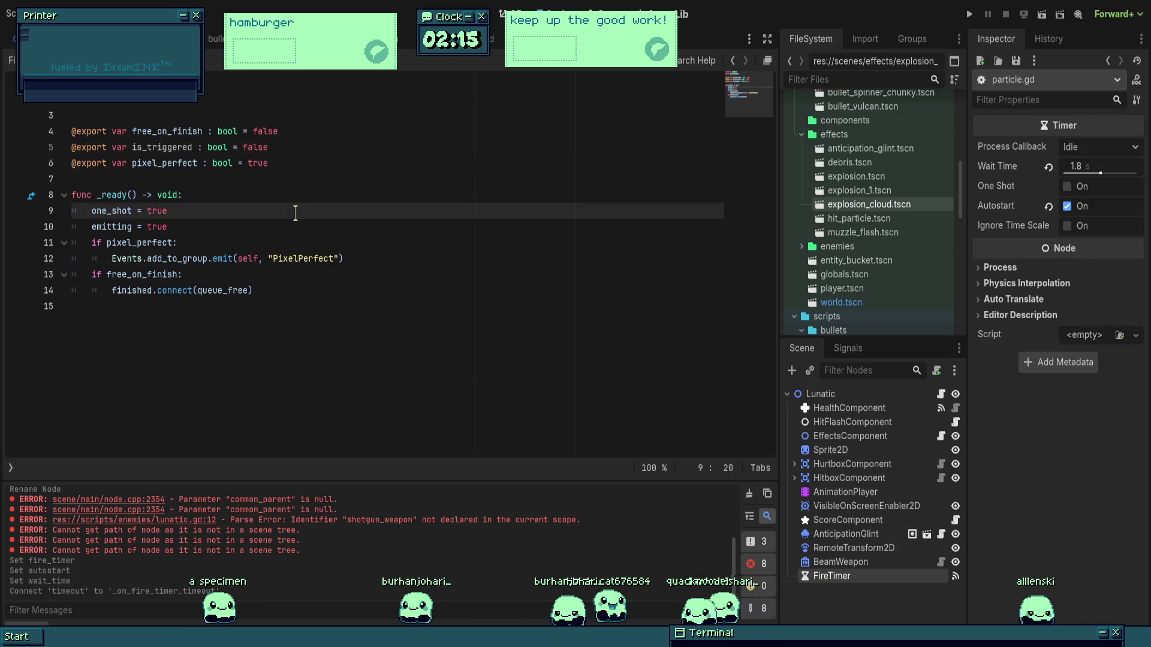
key("Return")
type("if not i")
key("Return")
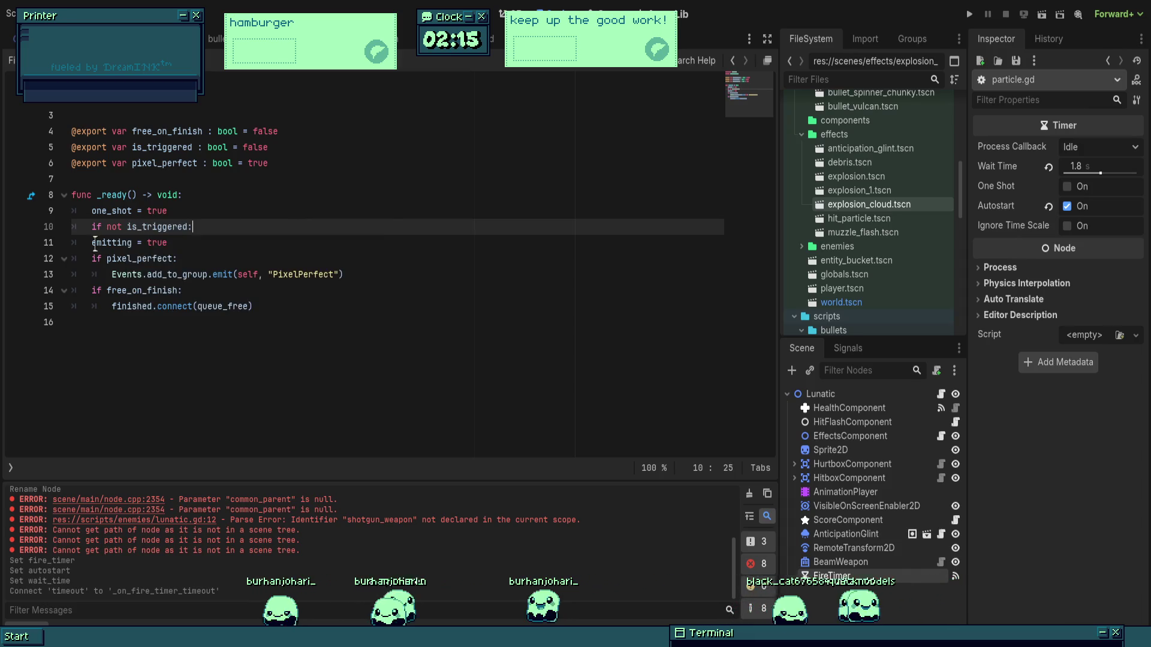
left_click(92, 242)
key("Tab")
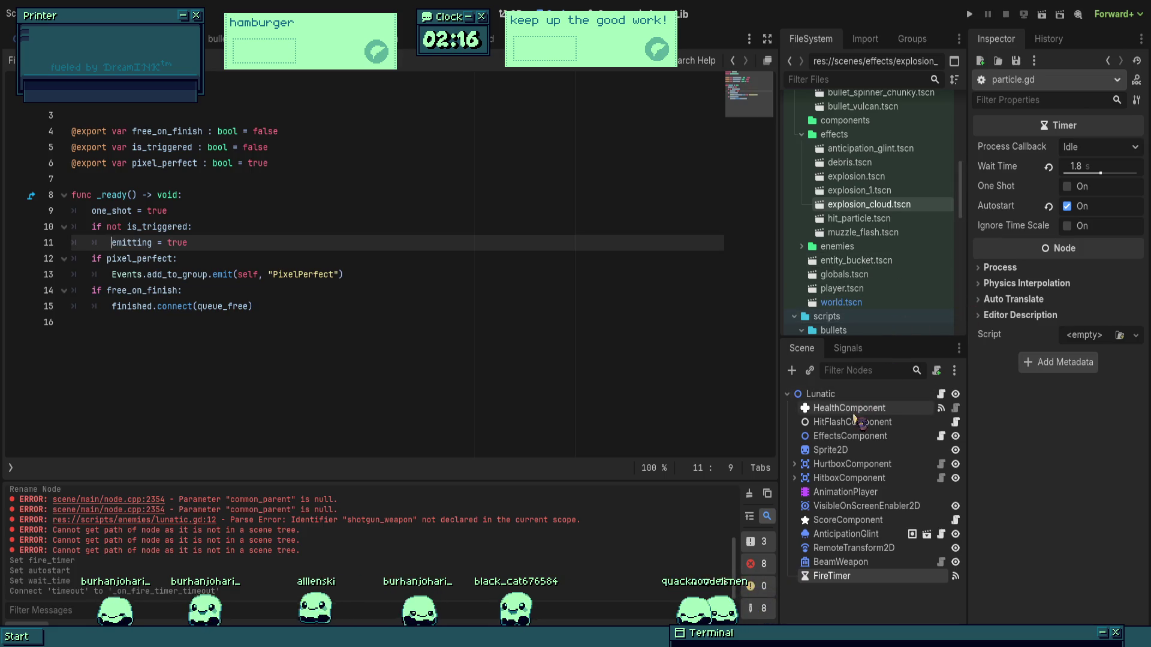
left_click(868, 535)
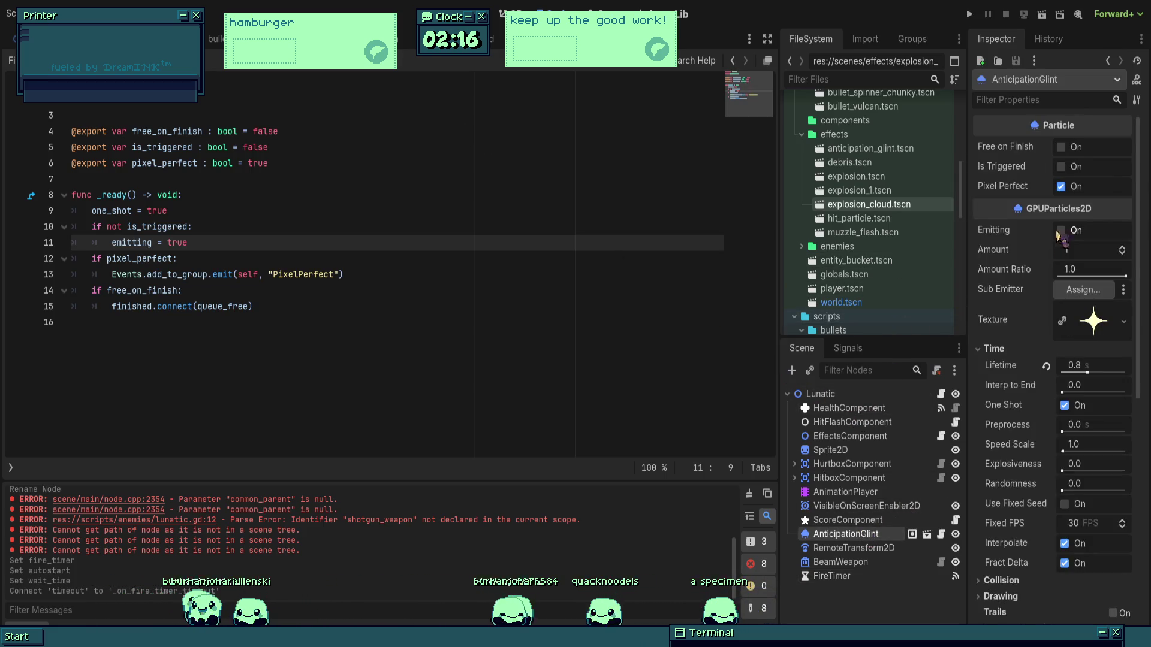
Step: Save the Lunatic scene, flip to the Player scene and back, and reopen lunatic.gd
key("ctrl+s")
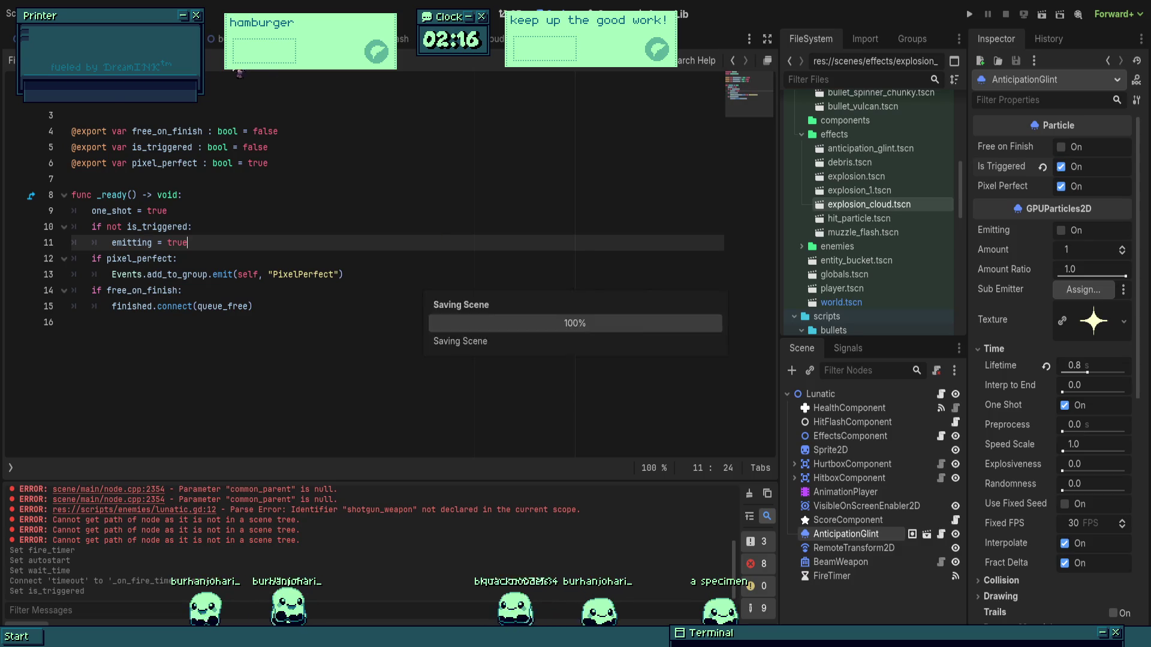
key("ctrl+shift+w")
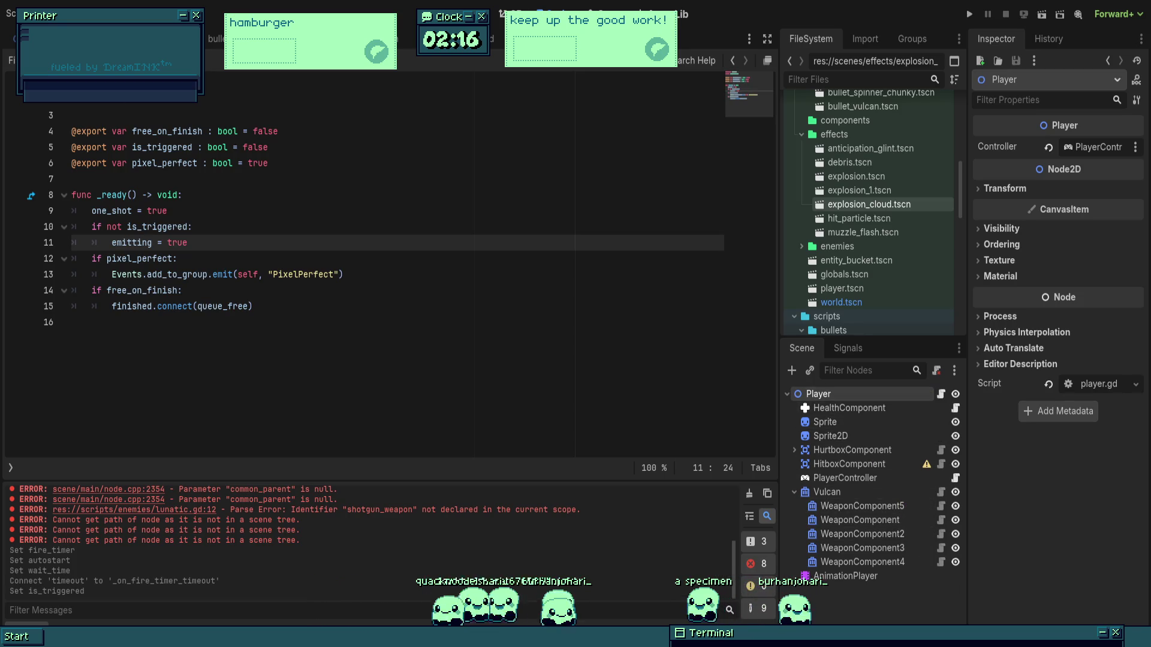
key("ctrl+shift+t")
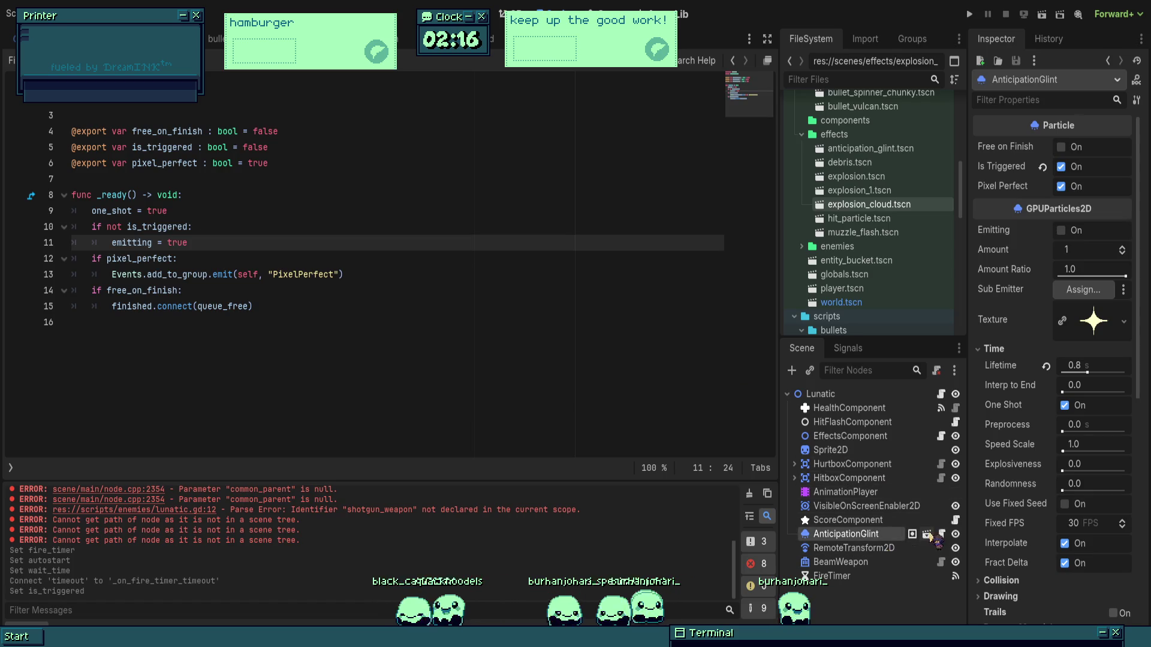
left_click(941, 394)
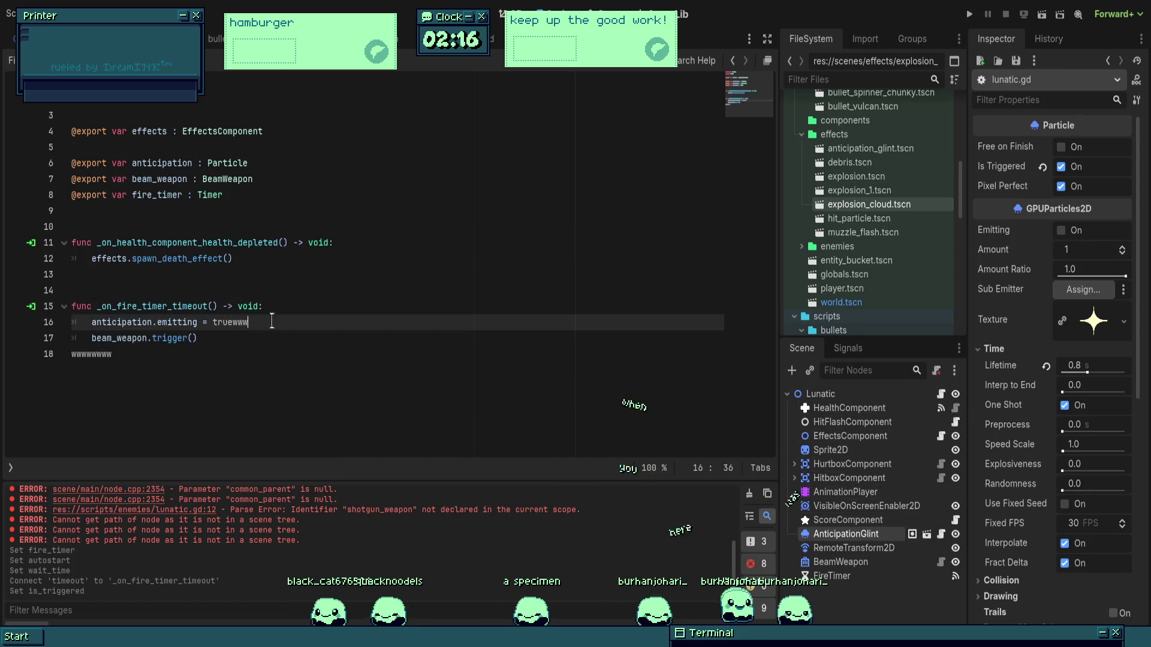
Step: Start a get_tree().create_timer(0.1) call between the emitting line and the beam trigger
left_click(253, 337)
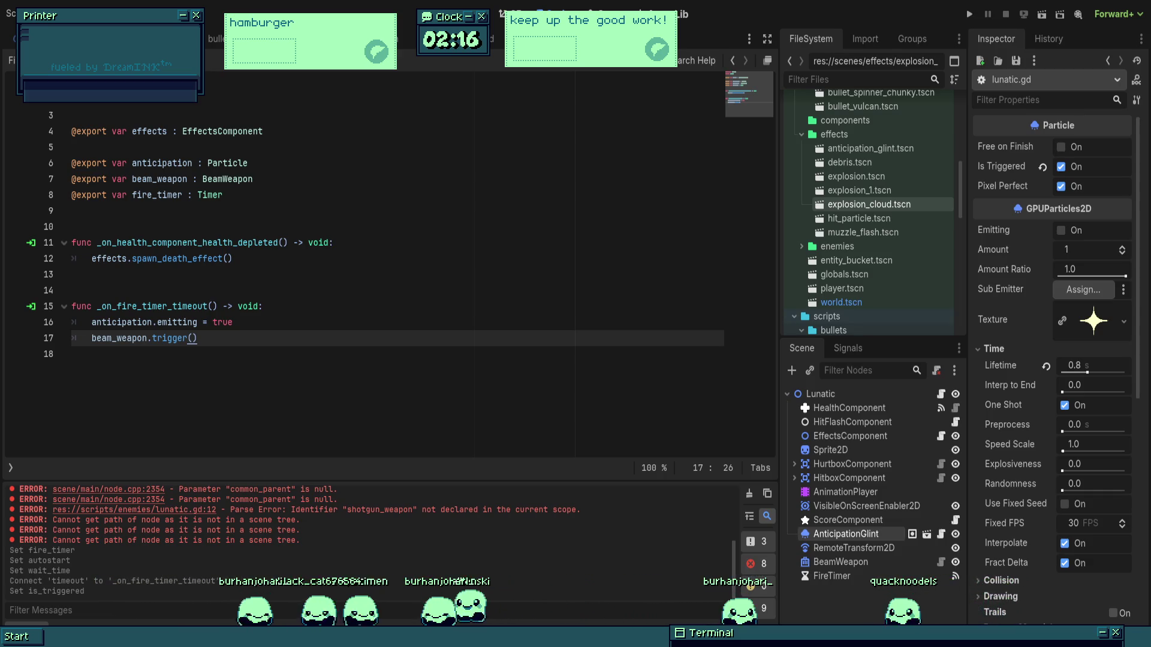
key("ctrl+s")
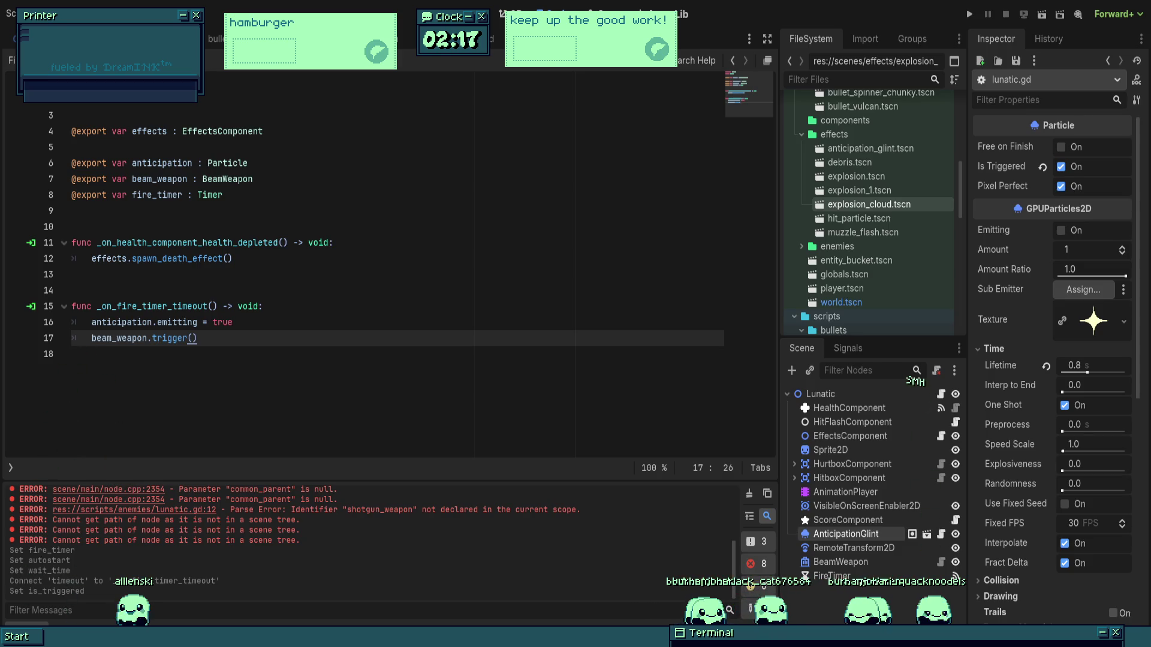
left_click(356, 323)
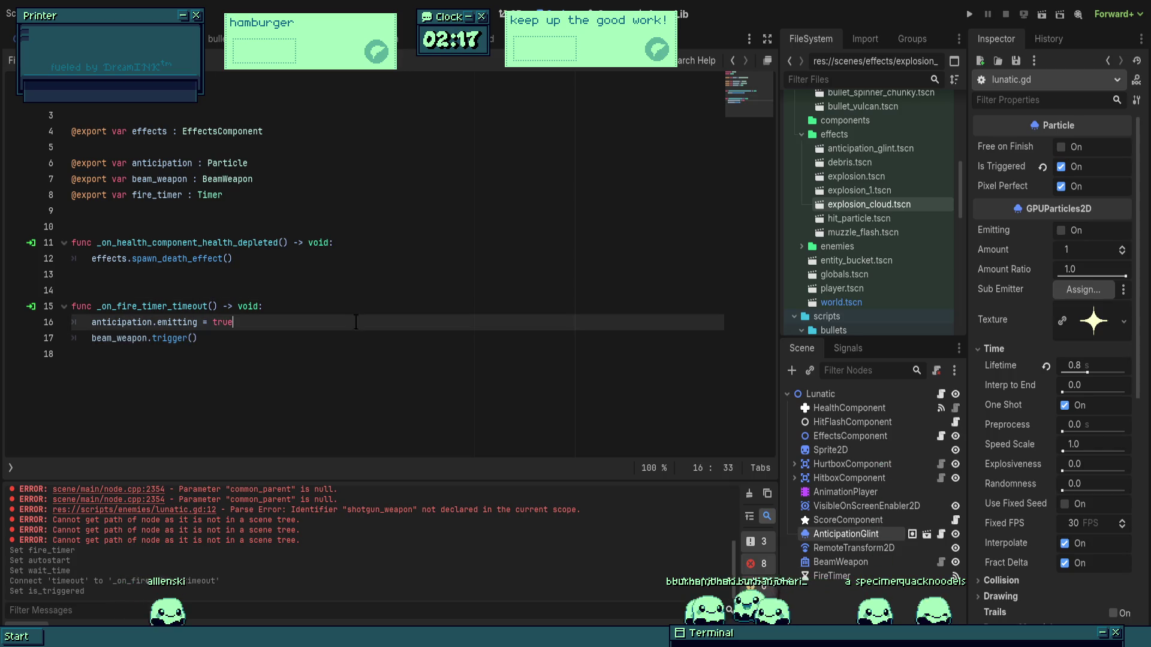
left_click(340, 339)
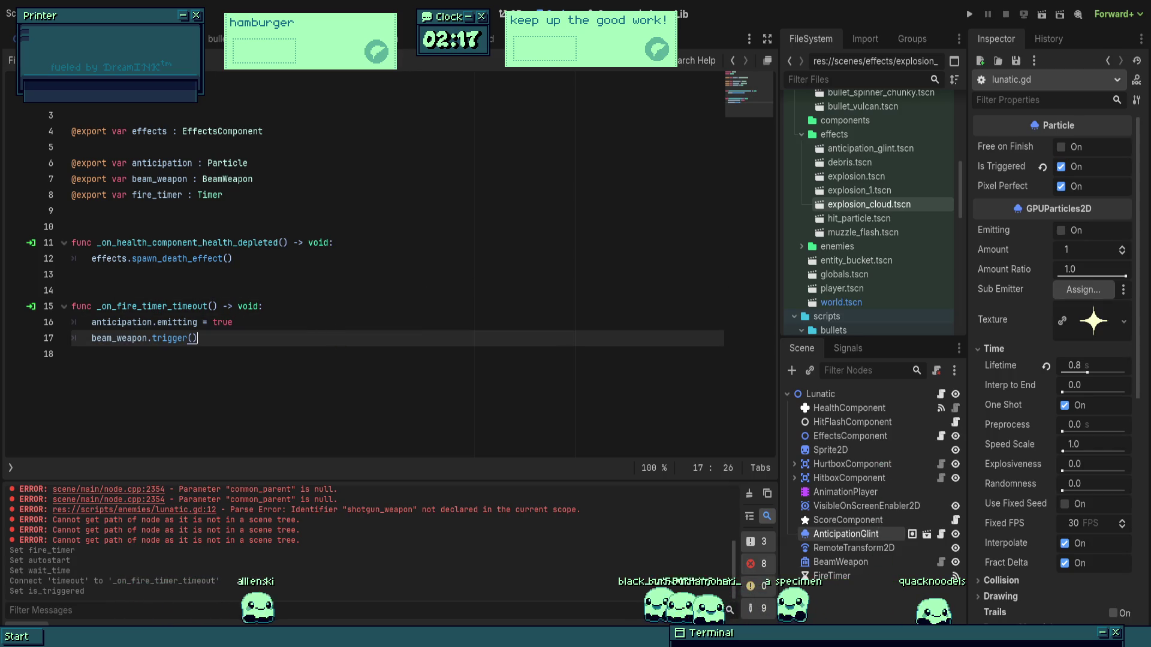
key("Up")
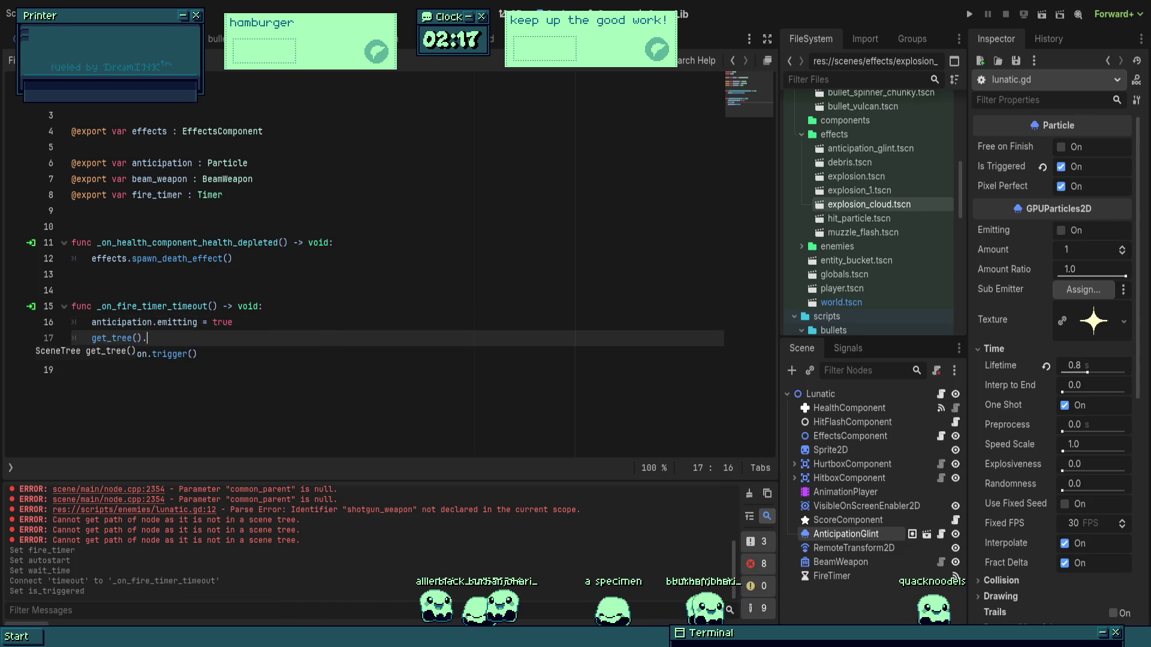
type("create")
key("Return")
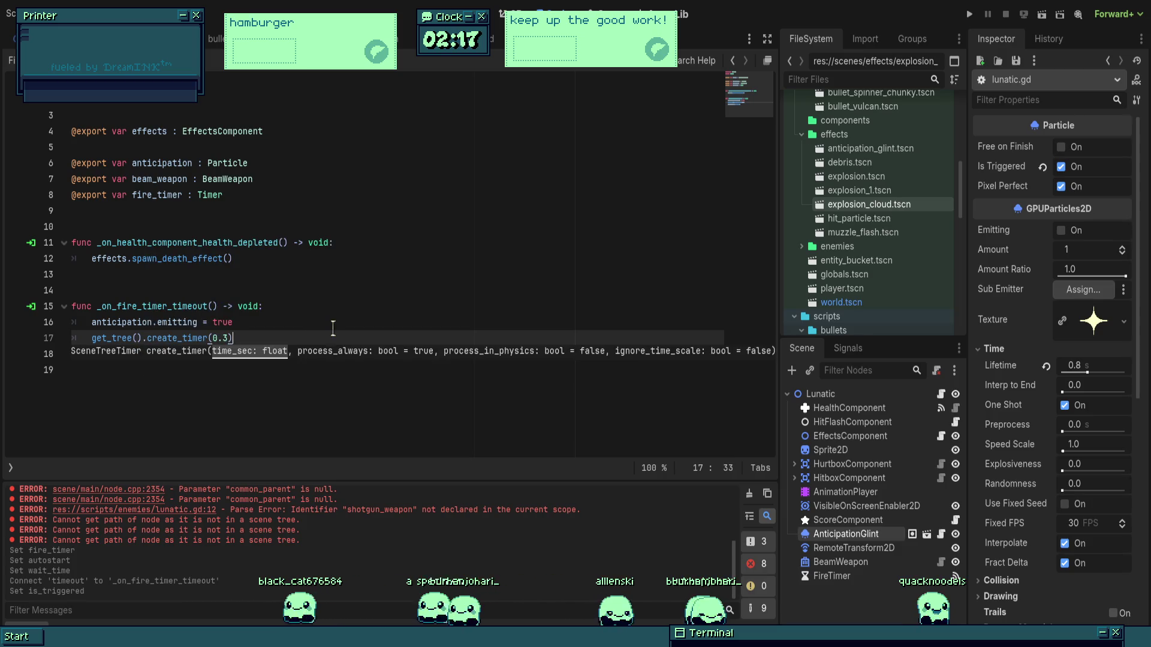
Step: Complete the line as 'await get_tree().create_timer(0.1).timeout' and tidy the stray character
left_click(93, 353)
key("BackSpace")
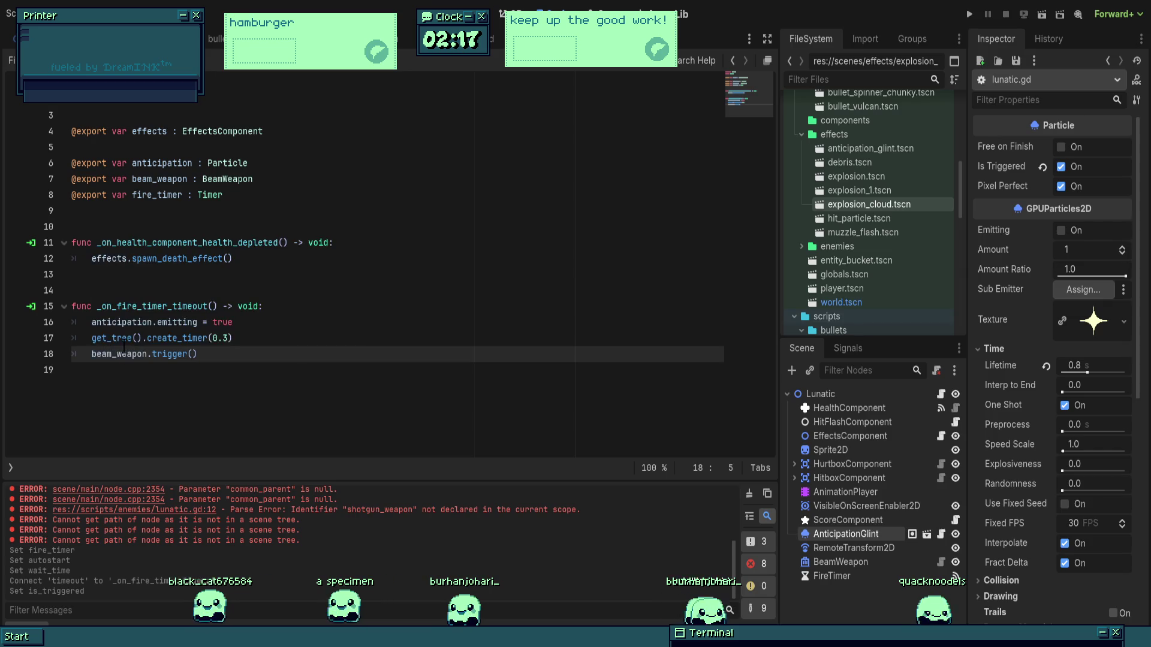
key("Up")
type("aw")
left_click(318, 353)
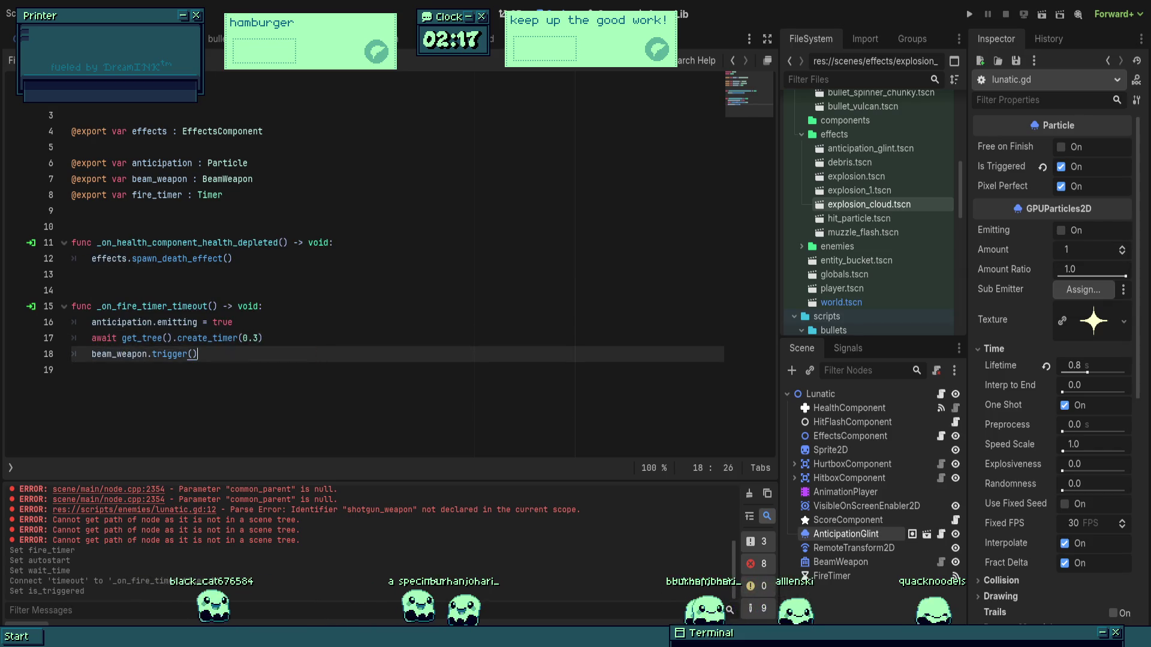
left_click(318, 338)
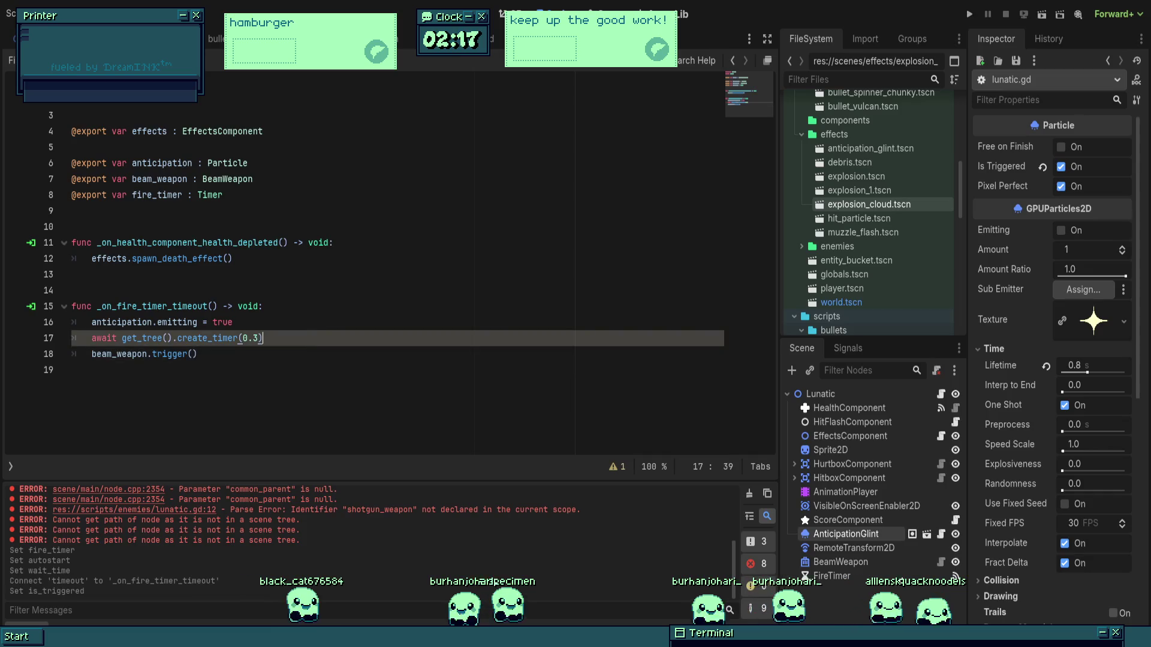
type("timeout")
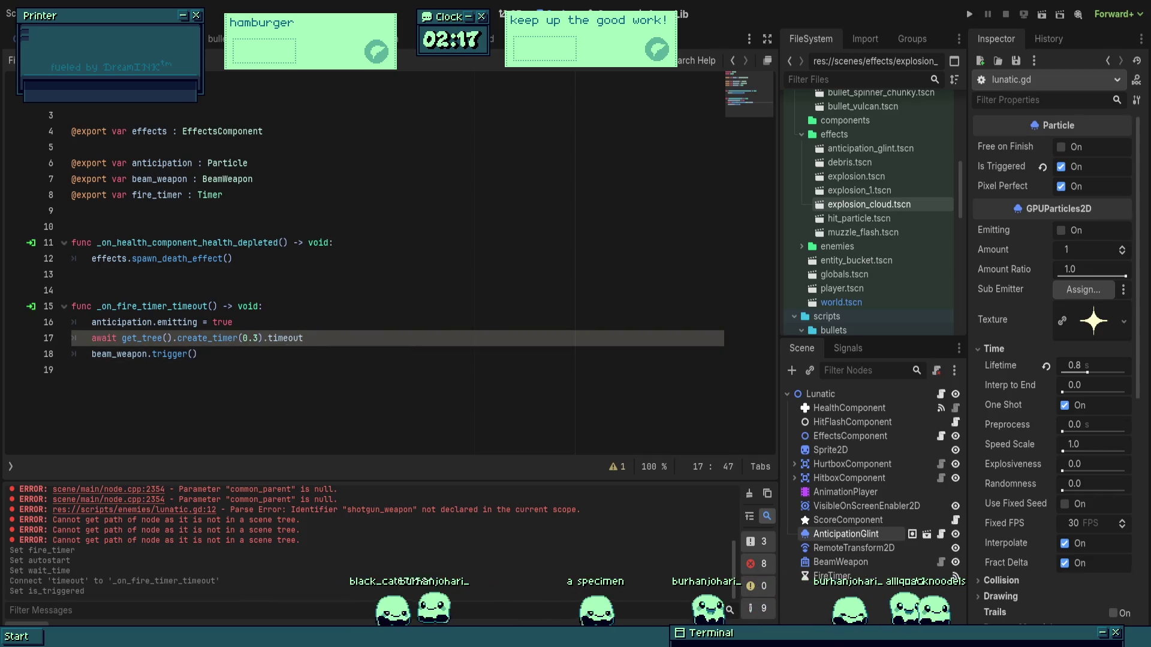
type("2")
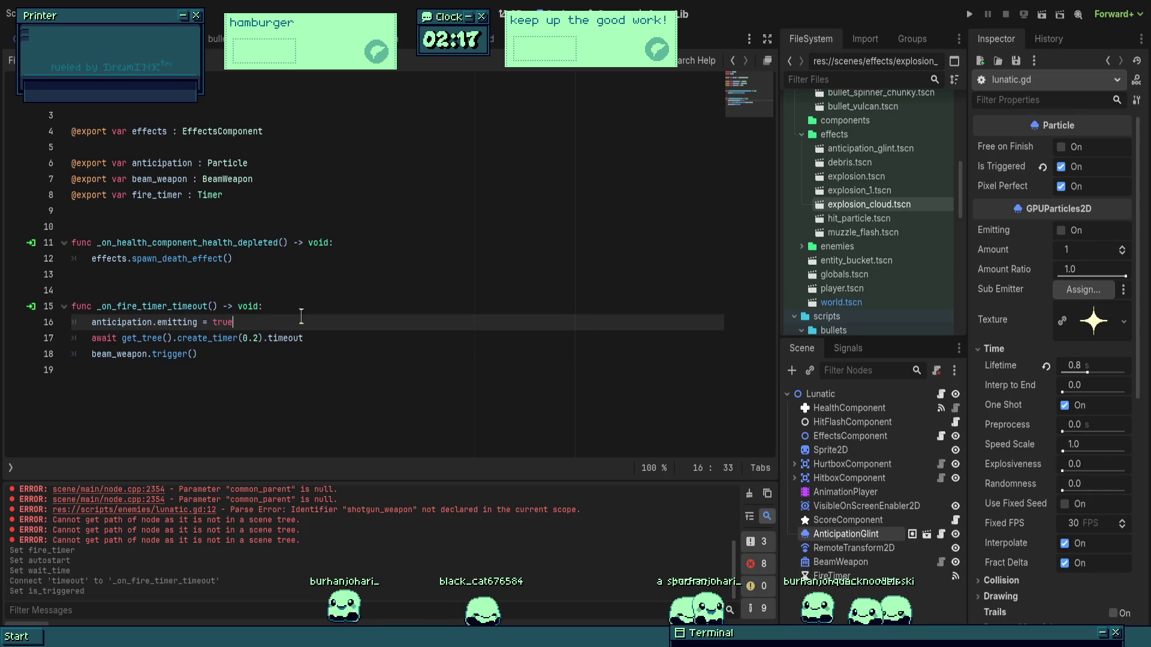
left_click(302, 306)
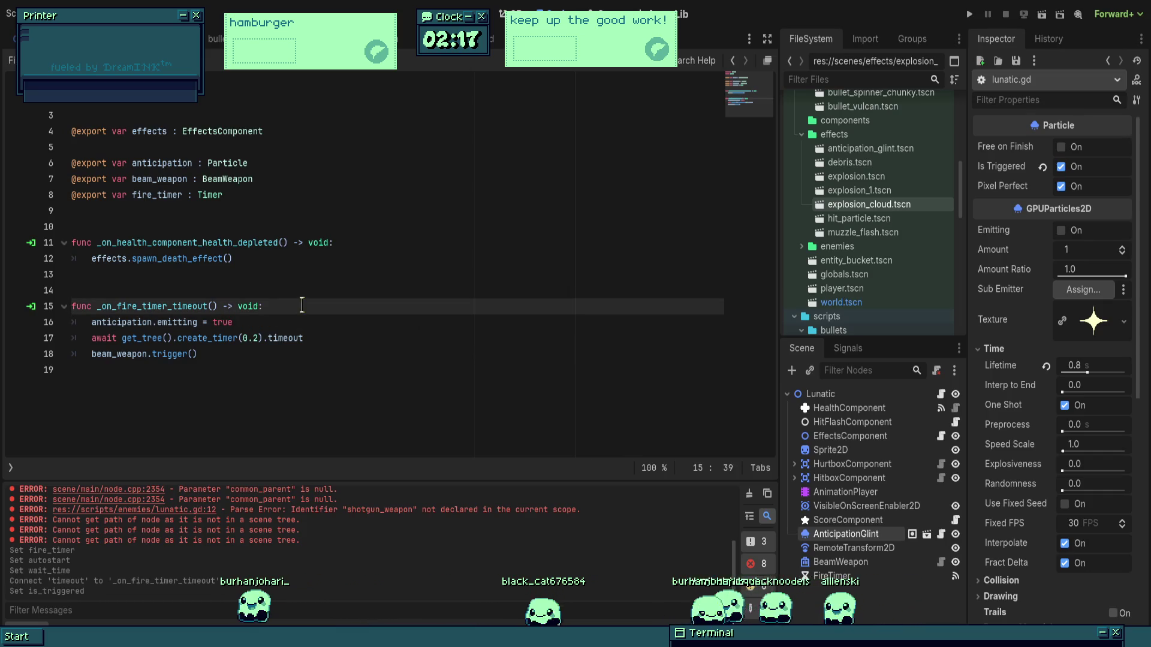
left_click(256, 338)
left_click(358, 290)
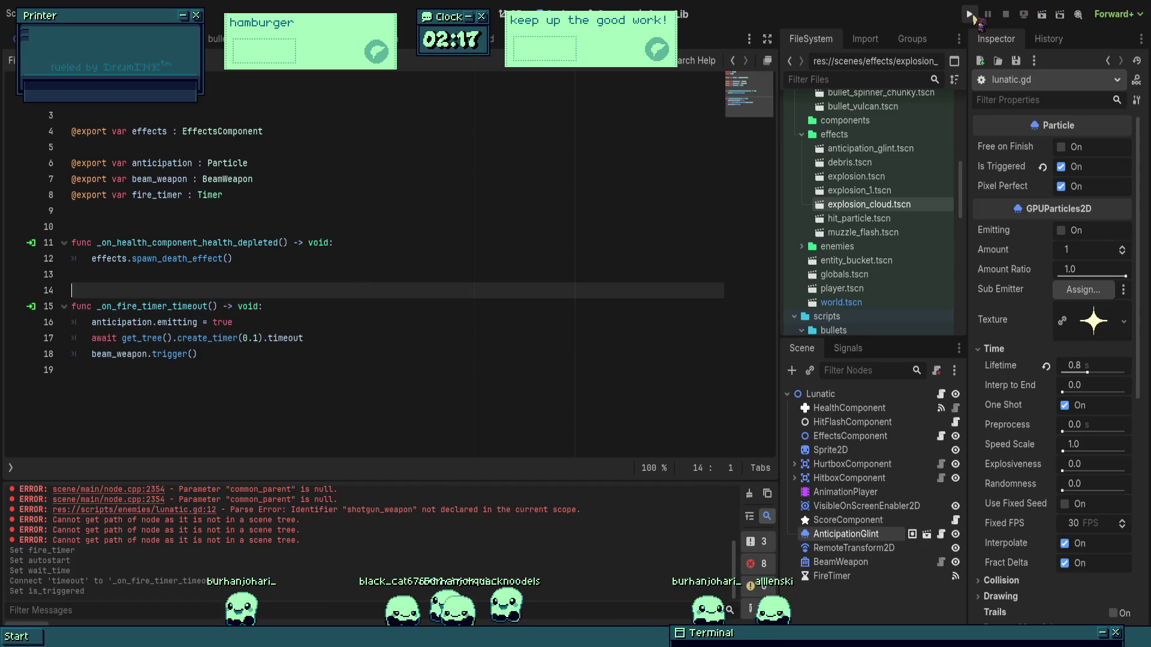
Step: Run the game to test the Lunatic's beam attack, then stop it
left_click(869, 576)
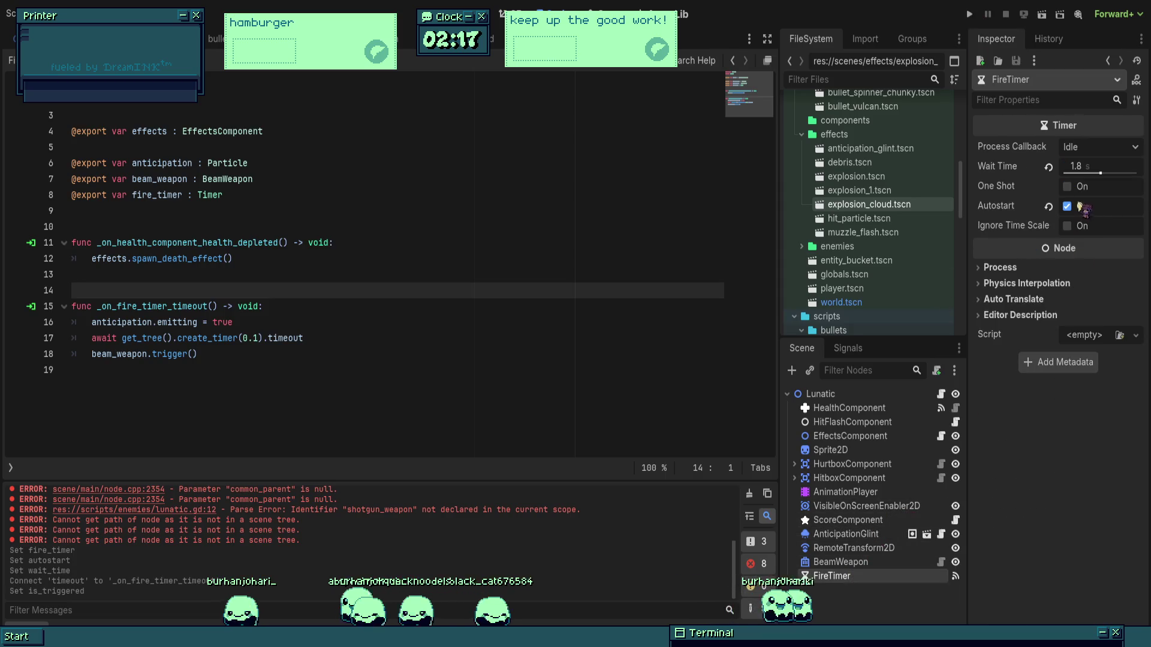
left_click(969, 15)
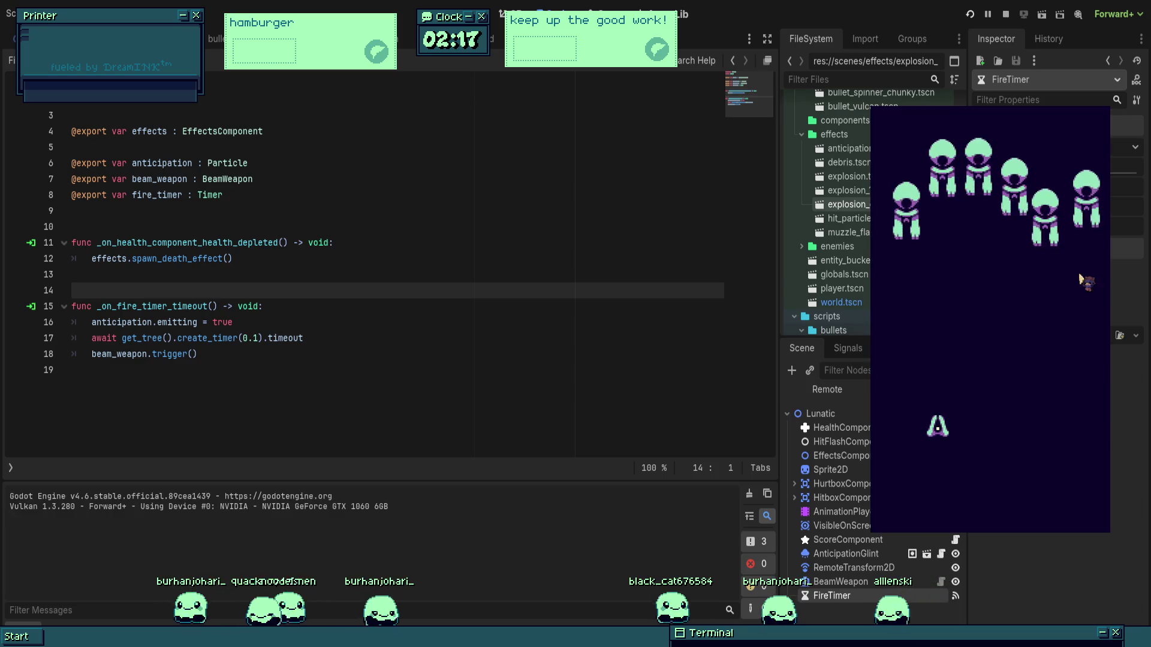
left_click(526, 273)
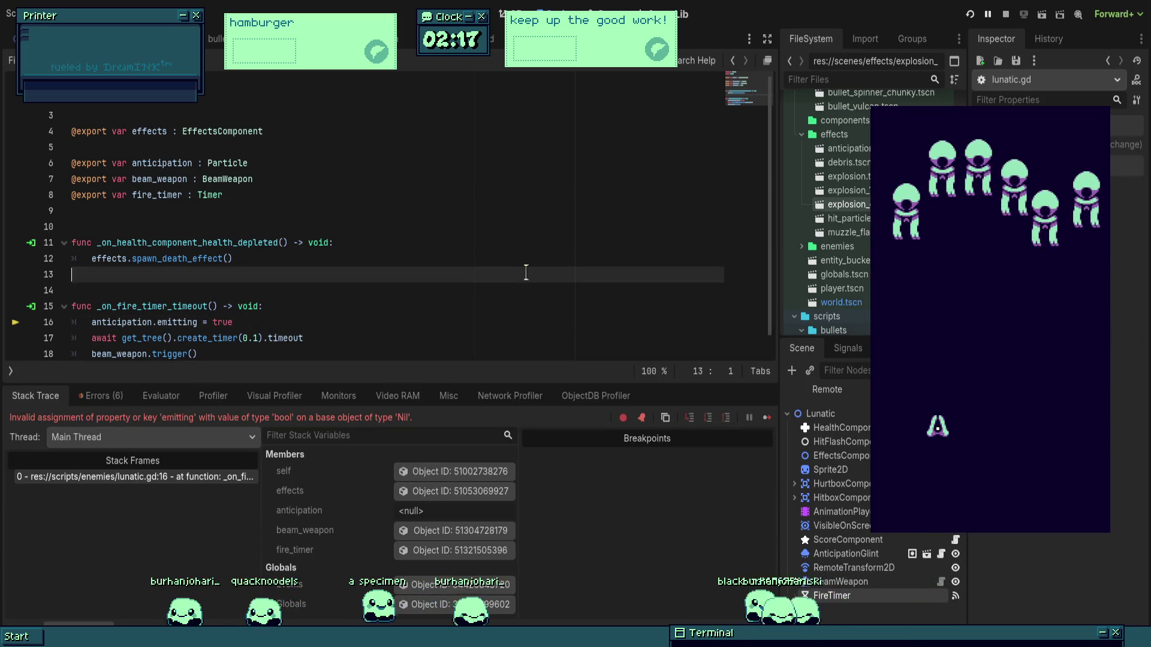
key("F8")
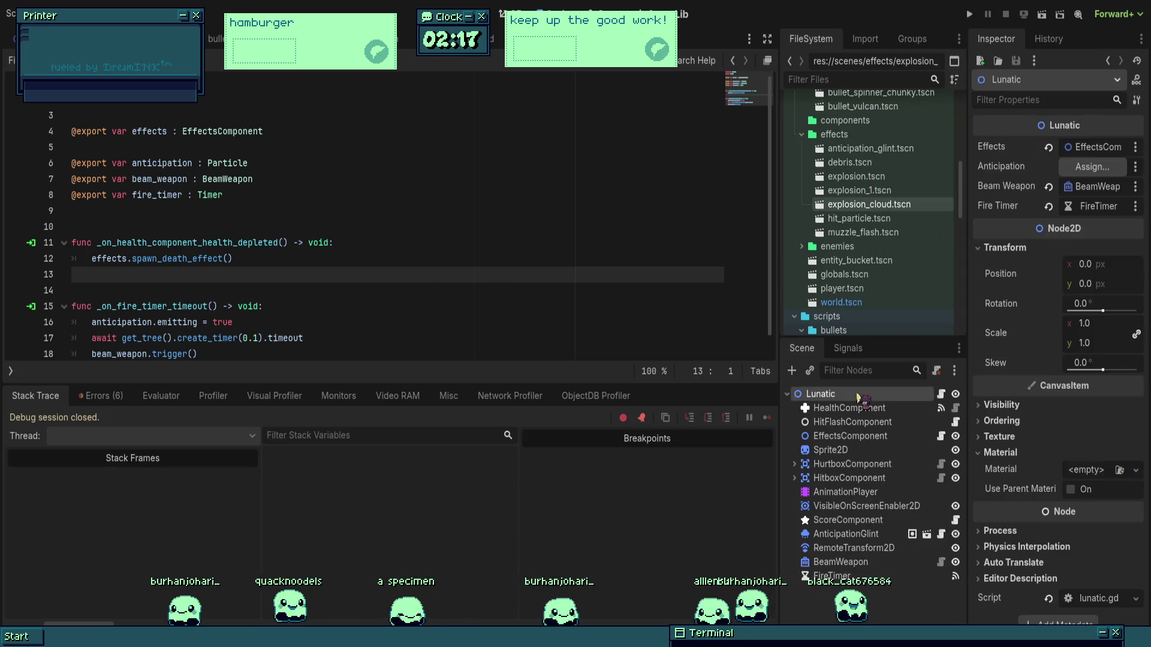
Step: Assign AnticipationGlint to the Lunatic's Anticipation slot and rerun the test
left_click_drag(846, 534, 1092, 167)
left_click(525, 211)
key("F5")
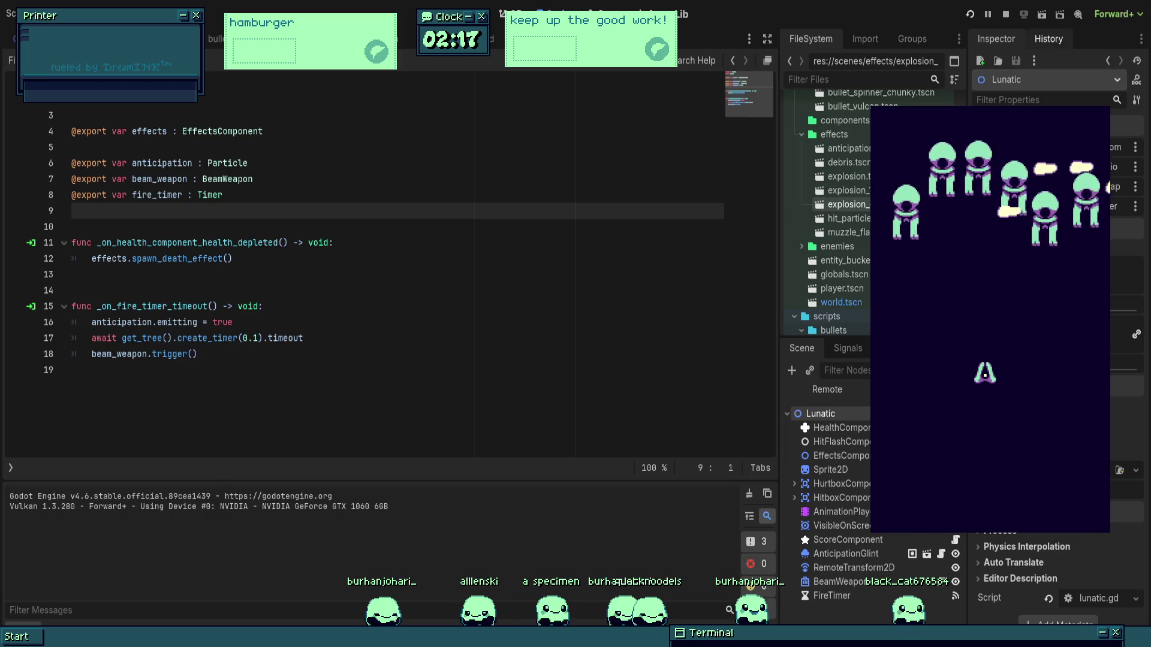
key("F8")
left_click(319, 405)
left_click(261, 339)
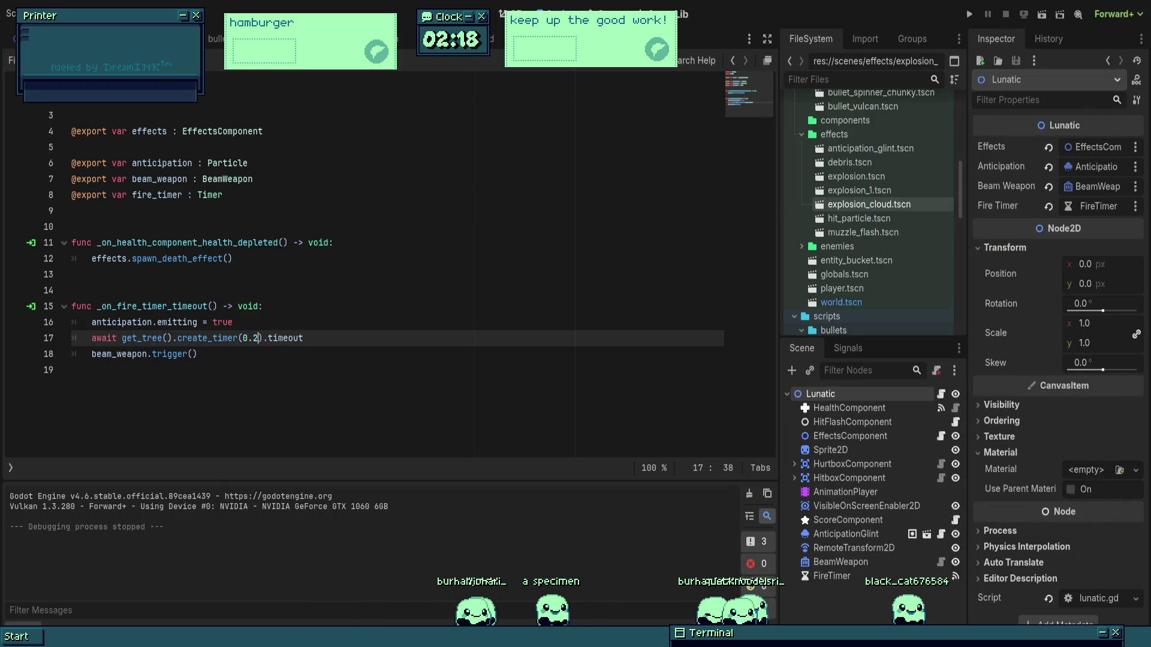
Step: Try a 0.25-second timer delay and test-run the game
type("3")
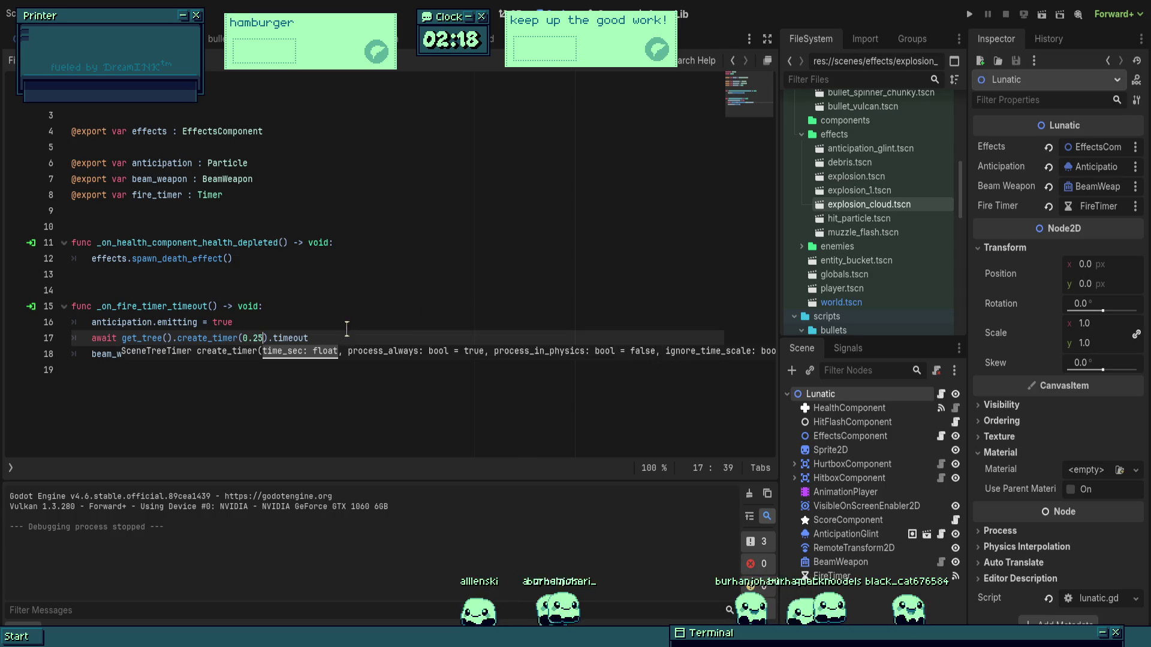
left_click(360, 290)
left_click(970, 18)
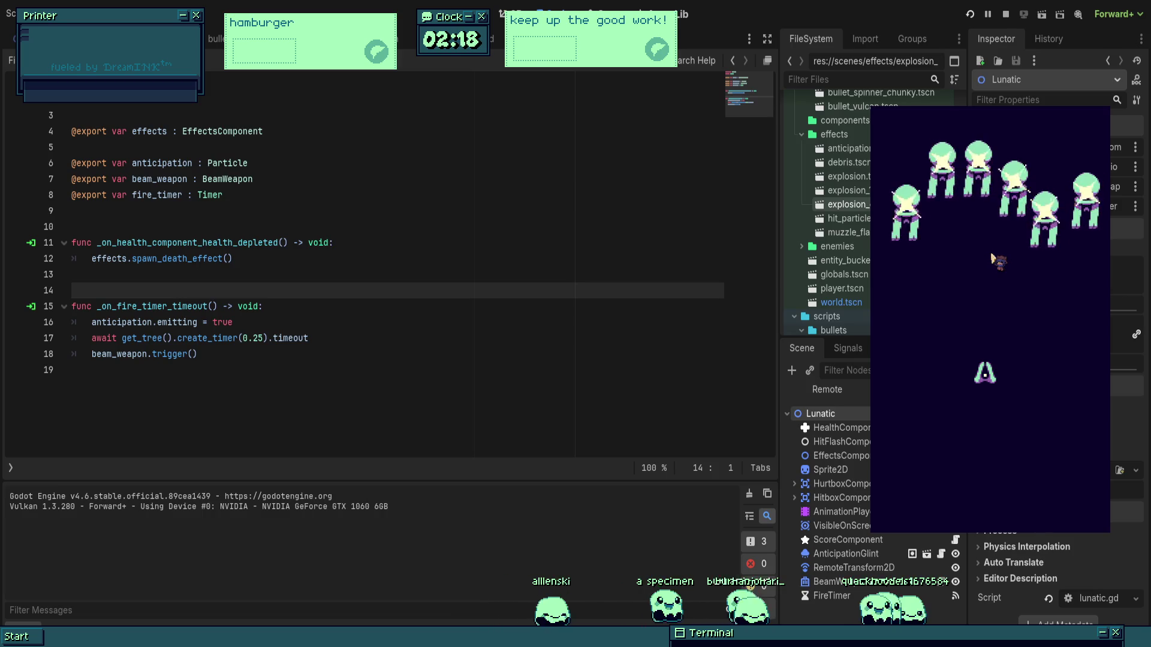
left_click(1006, 14)
left_click(118, 306)
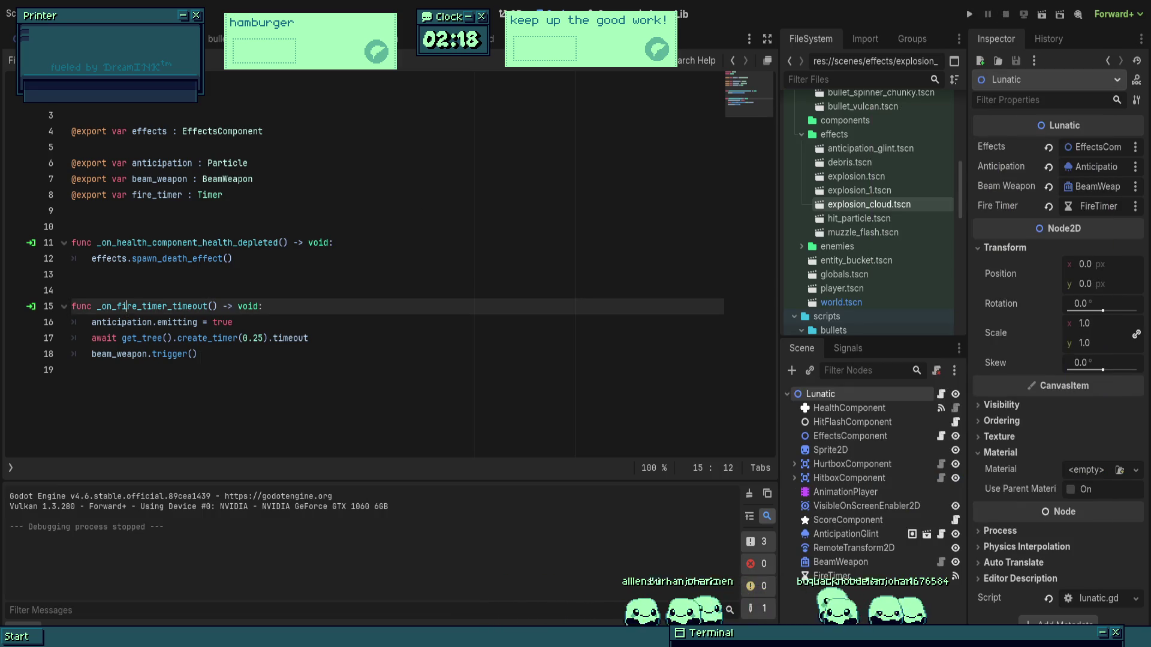
Step: Replace the timer wait with 'await anticipation.finished' and test it
left_click_drag(122, 338, 395, 333)
type("icipation.f")
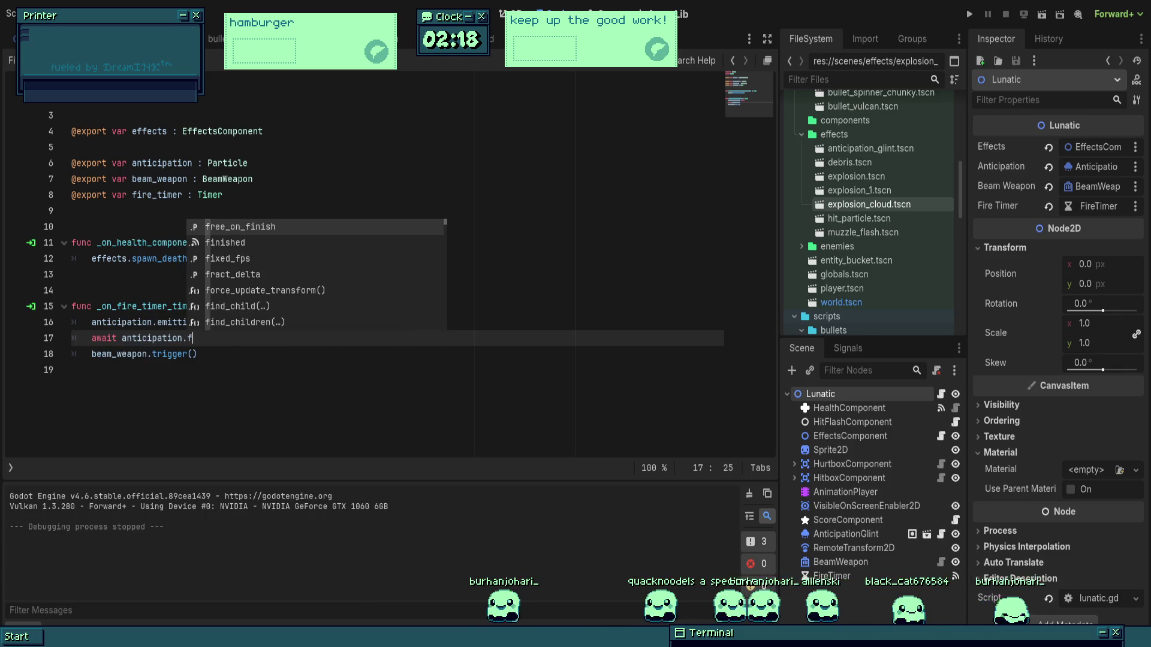
key("Down")
key("Return")
left_click(969, 14)
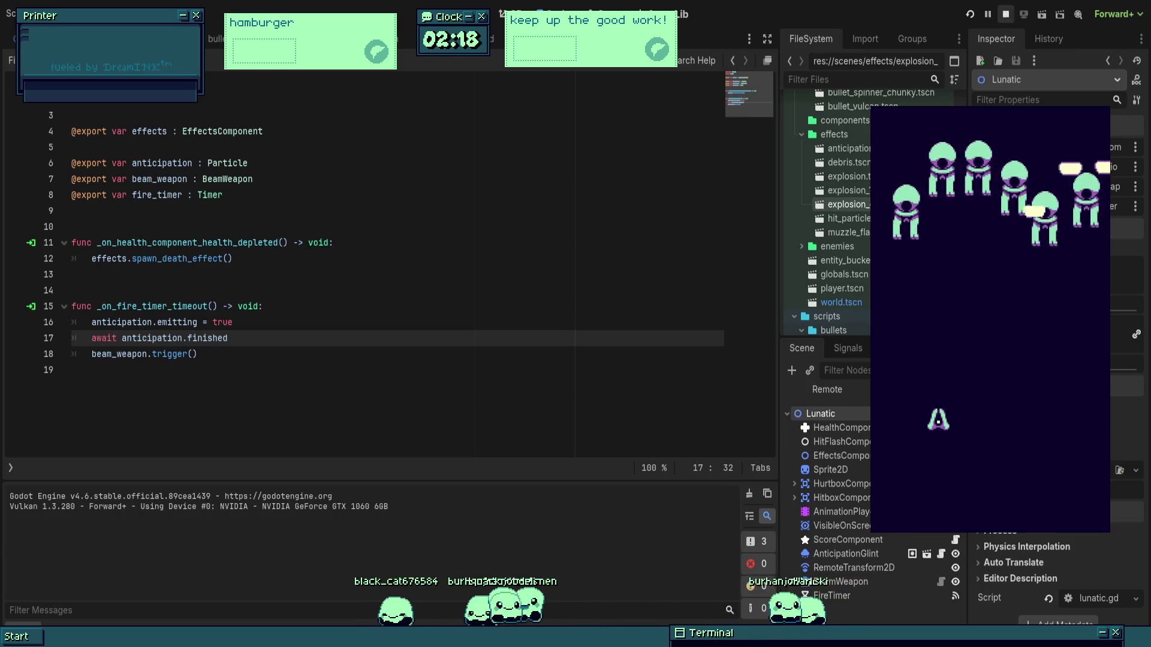
key("F8")
Step: Revert to the timer wait with create_timer(0.4), save, and test-run the game
key("BackSpace")
key("BackSpace")
key("BackSpace")
key("ctrl+z")
key("ctrl+z")
key("ctrl+z")
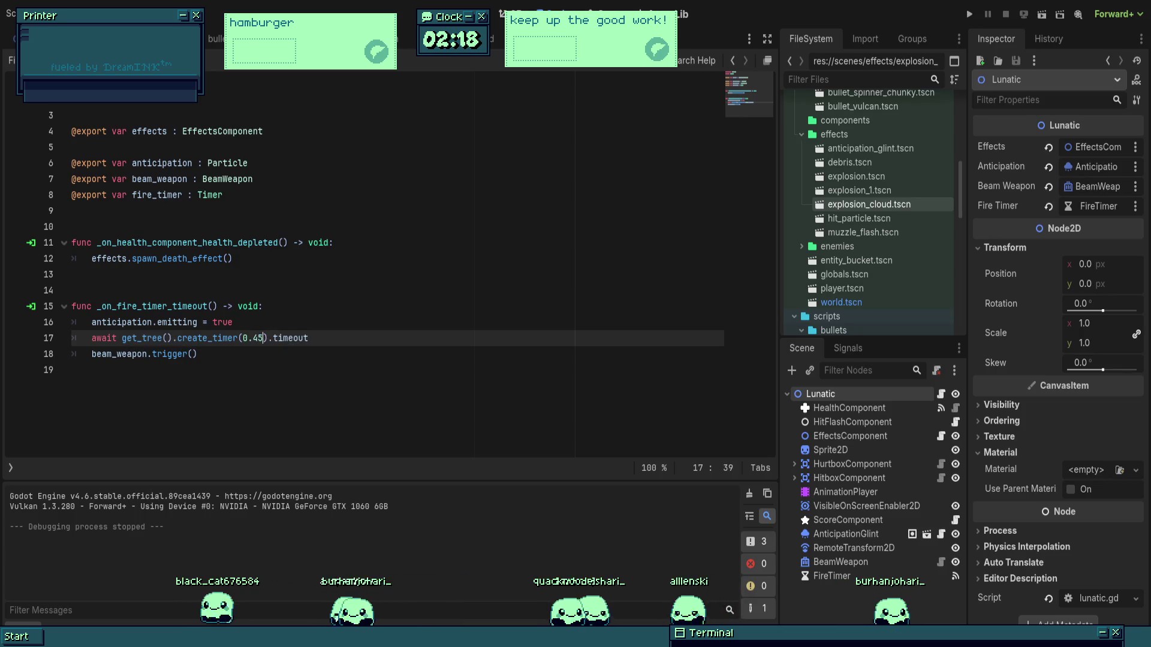
key("BackSpace")
key("ctrl+s")
left_click(660, 179)
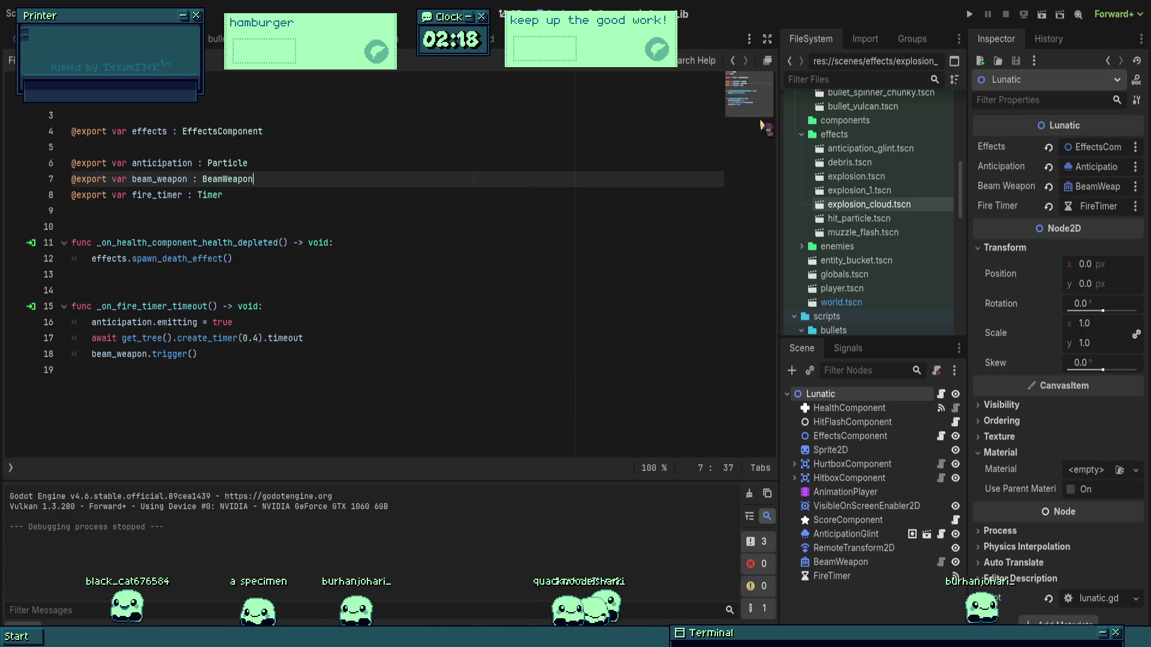
key("F5")
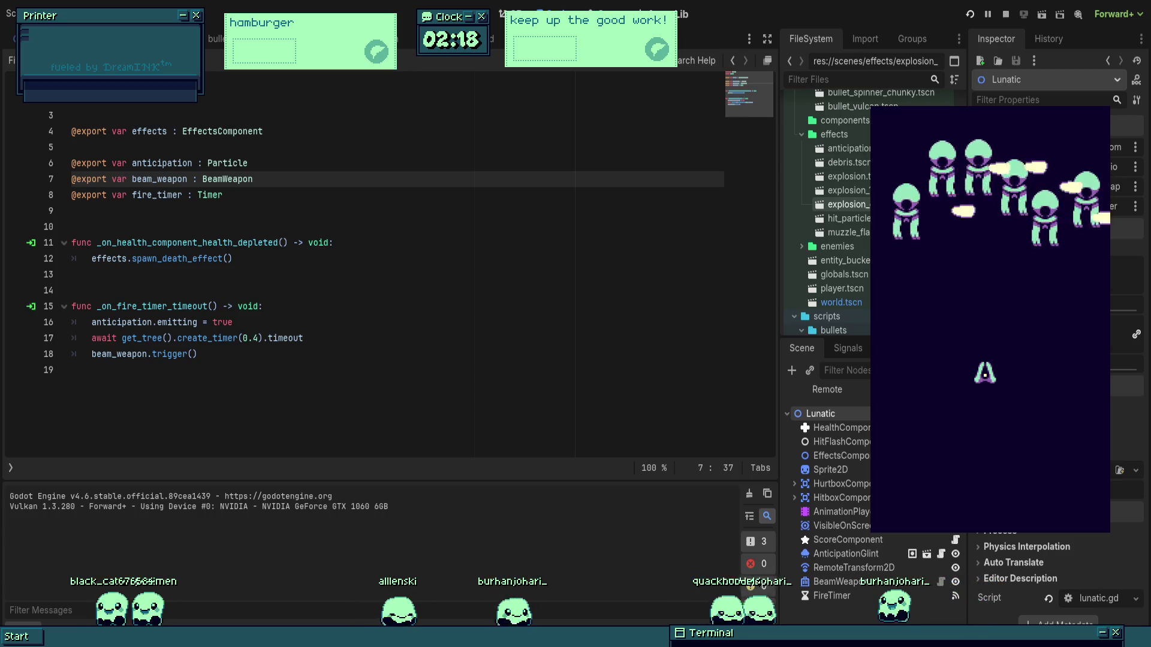
key("F8")
left_click(299, 306)
left_click(311, 353)
left_click(321, 338)
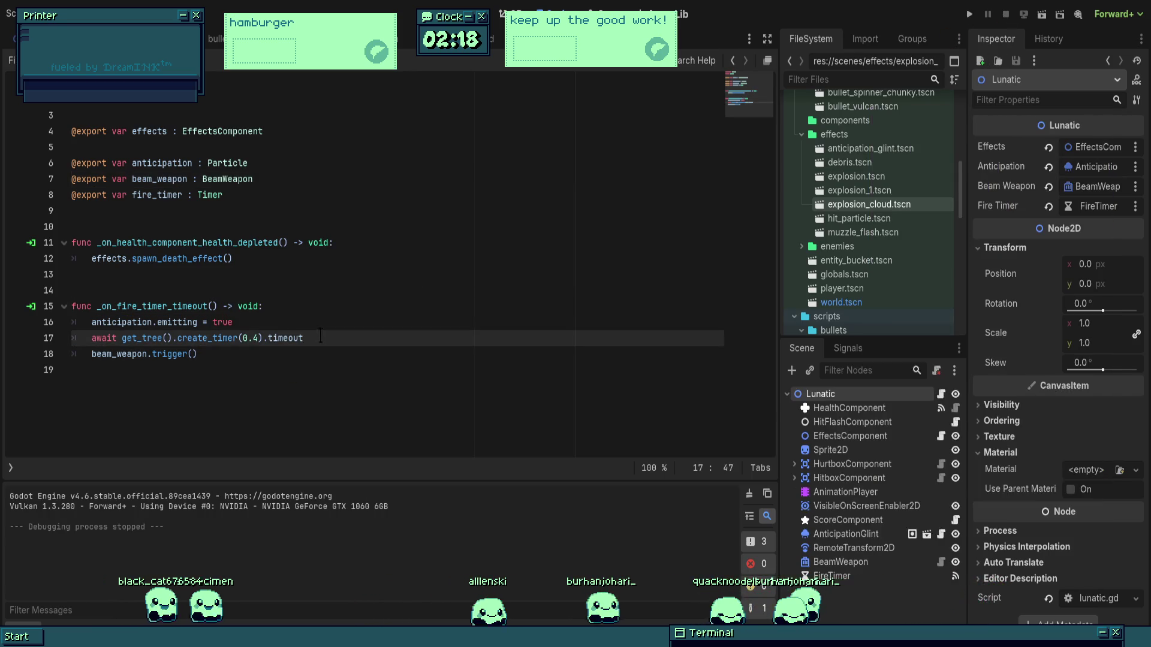
Step: Add a new line 18 reading beam_weapon.target after the timer wait
type("'")
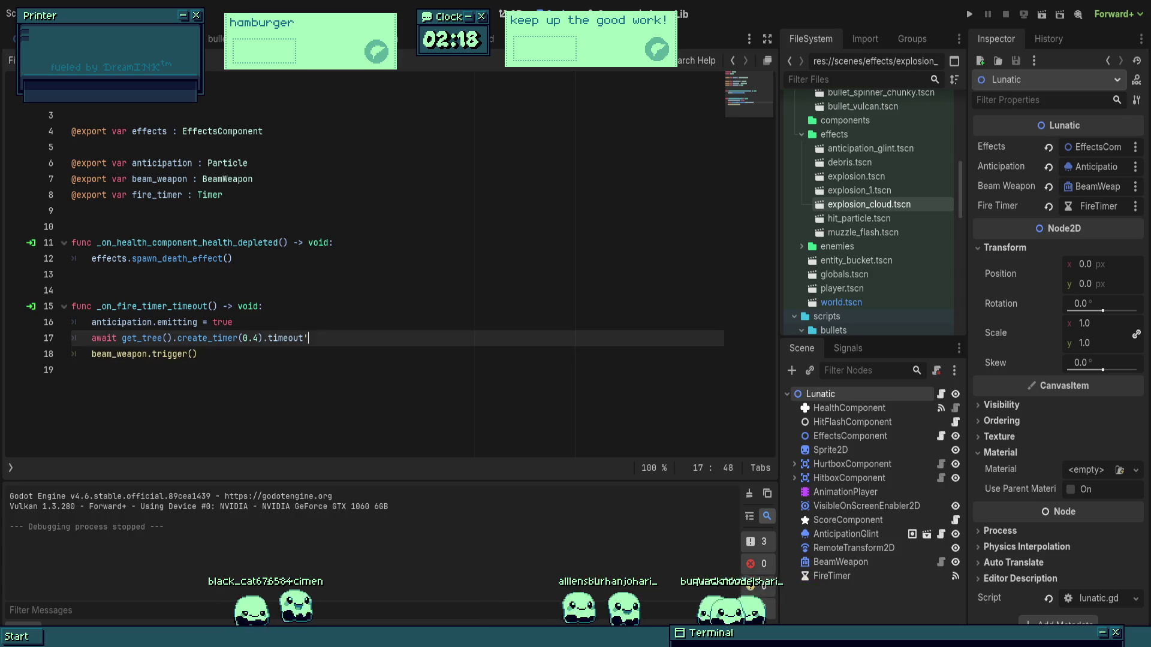
key("BackSpace")
key("Return")
type("a")
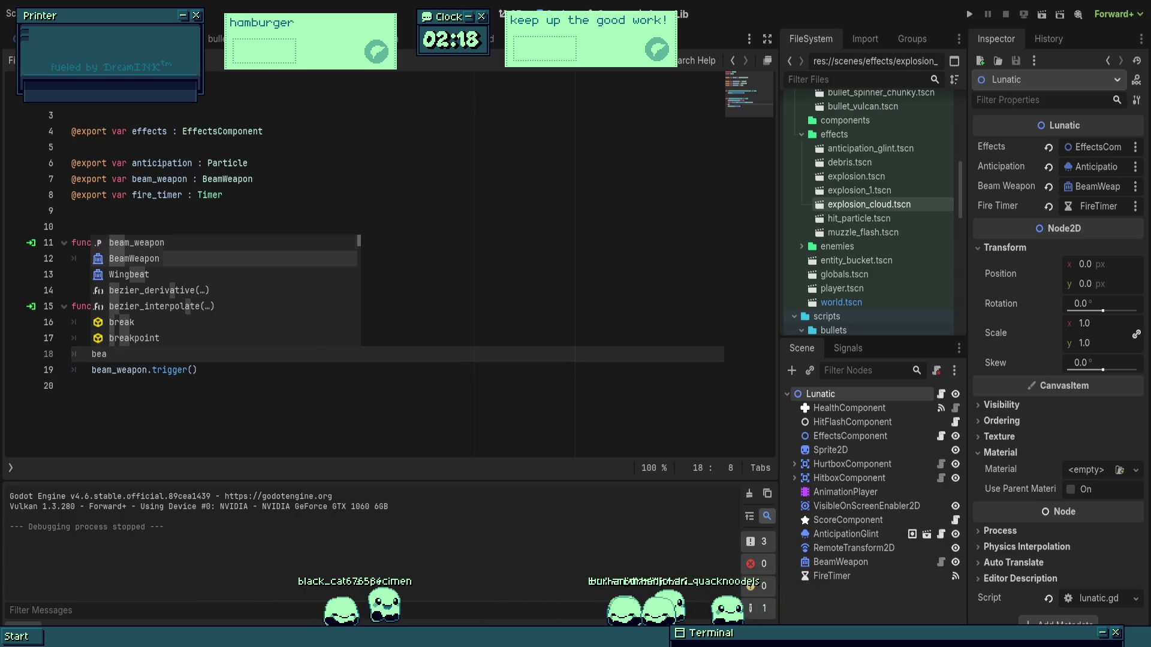
type("m_weapon.targ")
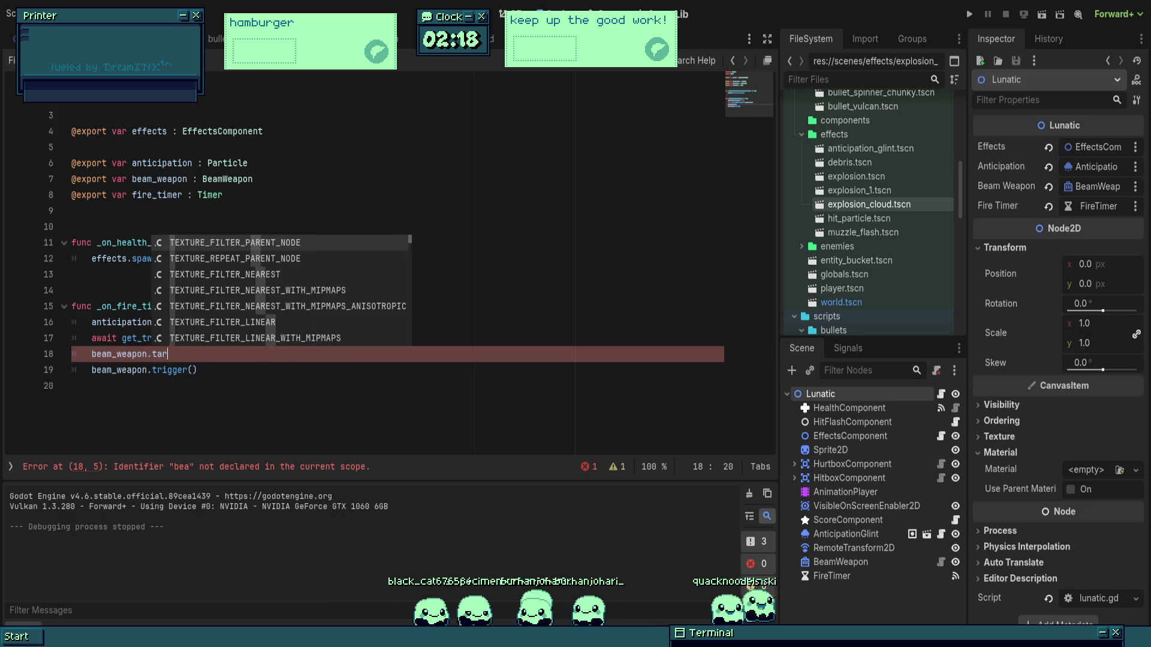
type("et")
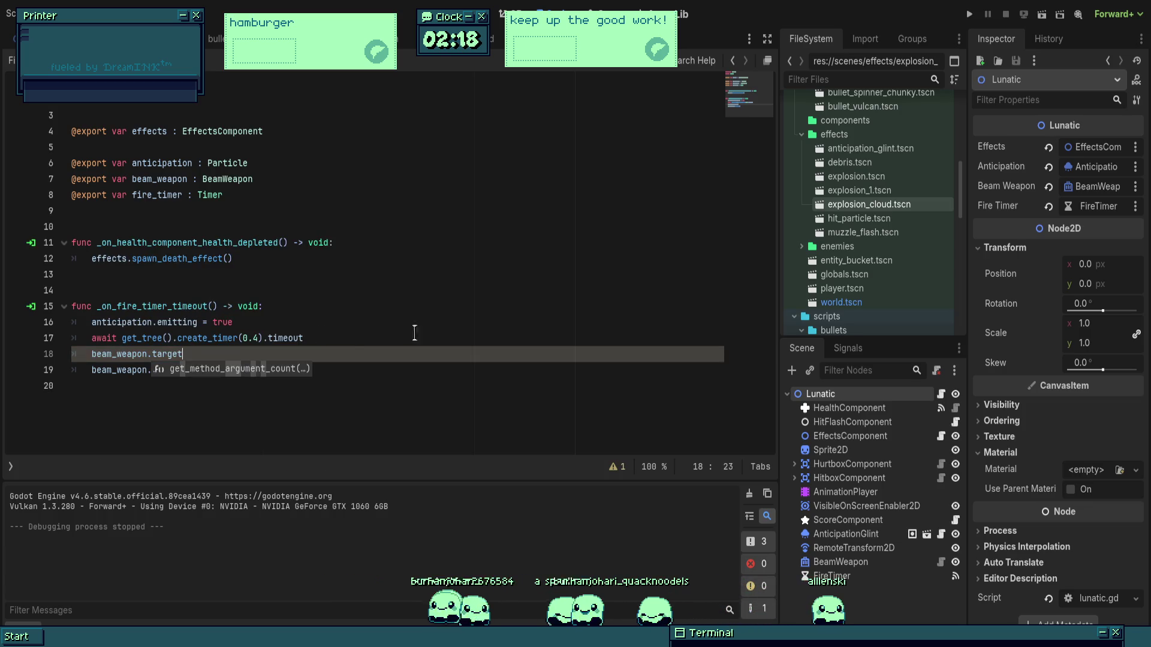
Step: Read BeamWeapon's script and its parent weapon_component.gd, then return to the 2D view
left_click(869, 562)
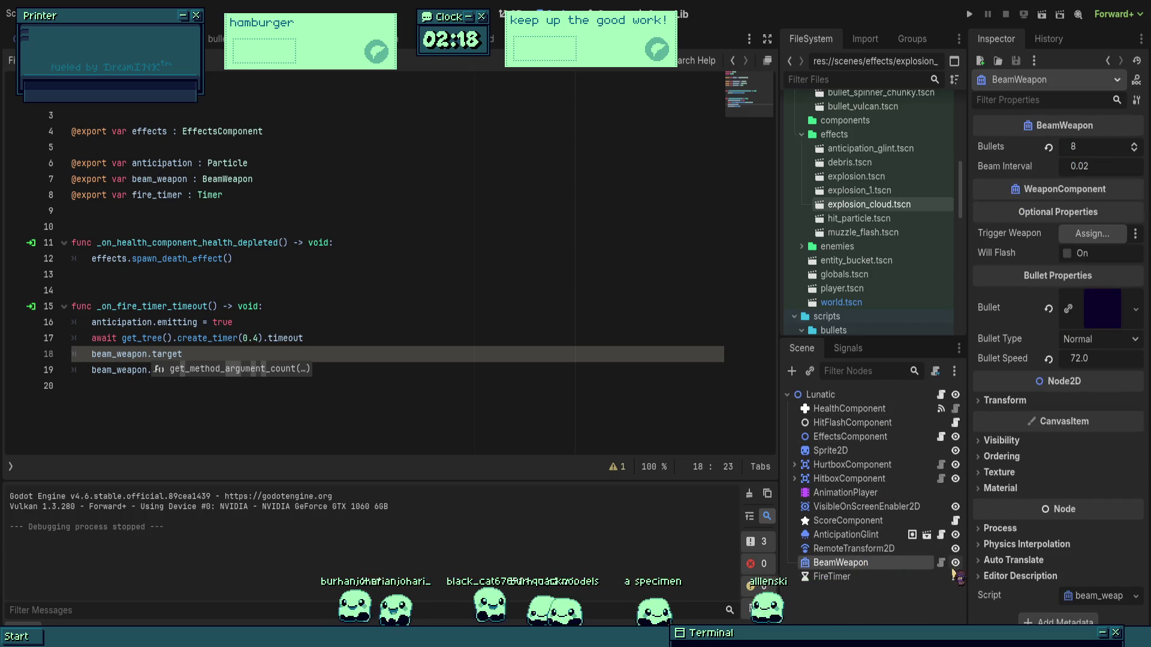
left_click(941, 563)
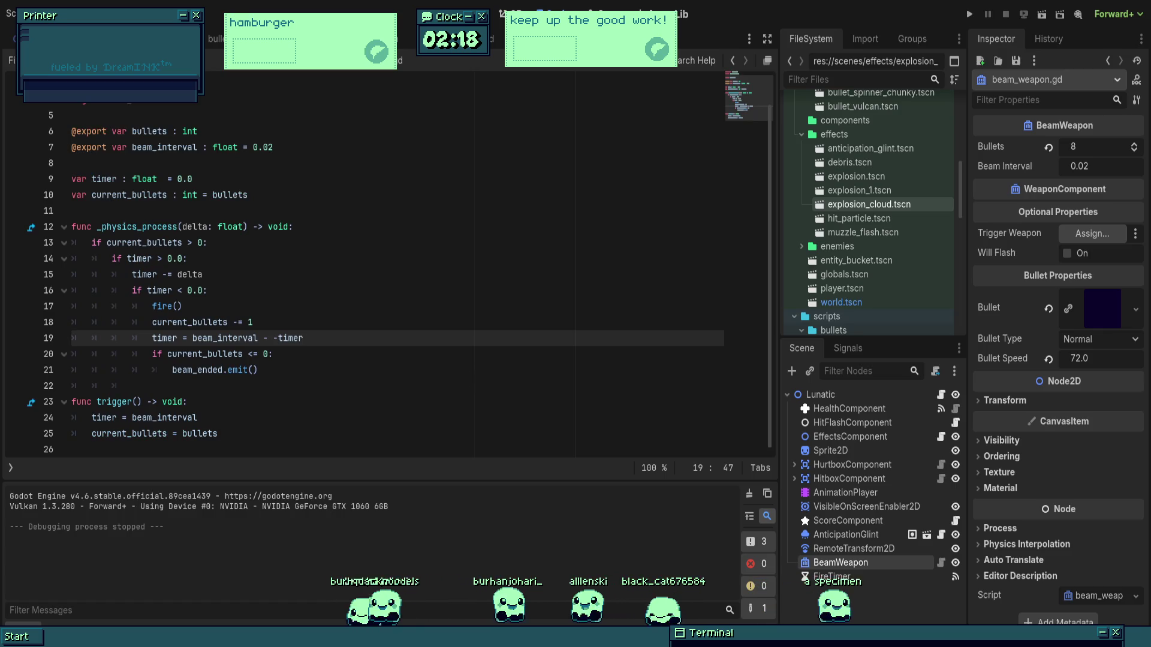
scroll(459, 372, "up", 1)
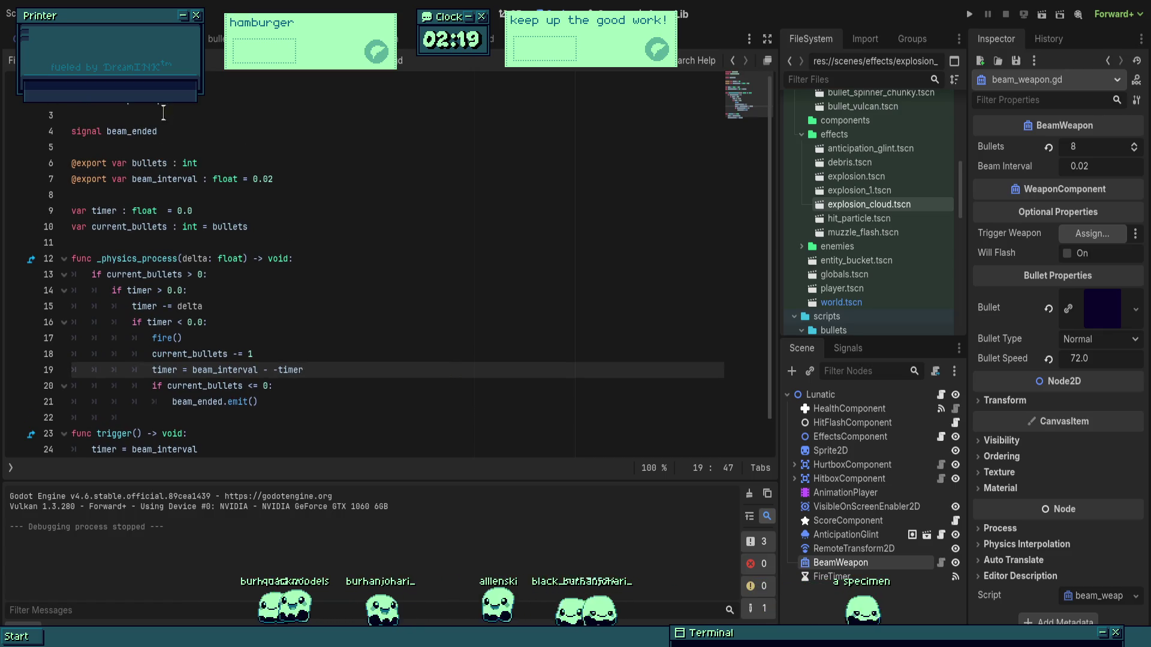
left_click(163, 102, "ctrl")
scroll(244, 273, "up", 6)
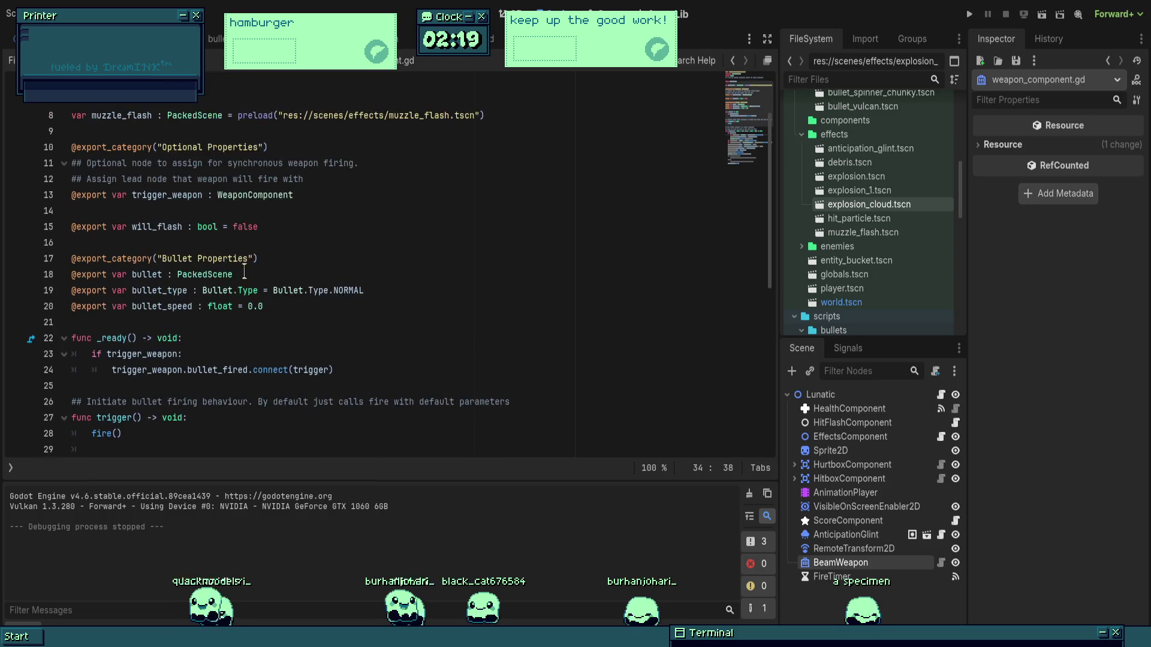
scroll(244, 272, "up", 2)
scroll(241, 285, "down", 10)
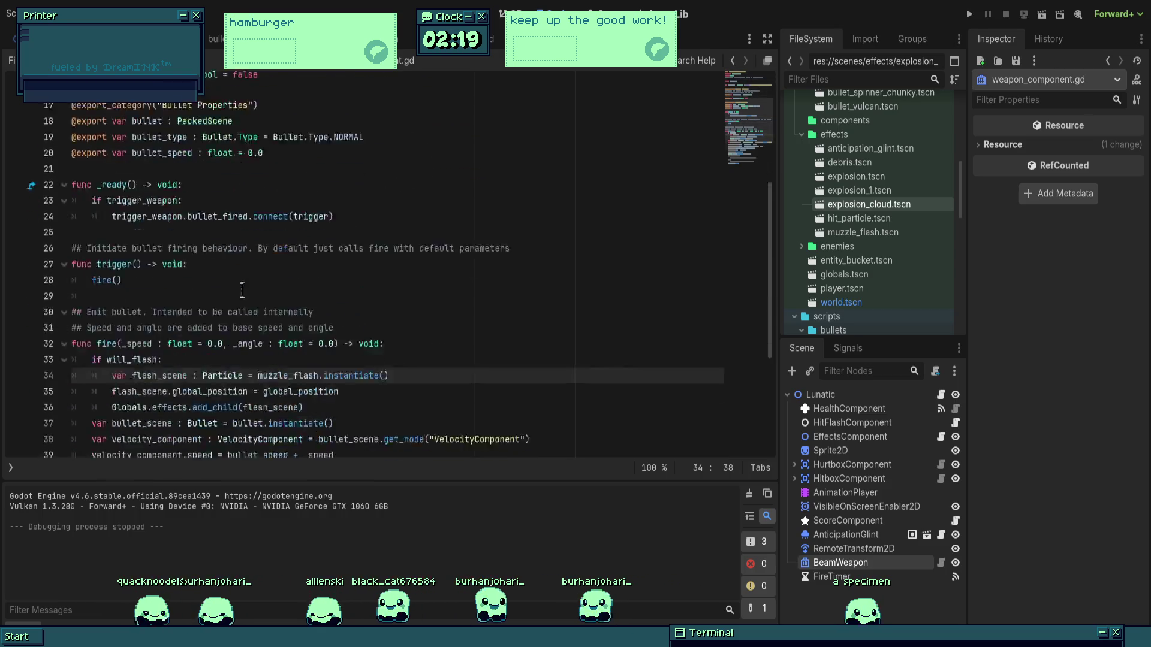
scroll(242, 286, "up", 8)
key("ctrl+F1")
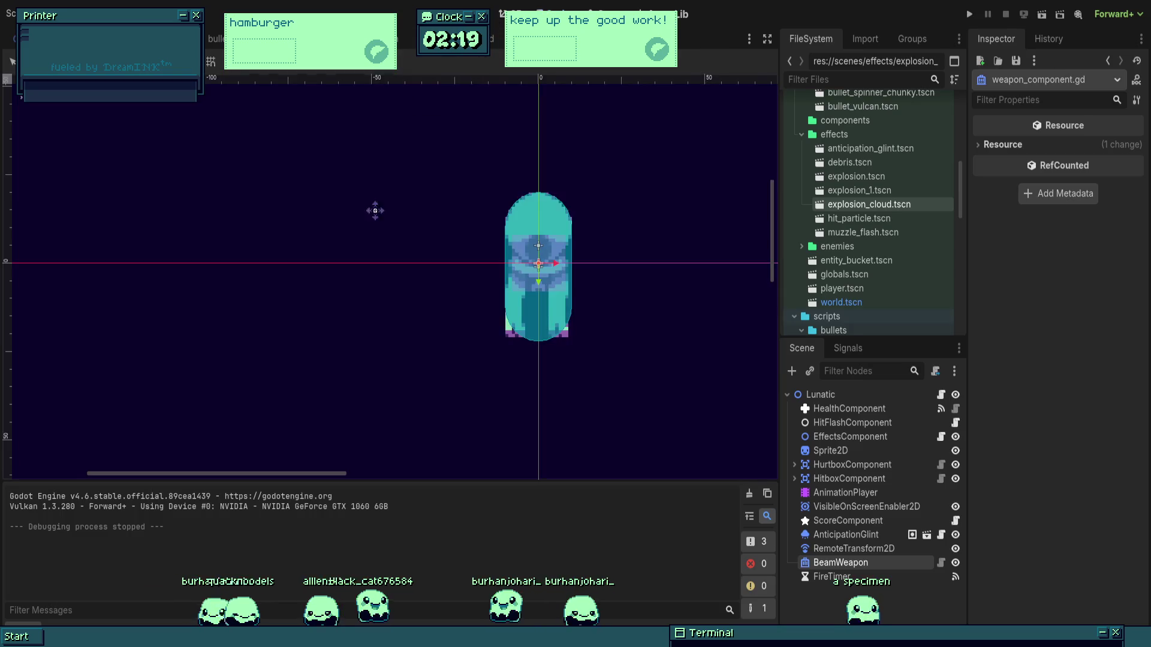
Step: In lunatic.gd, change line 18 to beam_weapon.look_at(Globals.player)
left_click(820, 394)
left_click(940, 394)
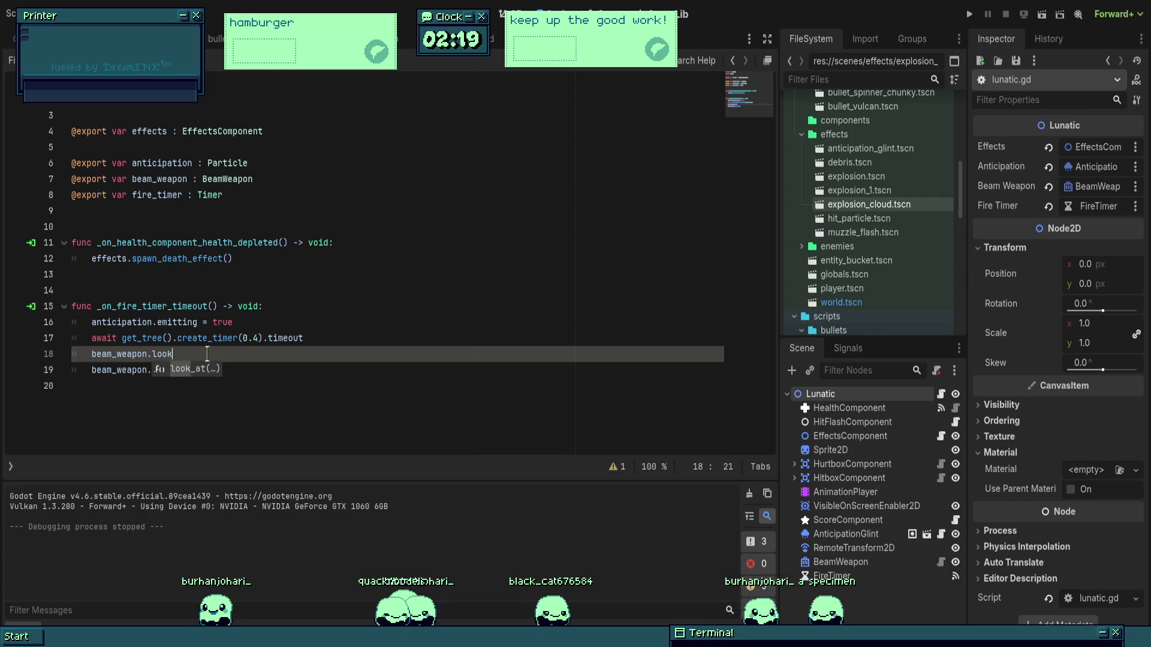
key("Return")
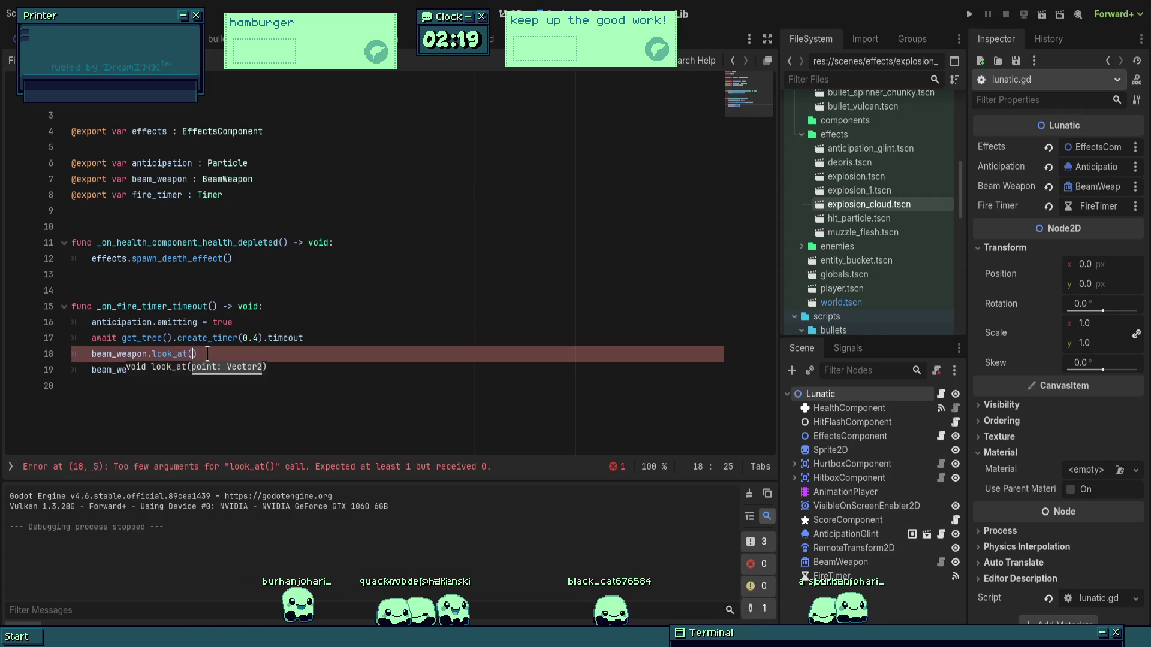
type("pl")
key("Return")
left_click(384, 284)
key("ctrl+s")
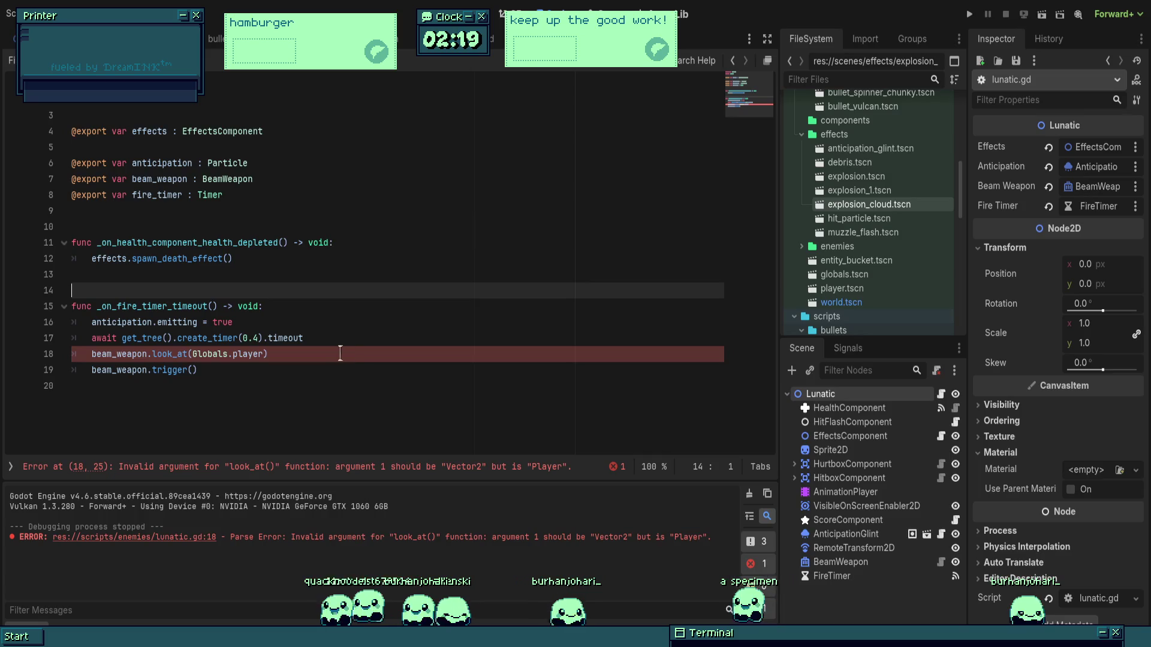
Step: Fix the type error by aiming at Globals.player.position, save, and run the game
left_click(307, 355)
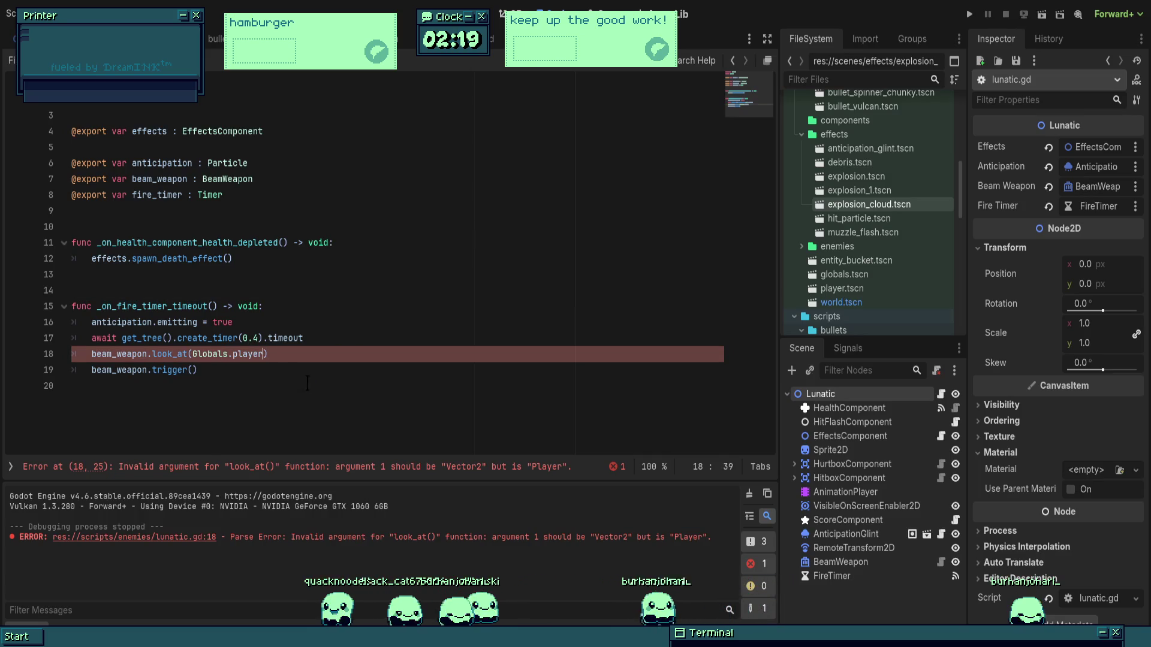
type("positi")
key("Return")
key("ctrl+s")
left_click(72, 386)
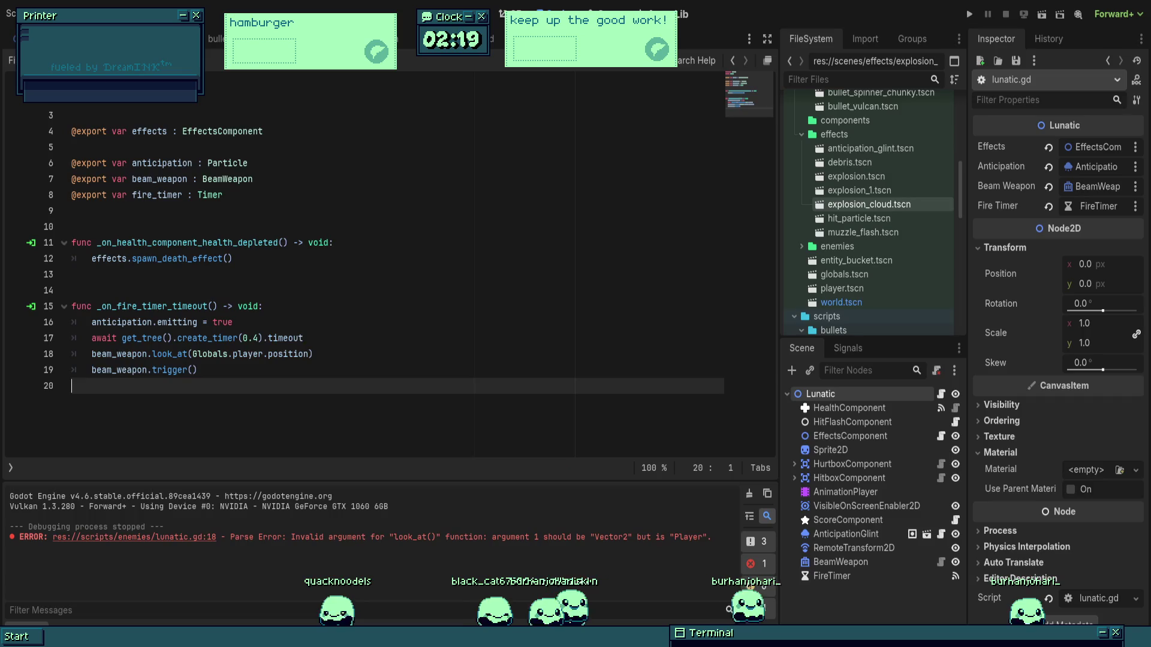
left_click(969, 15)
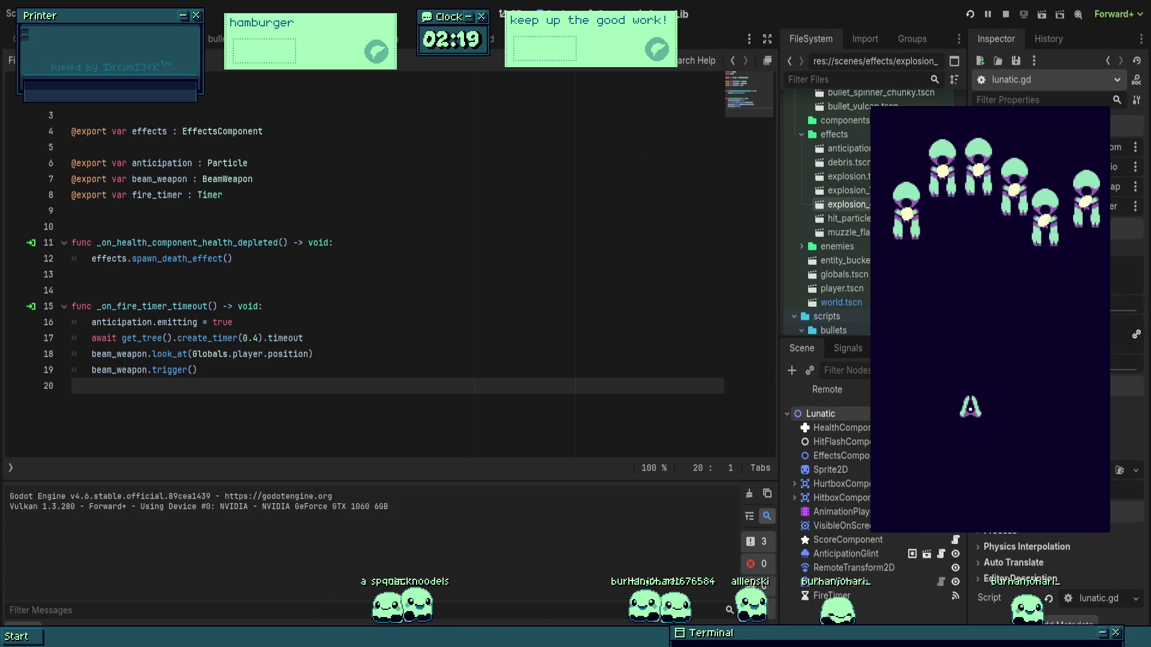
Step: Steer the ship with the arrow keys while Lunatics fire aimed beams, then stop the game
key("Left")
key("Up")
key("Down")
key("Right")
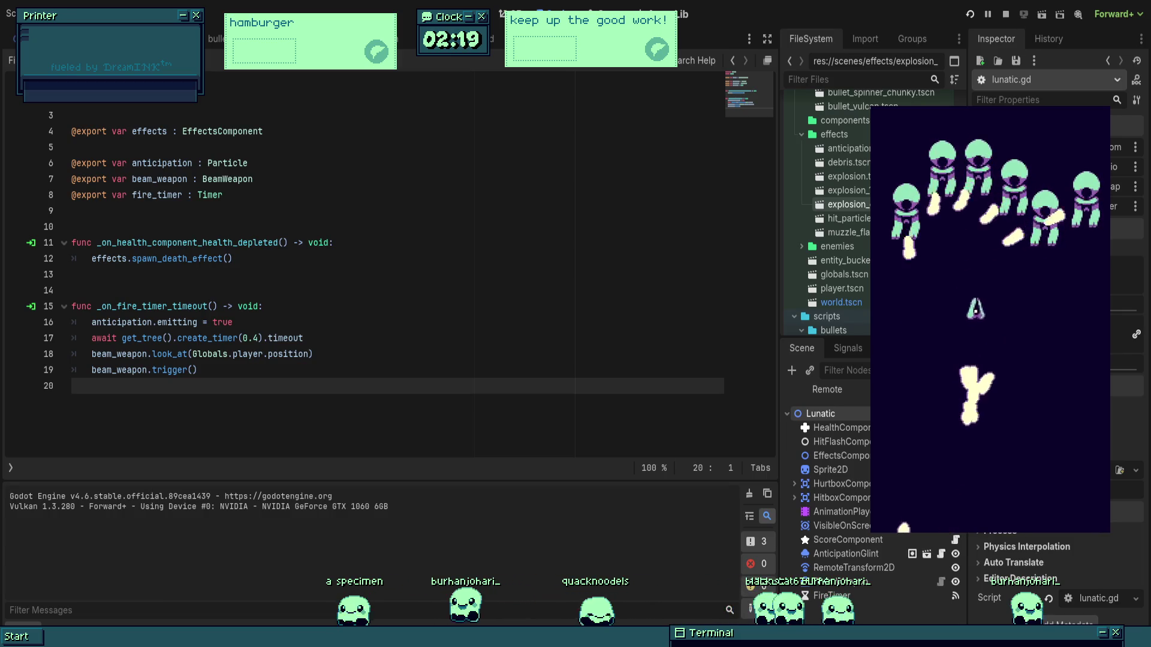
key("Down")
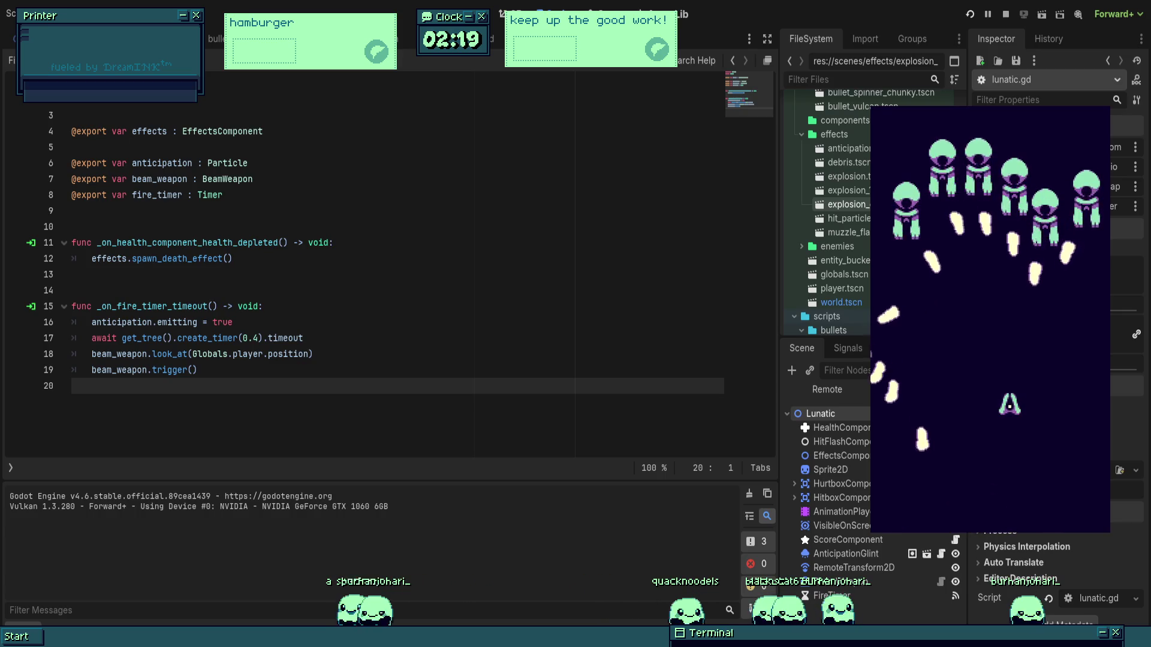
key("Left")
key("Up")
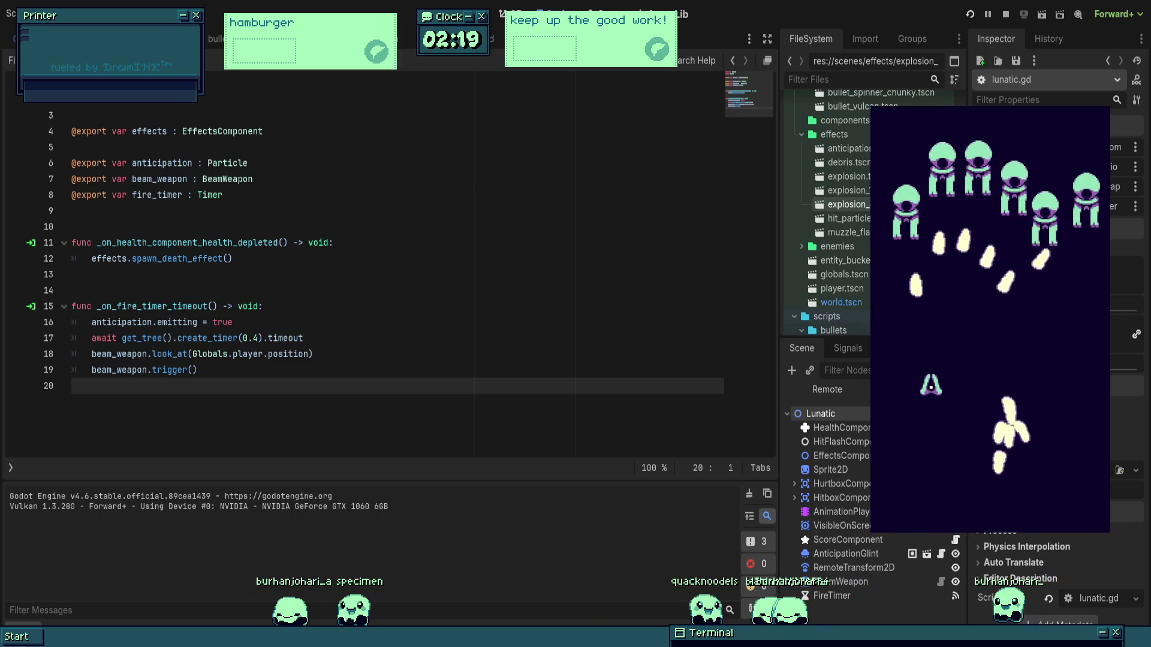
key("Down")
key("Right")
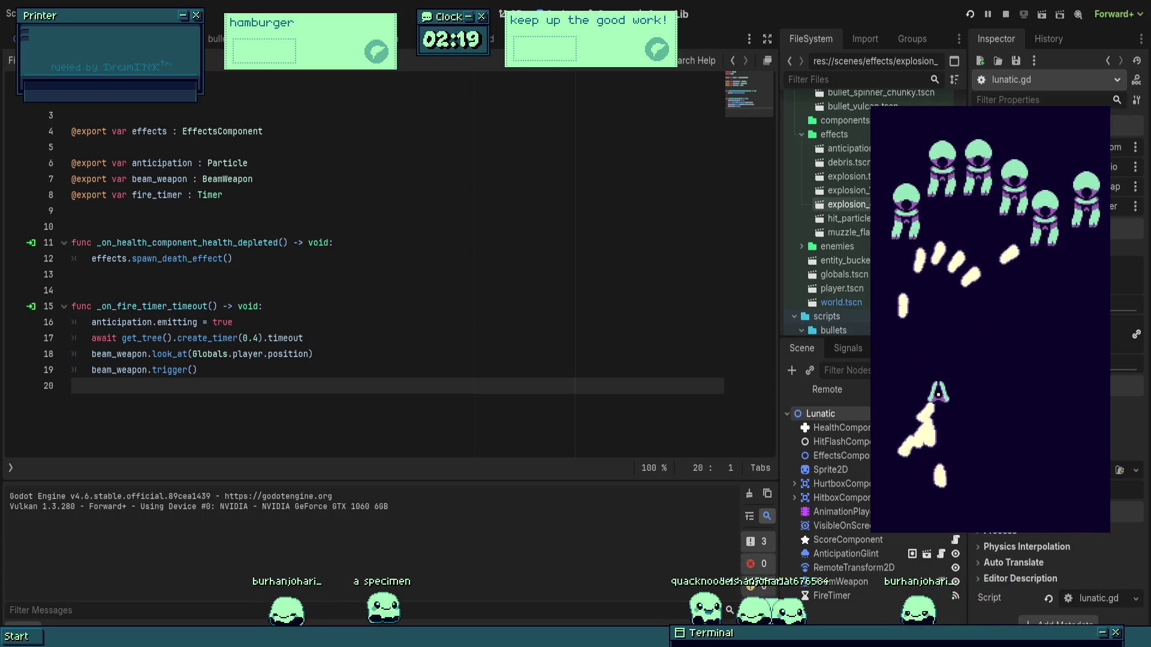
key("F8")
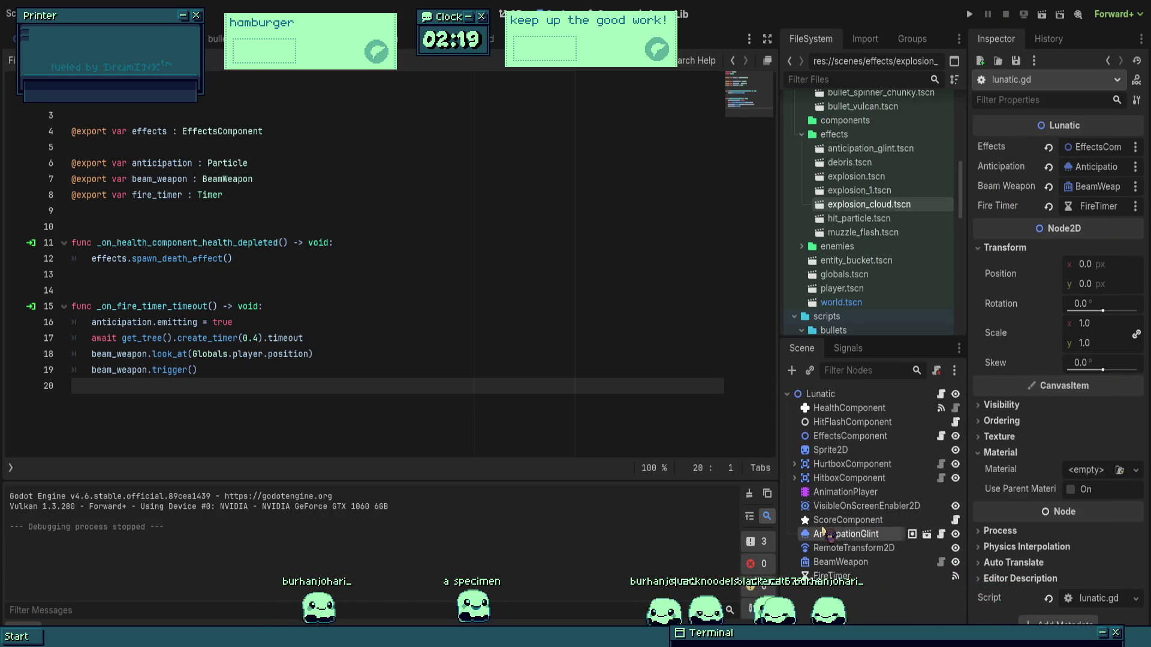
left_click(809, 398)
Step: Instance muzzle_flash.tscn into the Lunatic scene and save
mouse_move(869, 234)
left_mouse_down()
mouse_move(889, 550)
mouse_move(850, 543)
left_mouse_up()
left_click(839, 535)
left_click(839, 548)
key("ctrl+s")
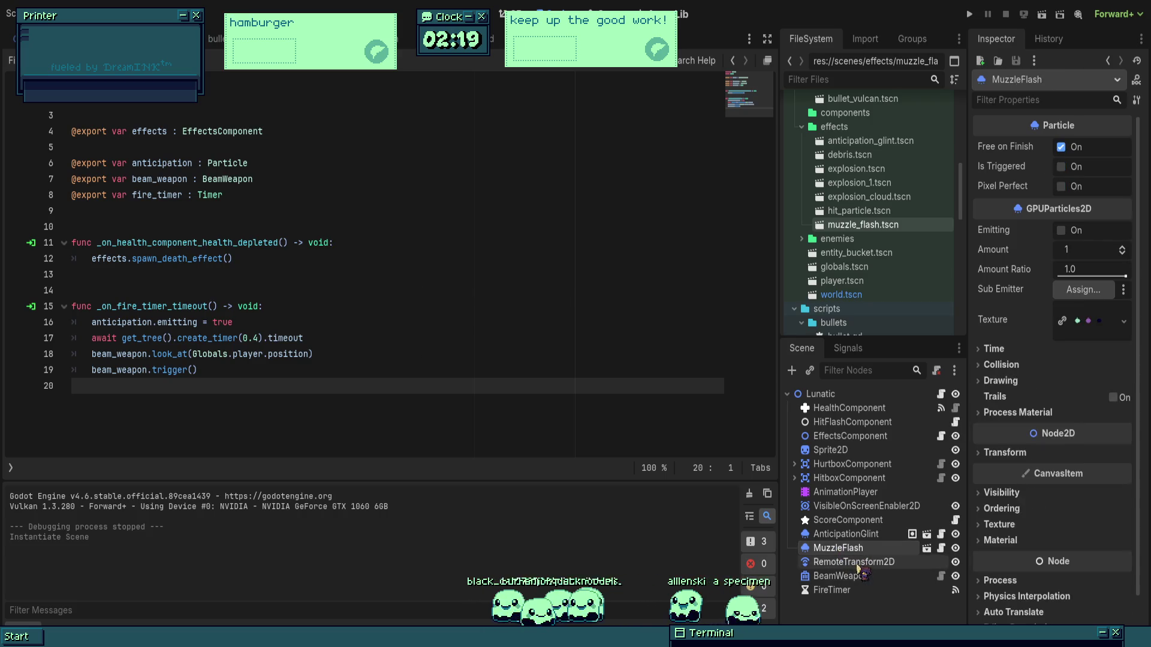
Step: Enable Will Flash on BeamWeapon, remove the MuzzleFlash node, and rerun the game
left_click(839, 534)
left_click(840, 548)
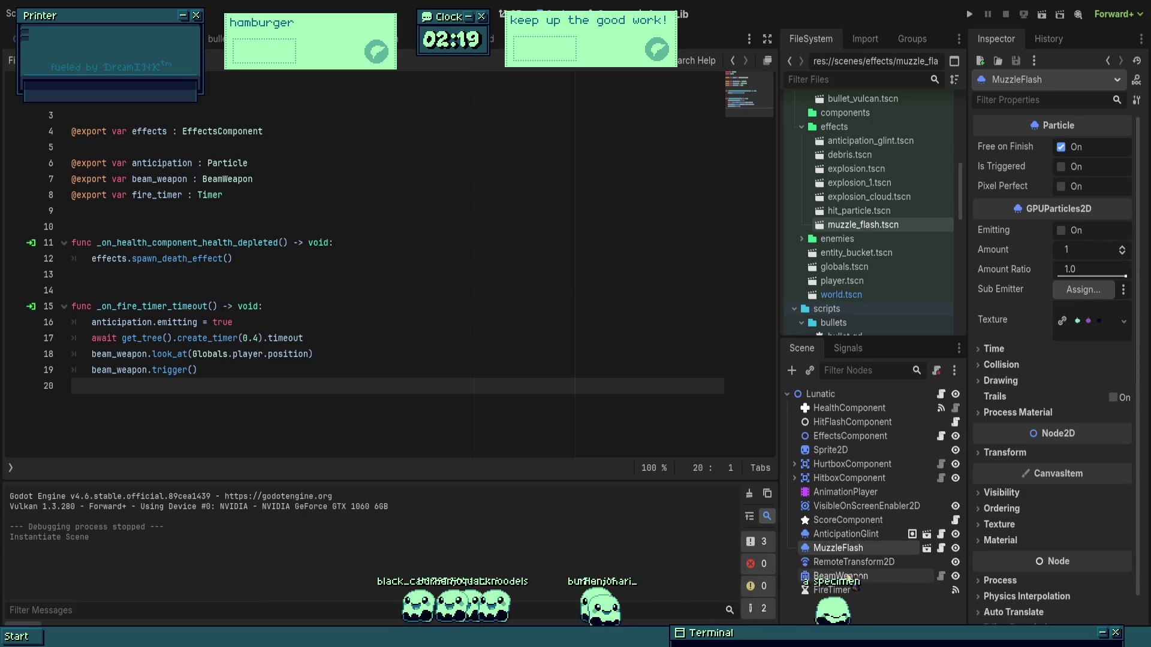
left_click(839, 576)
key("ctrl+z")
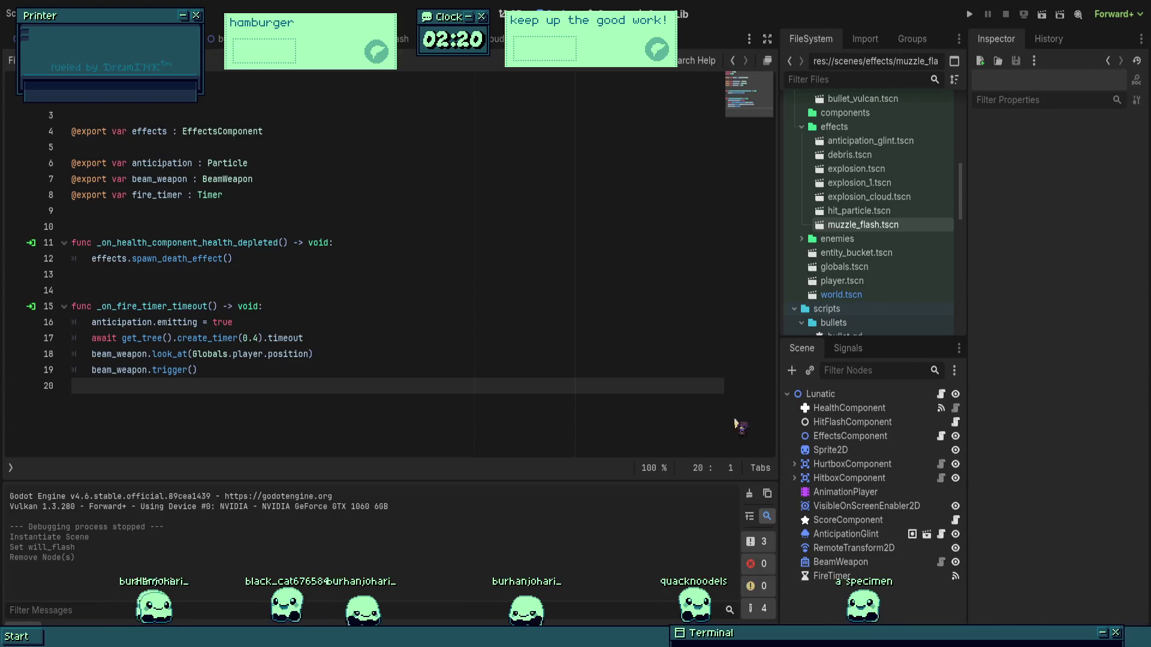
left_click(845, 492)
key("F5")
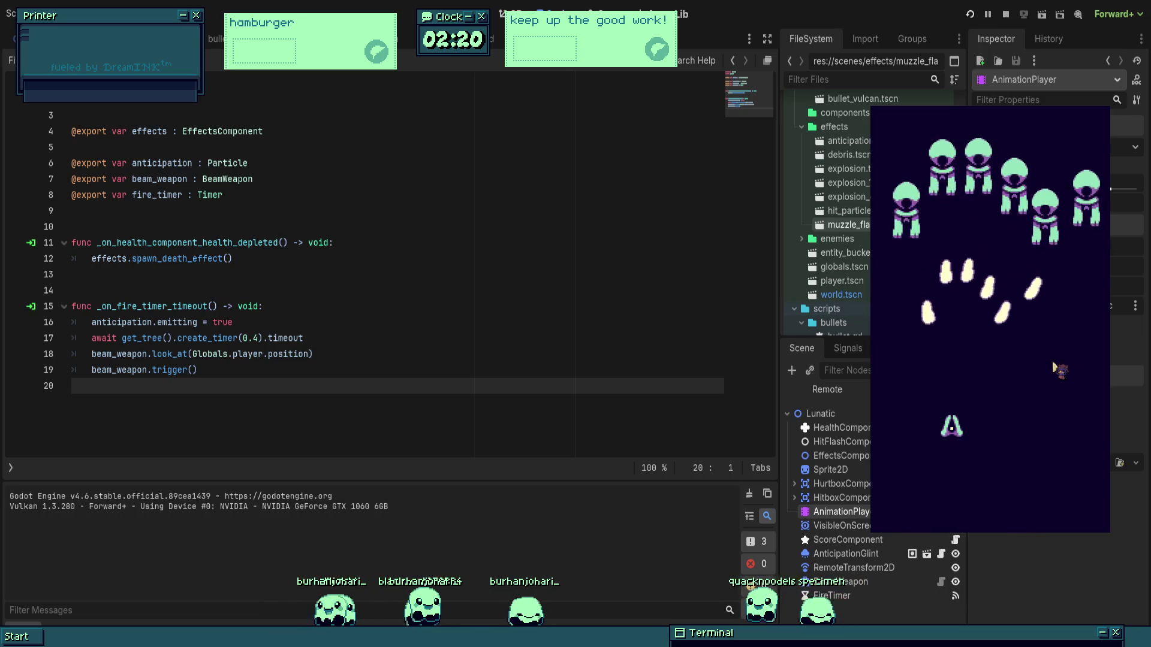
Step: Steer the ship left, right and down during the beam test, then stop the game
key("Left")
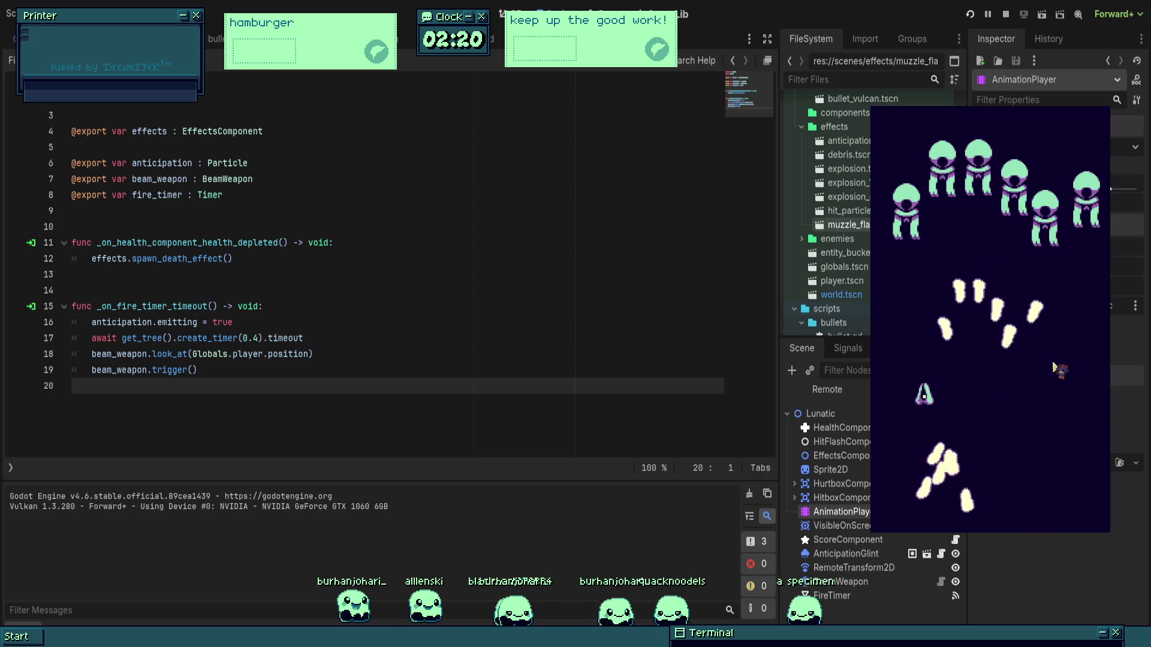
key("Right")
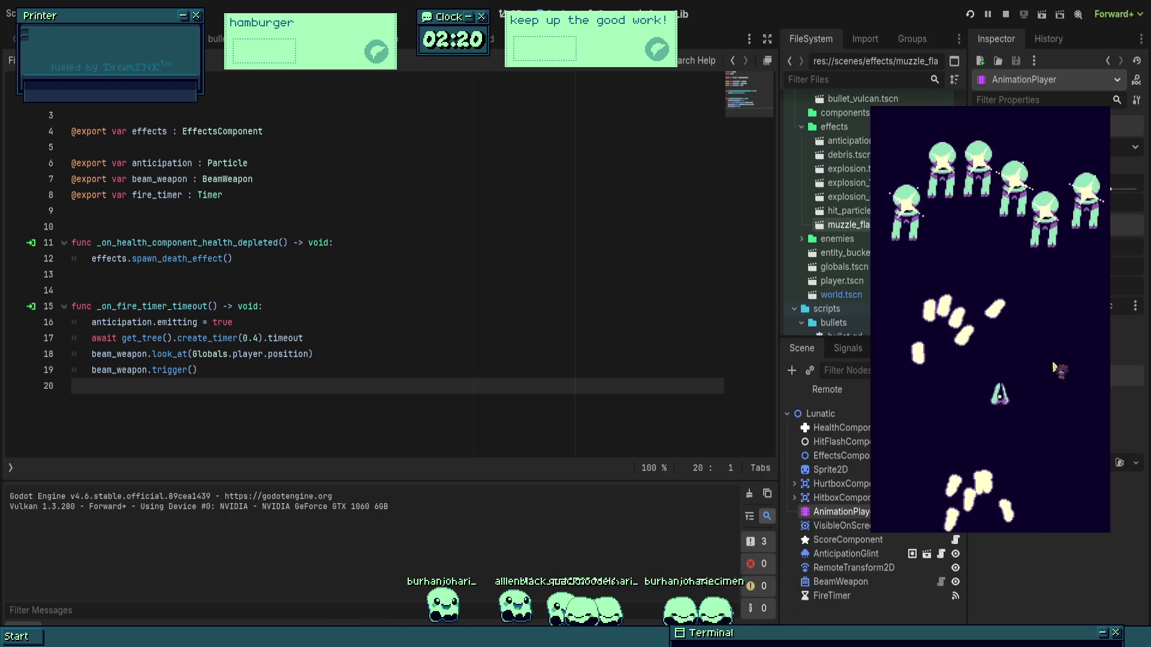
key("Down")
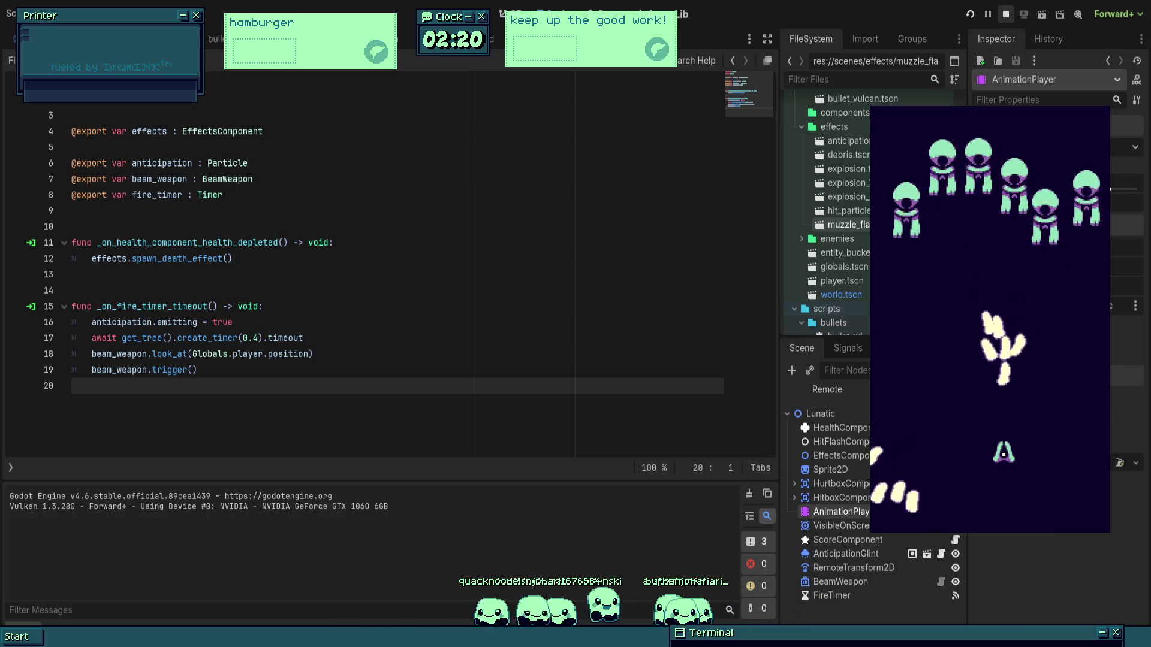
key("F8")
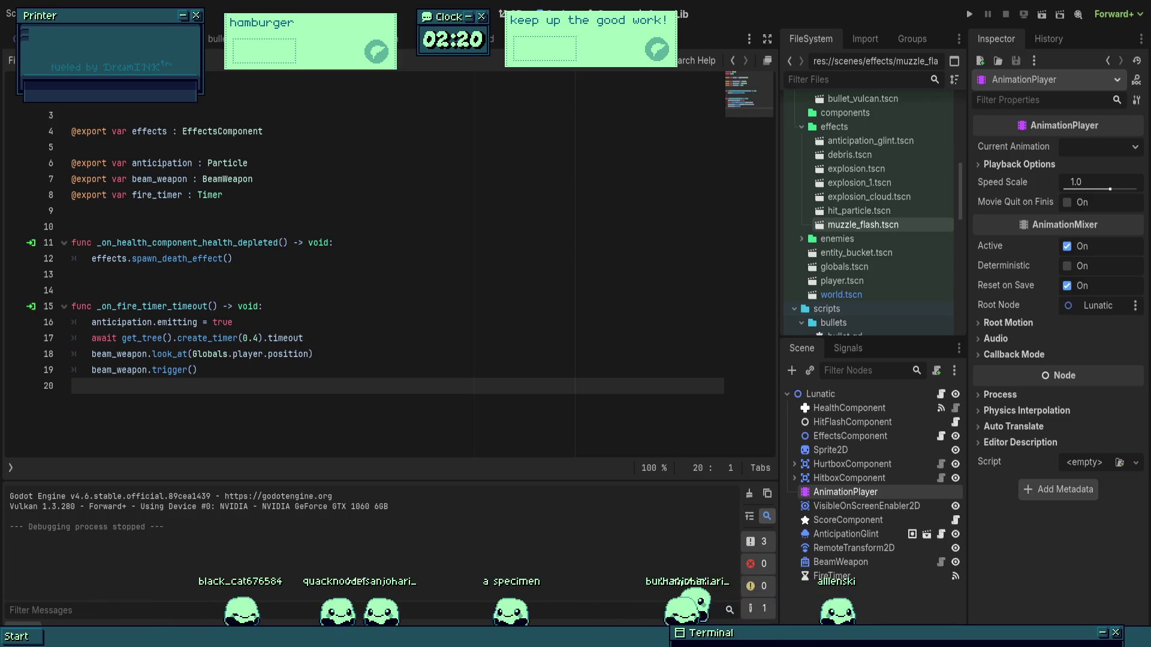
Step: Run the project again, move the ship up and left, and stop it
key("Left")
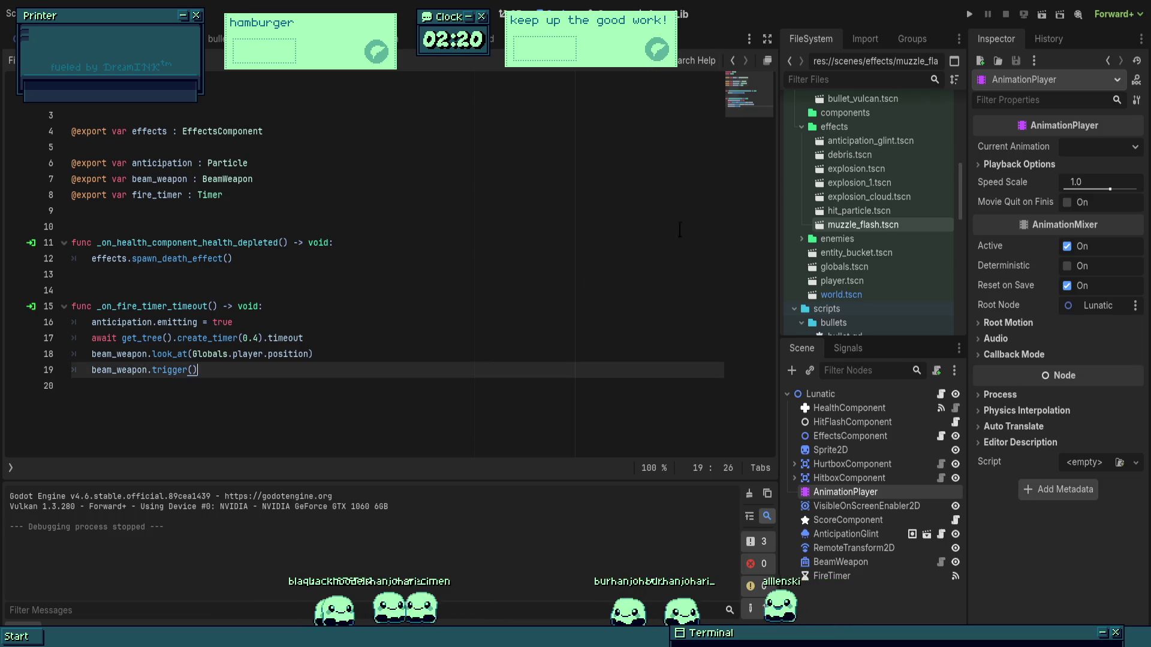
left_click(969, 16)
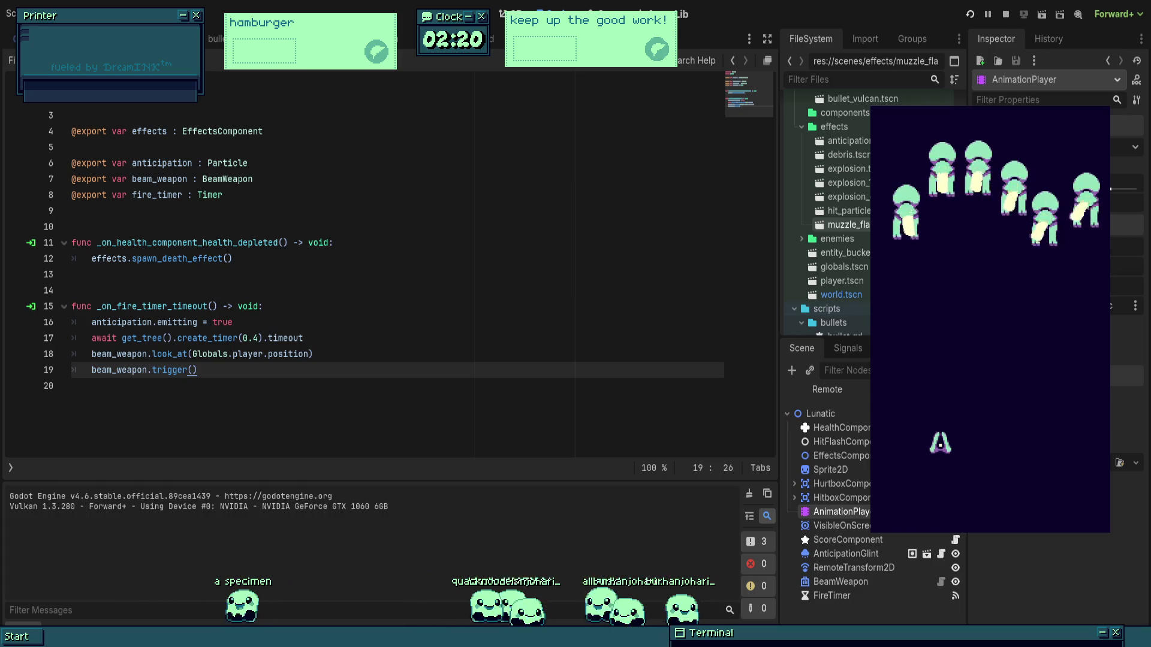
key("Up")
key("Left")
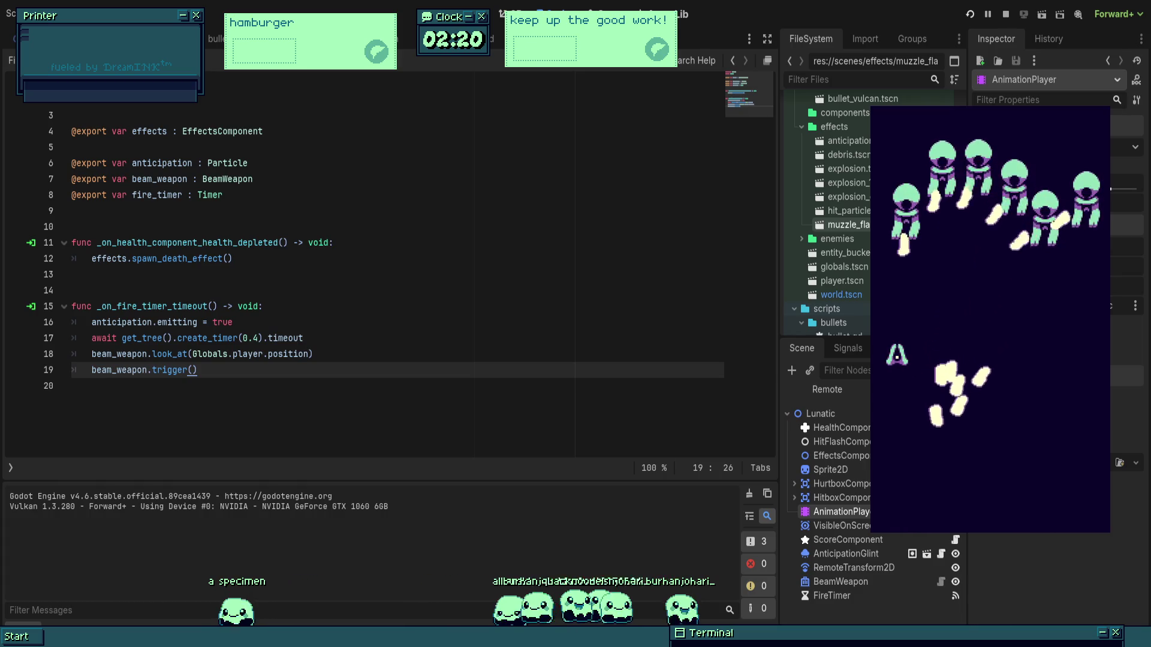
key("F8")
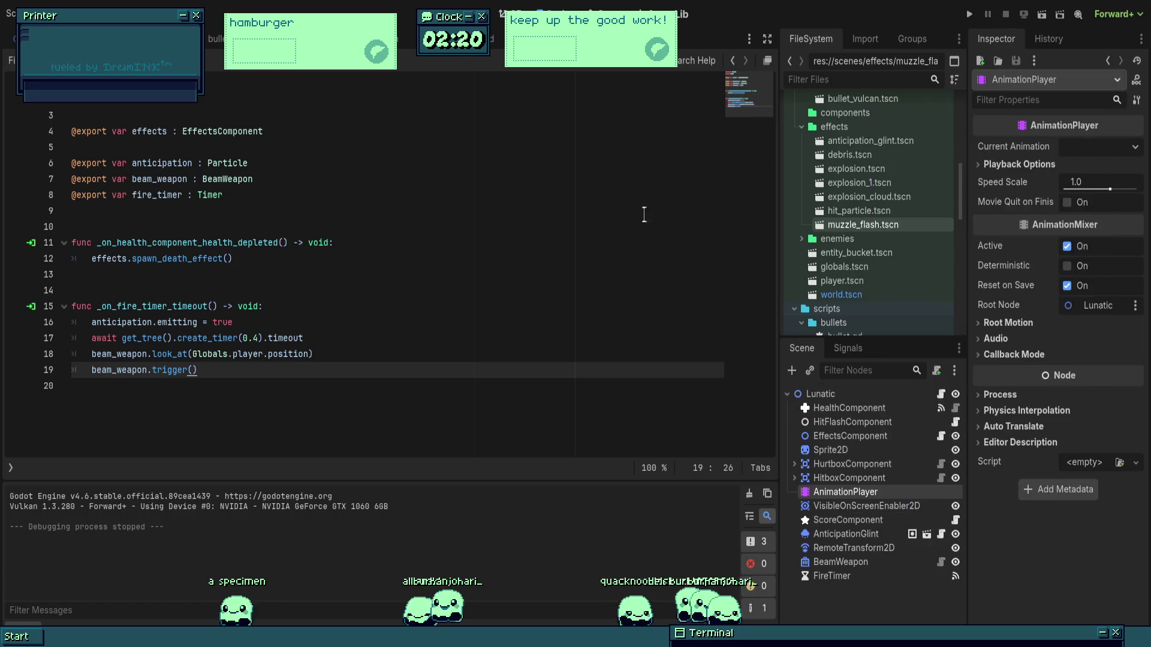
Step: Select the BeamWeapon node in the Scene dock
left_click(575, 290)
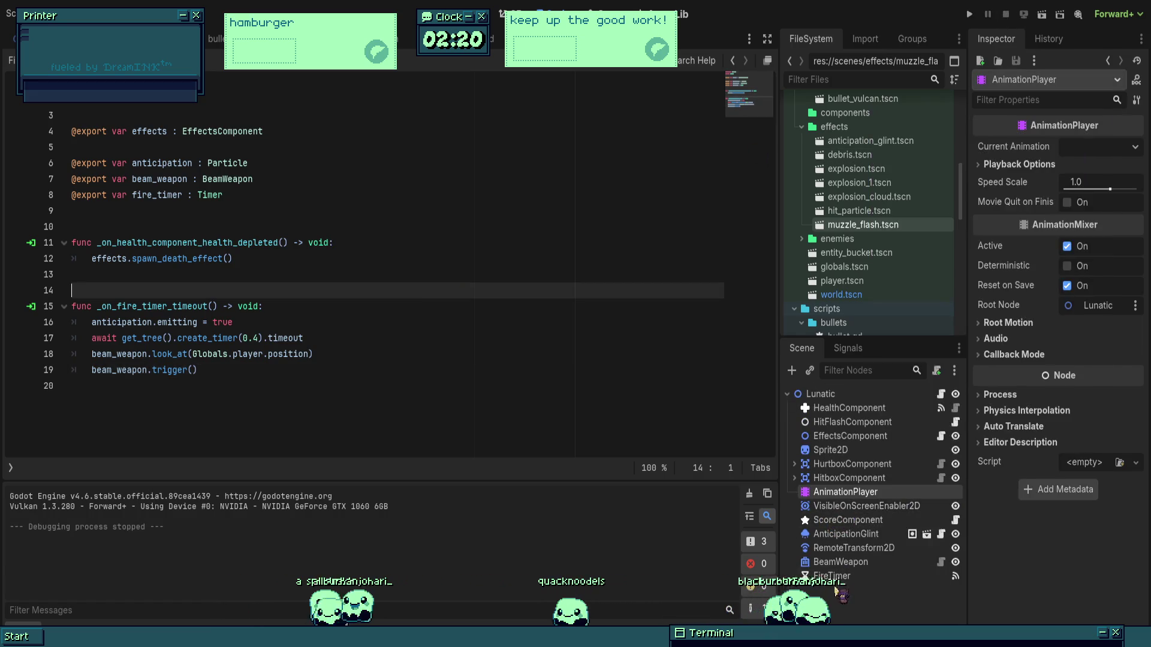
left_click(833, 576)
left_click(839, 562)
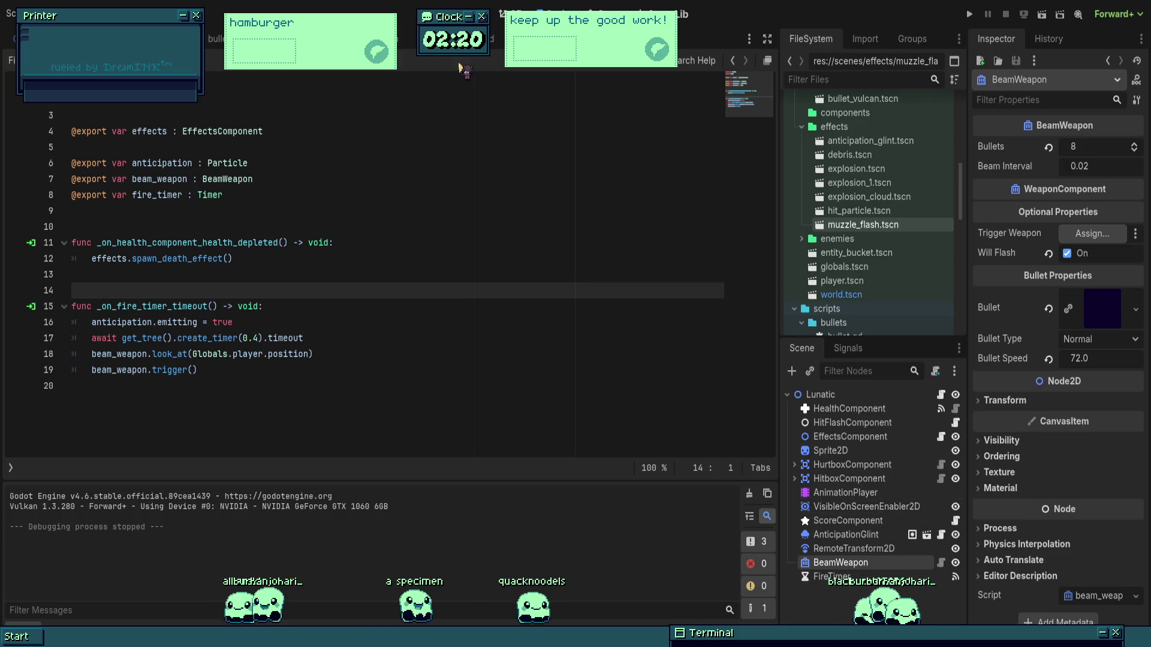
Step: In the 2D view, set BeamWeapon's Bullets to 12 and Bullet Speed to 128
key("ctrl+F1")
left_click(1073, 147)
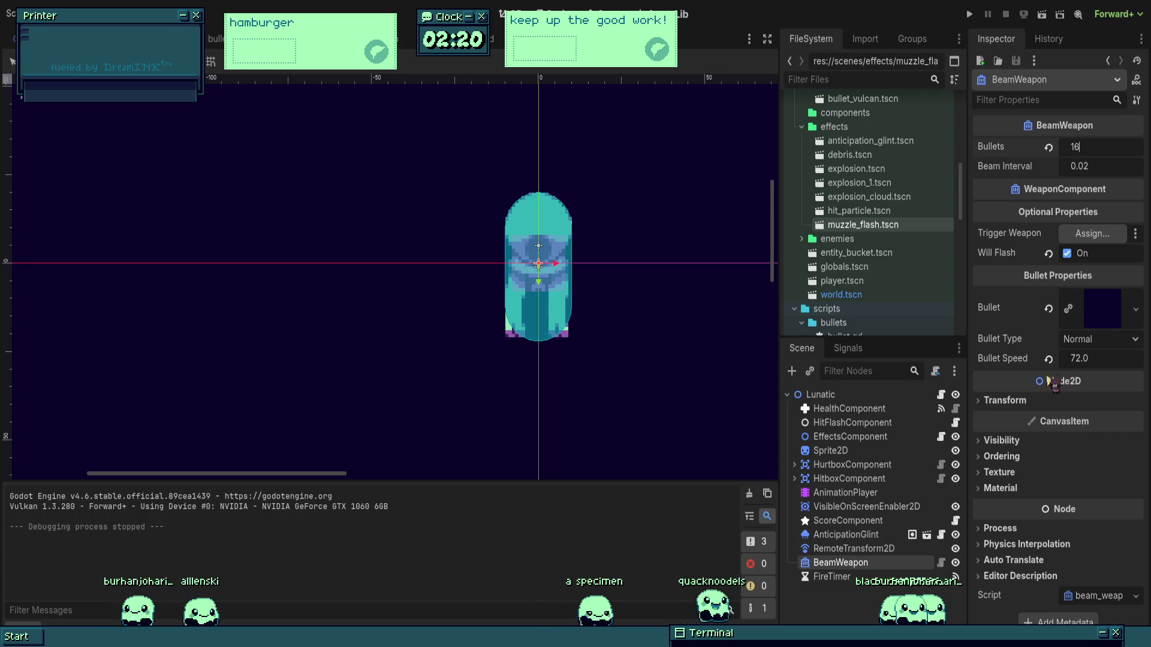
left_click(1095, 357)
type("128")
key("Return")
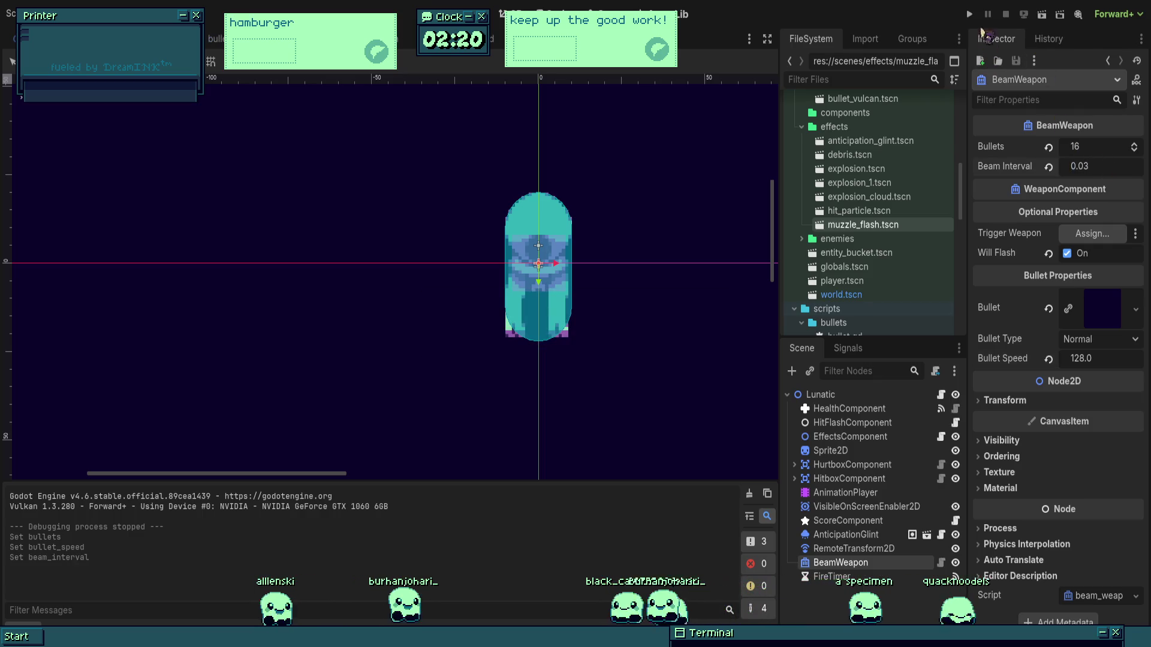
Step: Test the tuned beam, stop, and relaunch the game, moving the ship down and left
left_click(967, 17)
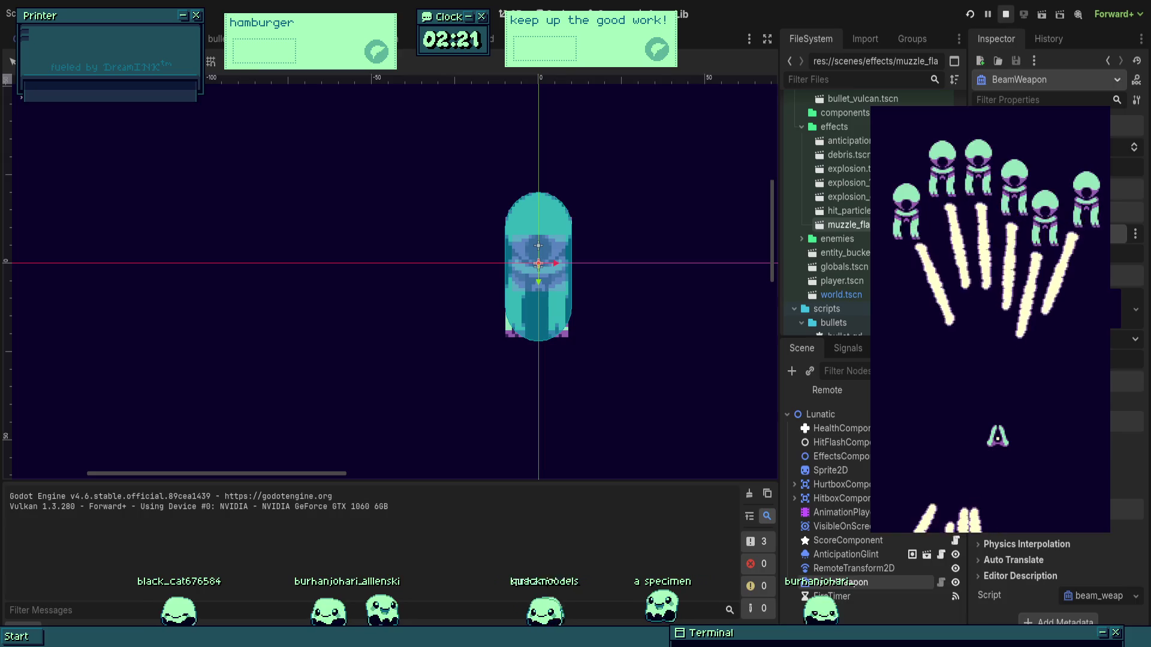
key("F8")
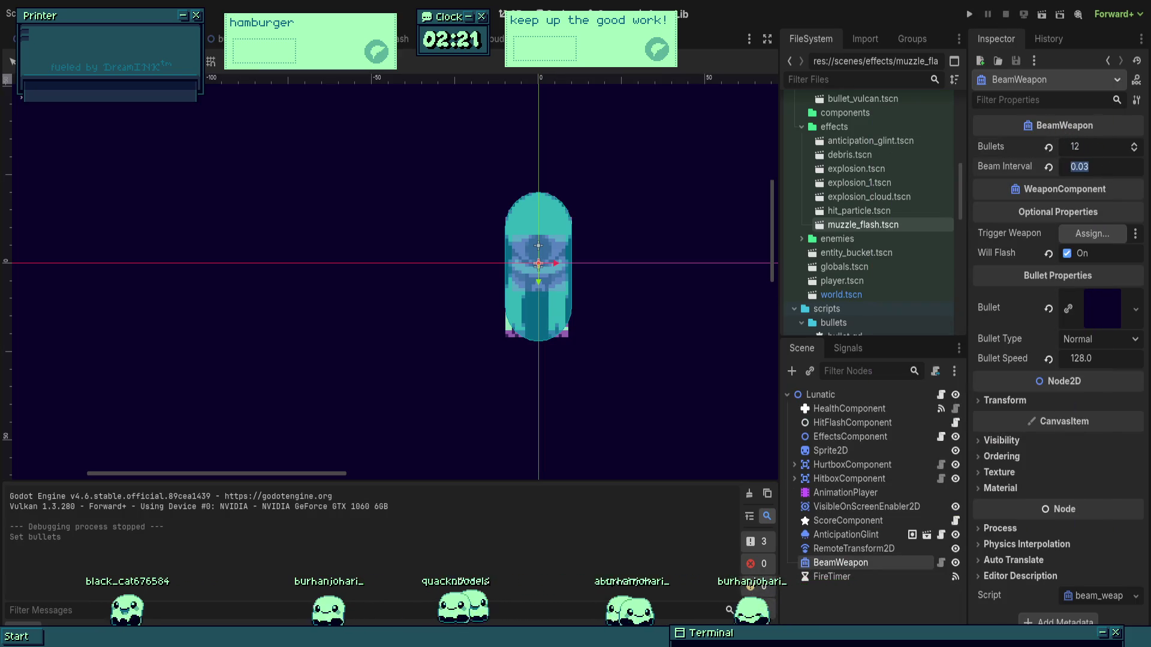
key("F5")
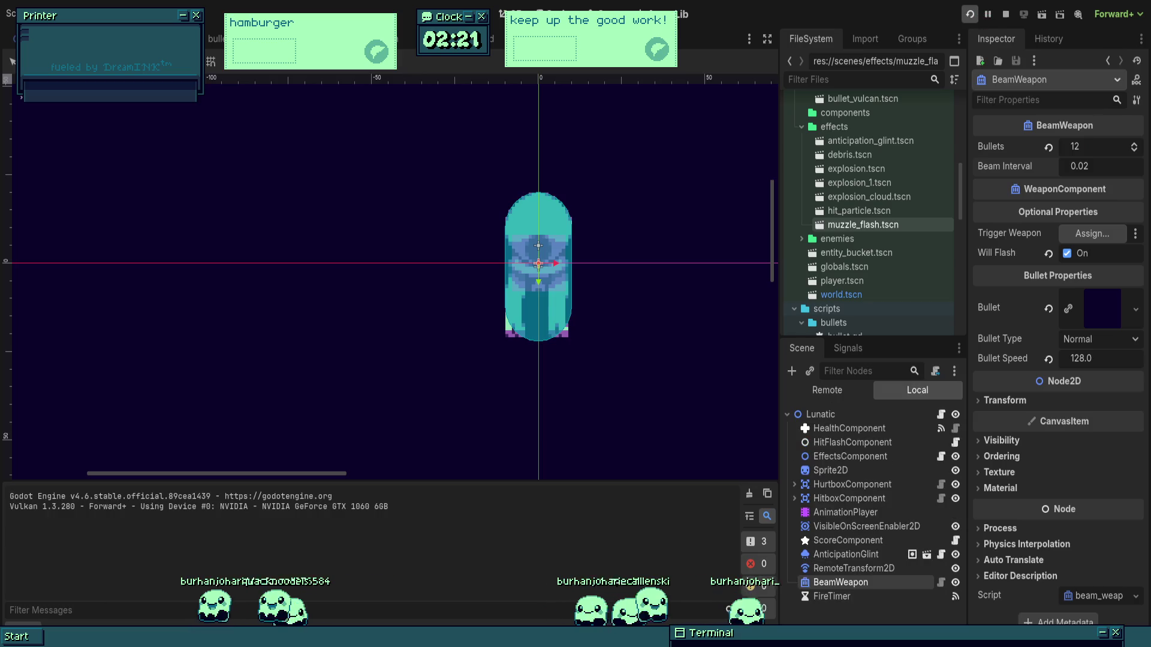
key("Left")
key("Down")
key("Down")
key("Left")
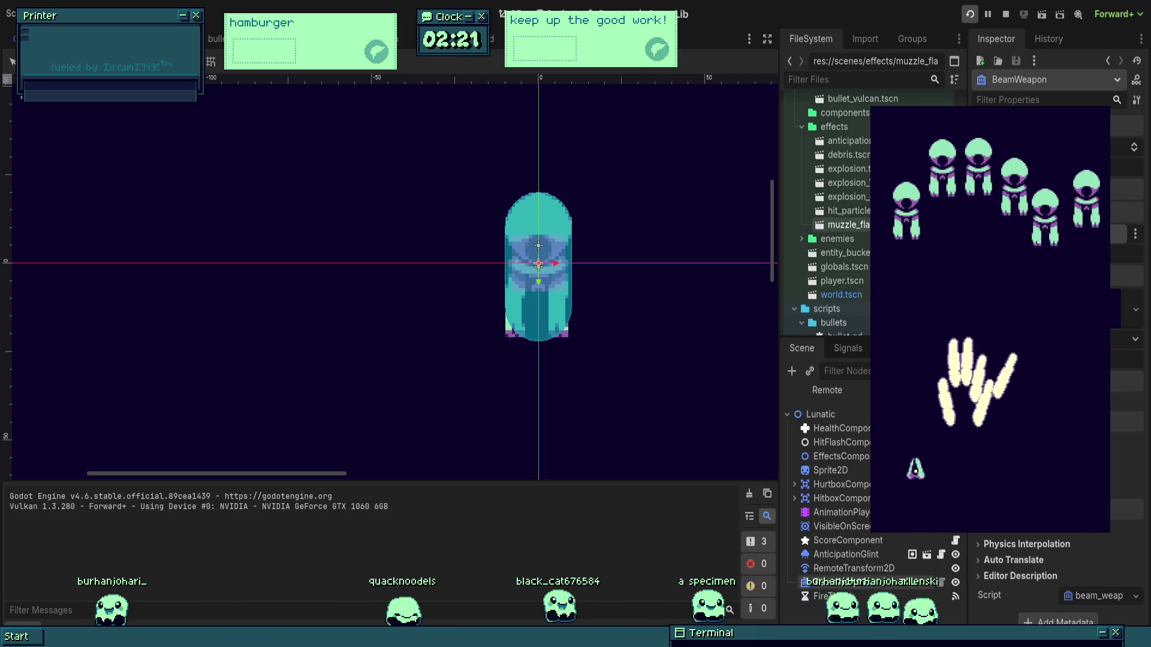
Step: Dodge around the screen until the debugger breaks at lunatic.gd line 18 on a freed player
key("Right")
key("Down")
key("Up")
key("Right")
key("Left")
key("Up")
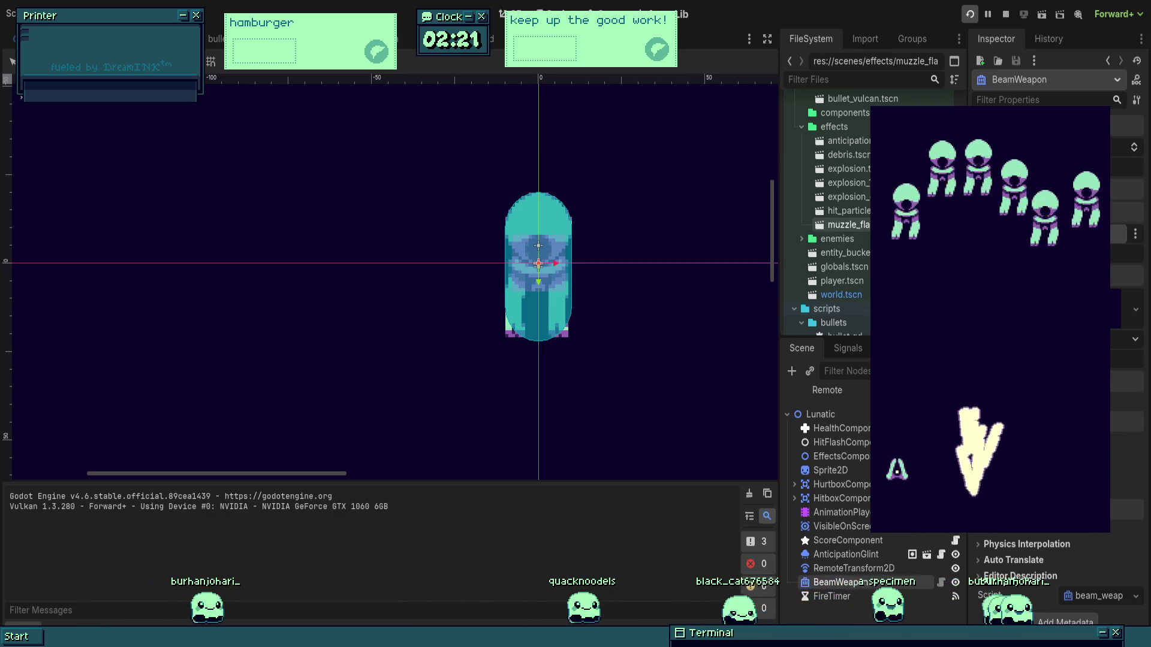
key("Right")
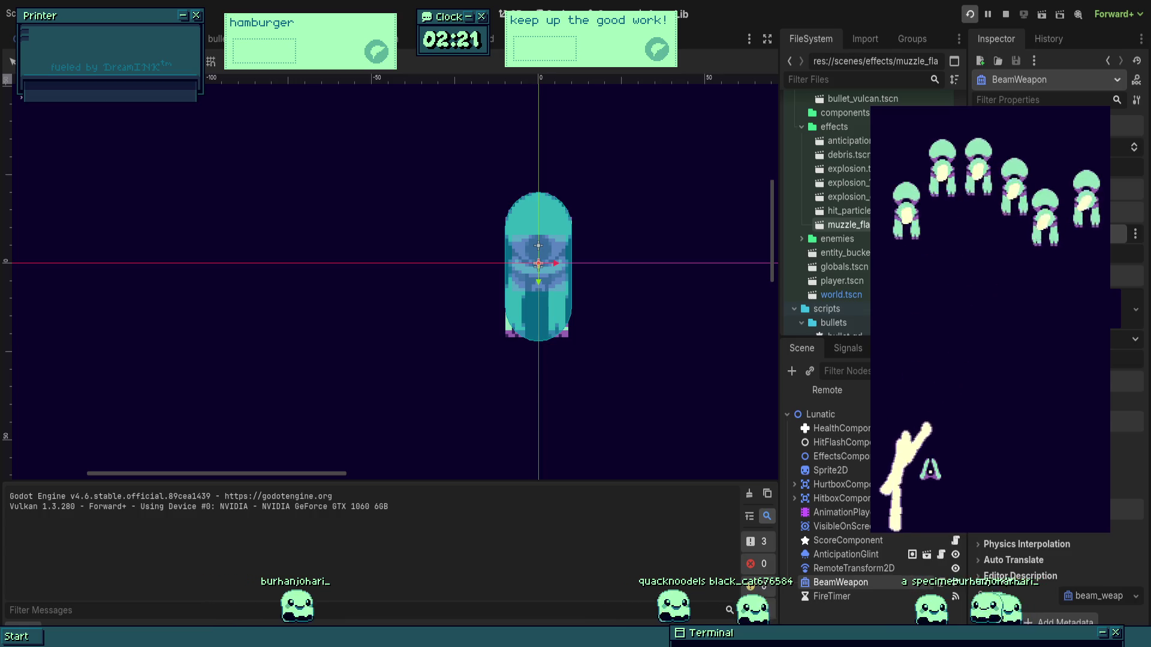
key("Right")
key("Right")
key("Up")
key("Left")
key("Left")
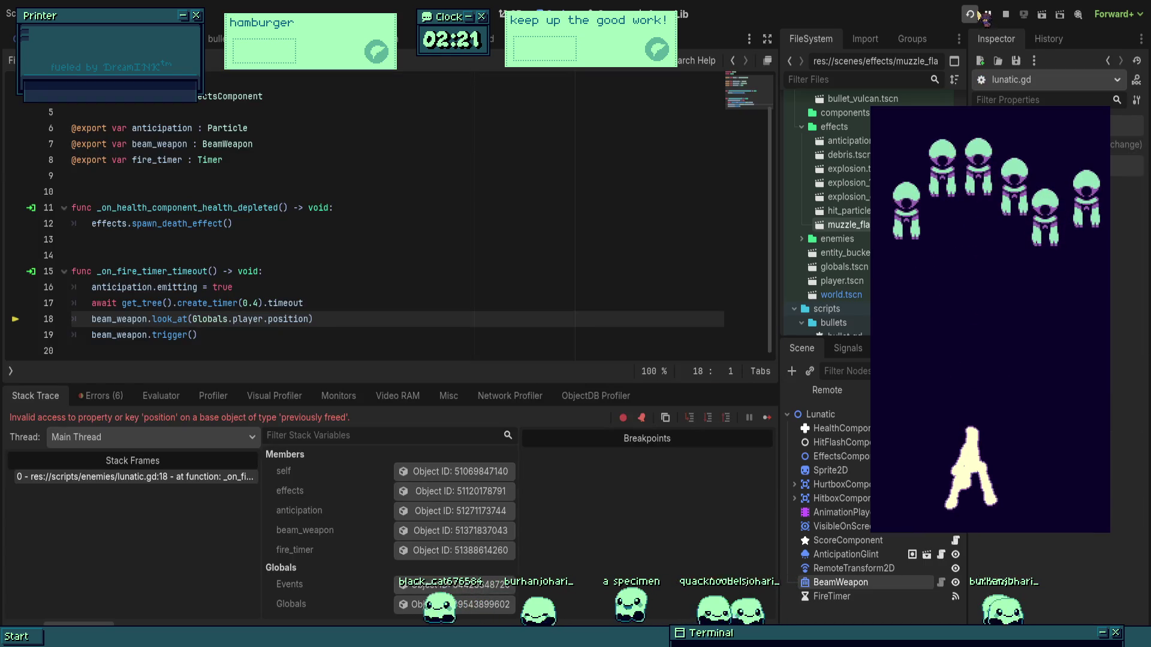
Step: Stop the crashed session, add a blank line in lunatic.gd, and switch to player.tscn
left_click(384, 175)
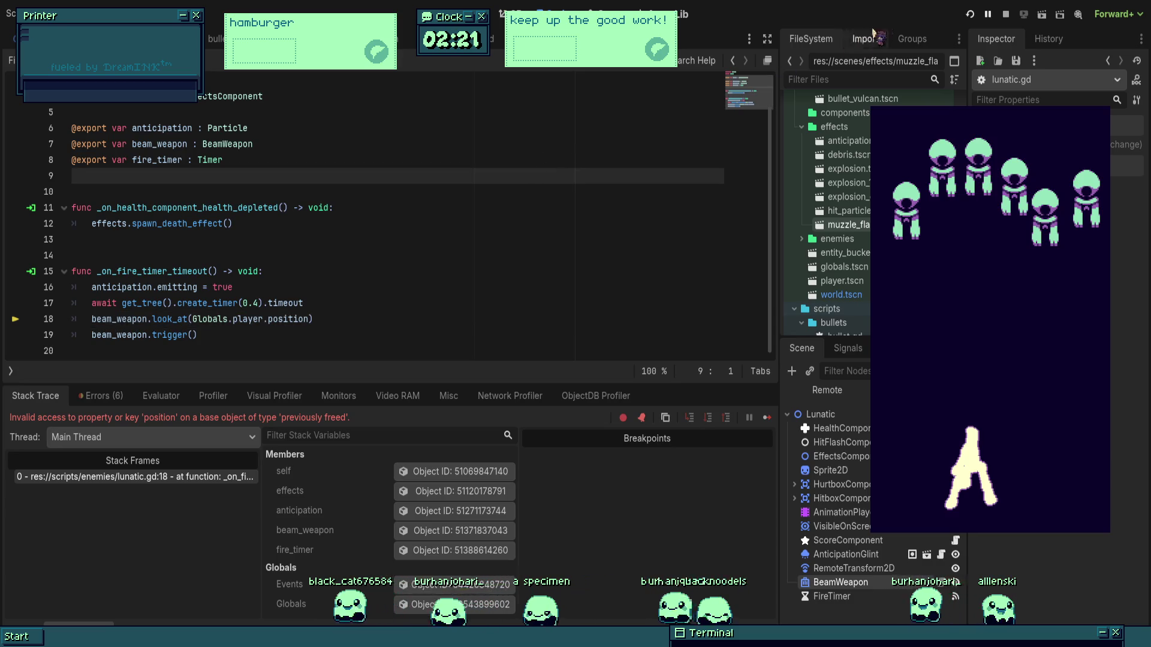
left_click(1003, 15)
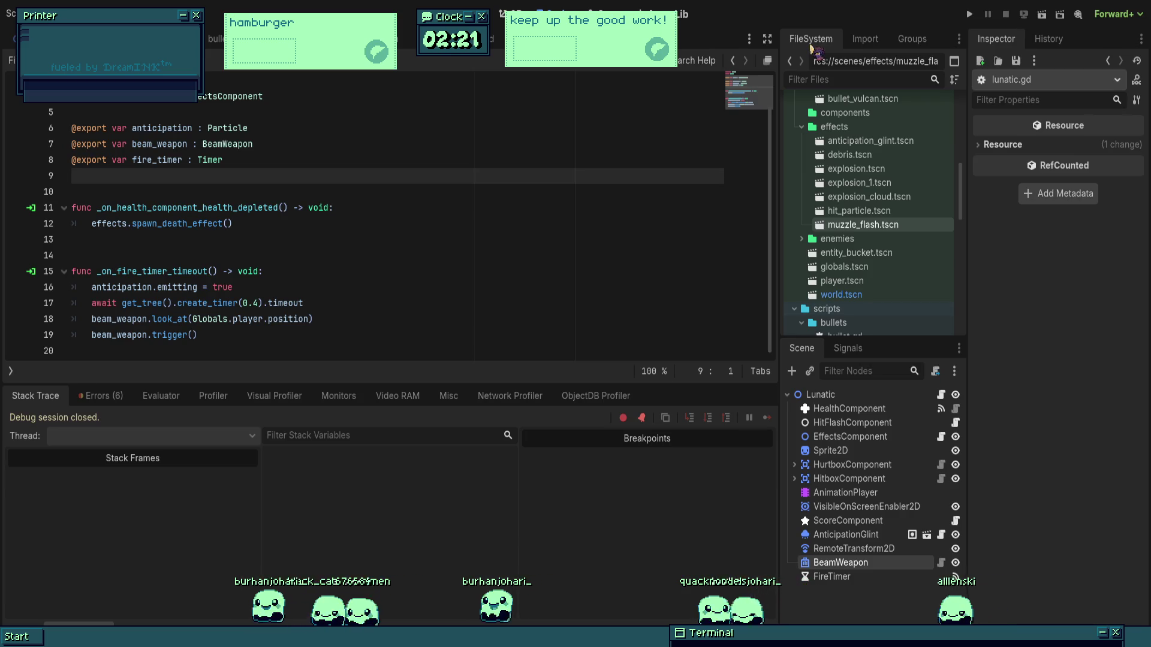
key("Down")
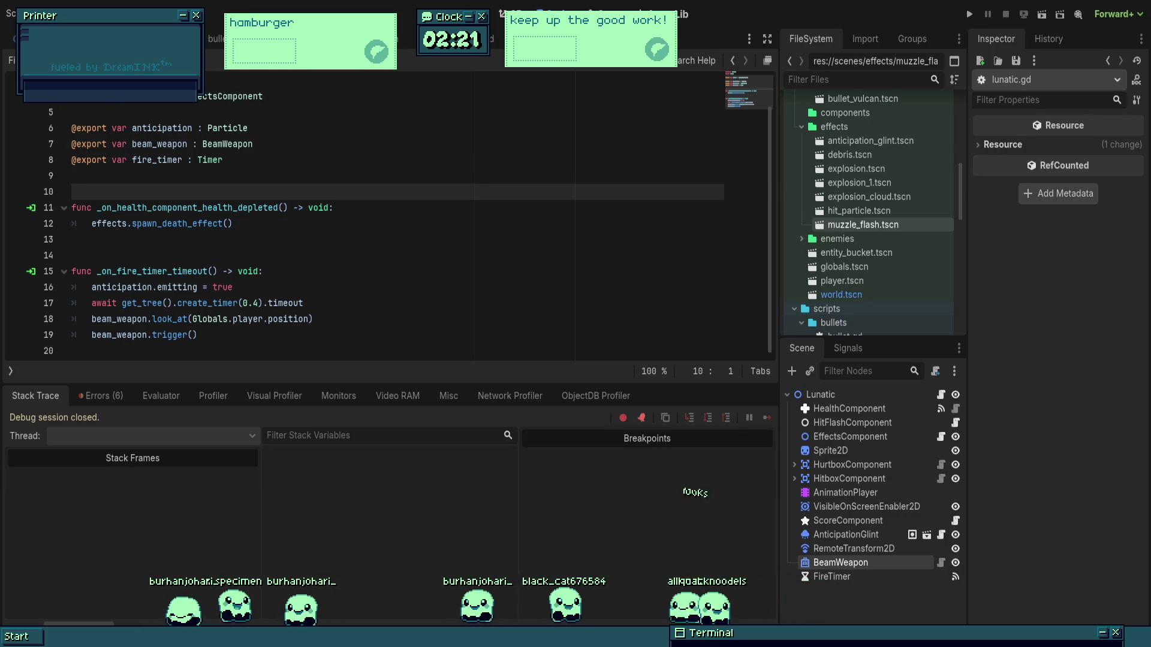
key("ctrl+Tab")
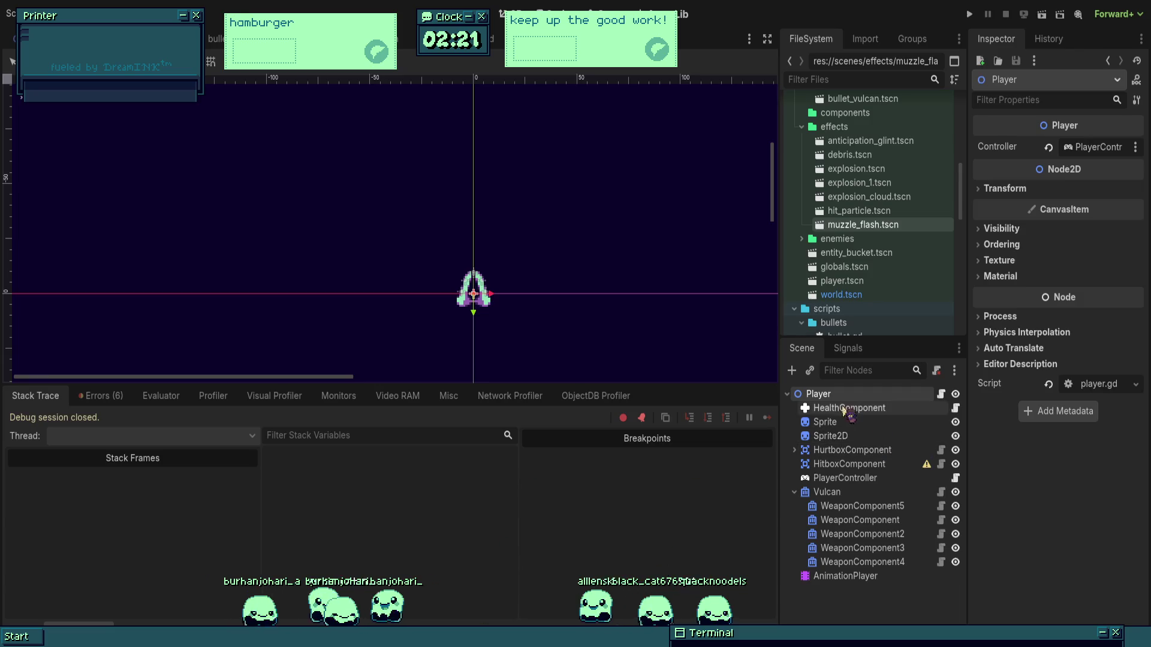
Step: Add a plain Node above Sprite under Player, name it KnockbackComponent, and attach a new script
left_click(791, 371)
key("Return")
mouse_move(845, 424)
left_mouse_down()
mouse_move(832, 427)
mouse_move(830, 457)
mouse_move(821, 419)
left_mouse_up()
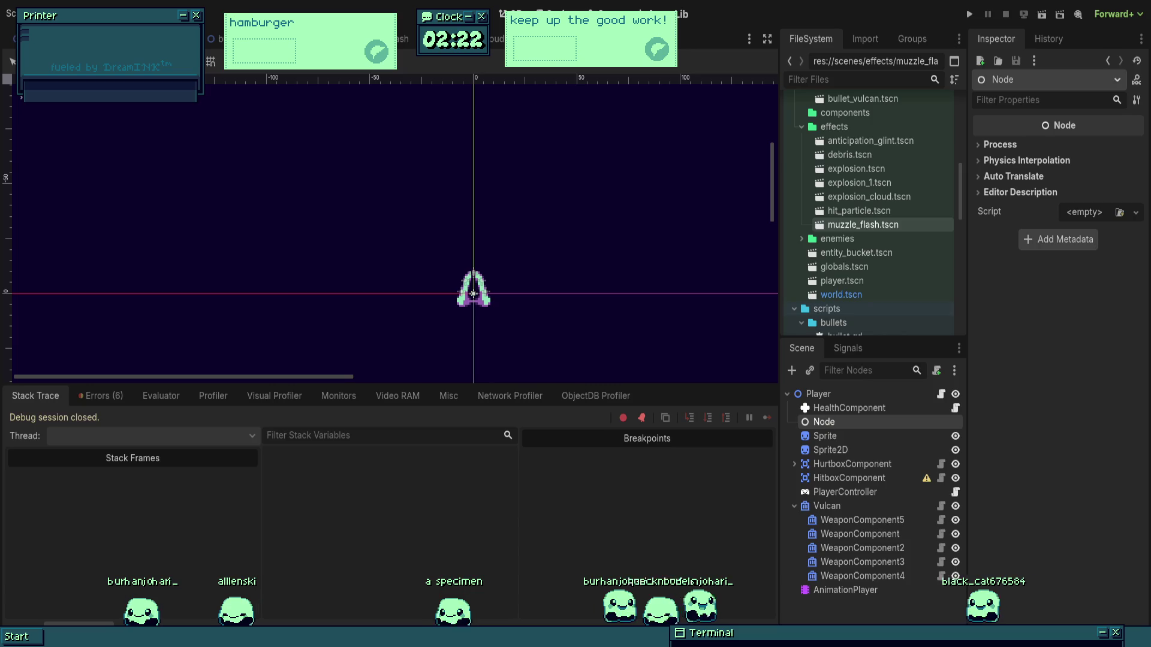
type("KnockbackComponent")
key("Return")
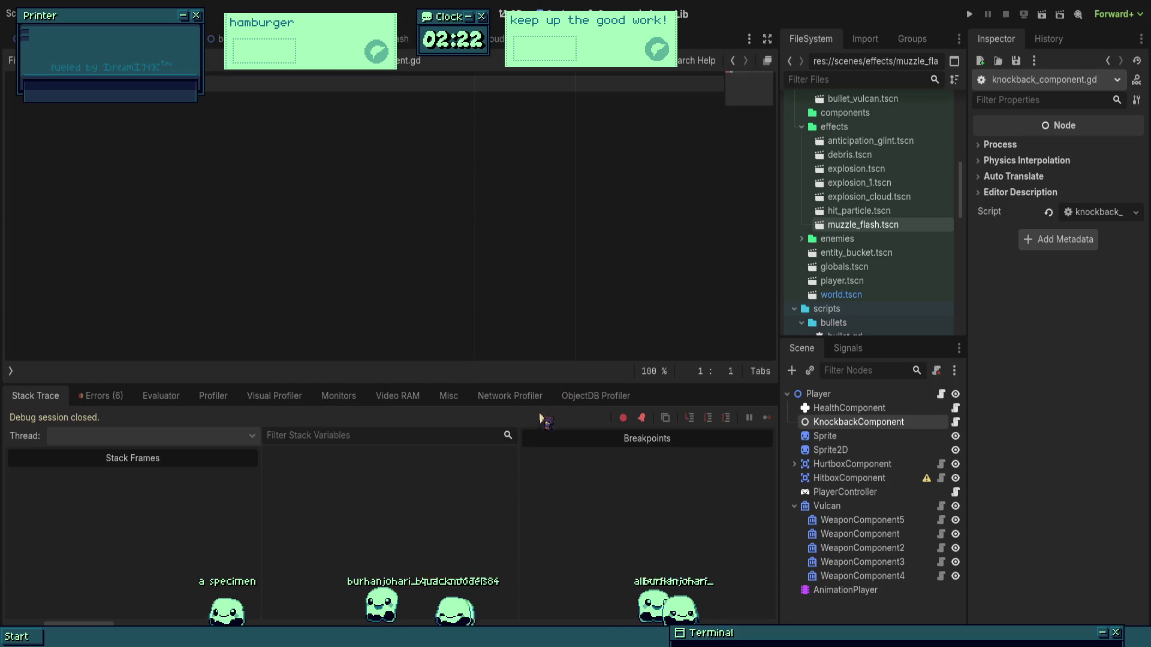
left_click(244, 114)
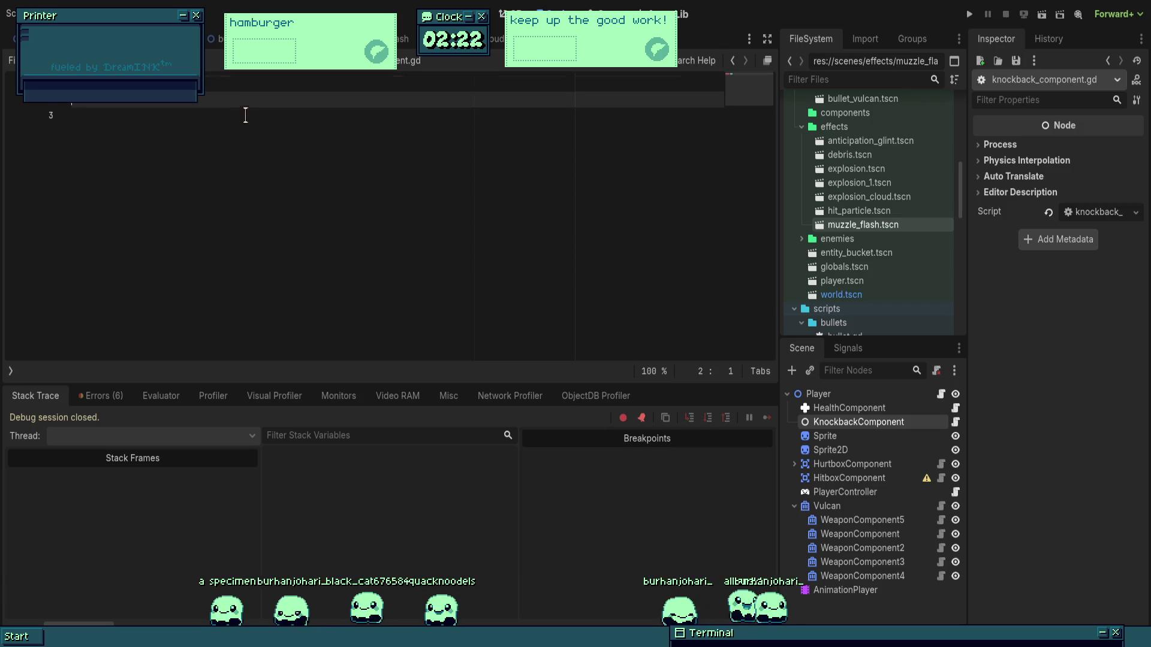
Step: Declare the class name and var velocity : Vector2 = Vector2.ZERO in knockback_component.gd
type("class_nam")
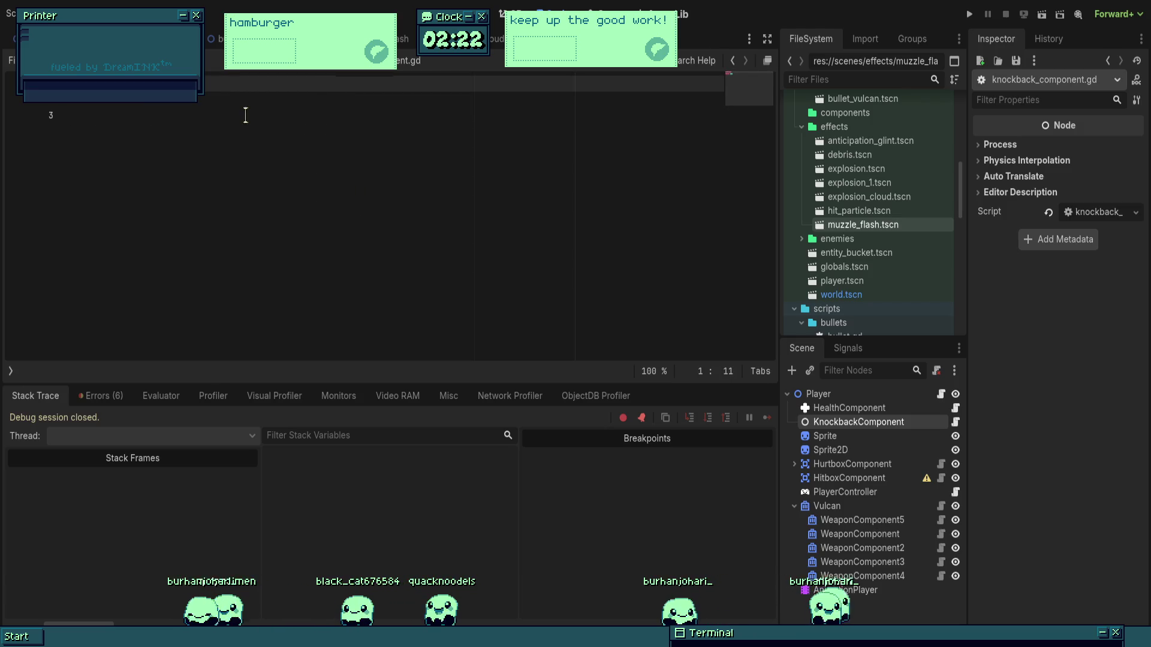
type("nockb")
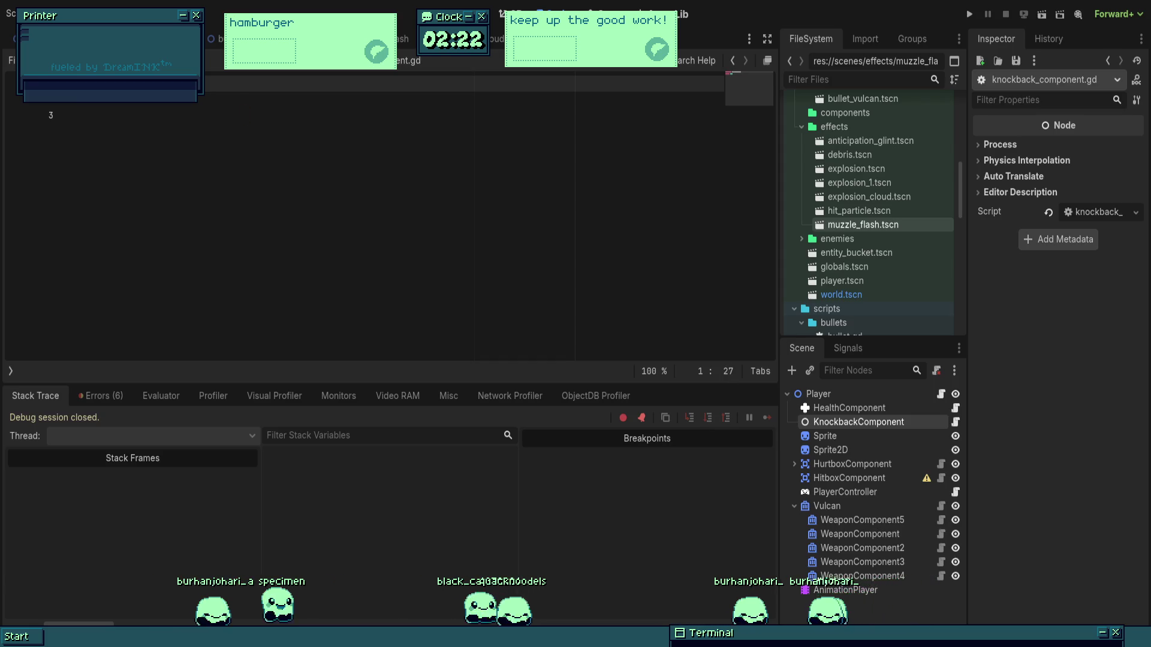
type("mponent")
left_click(246, 115)
key("Return")
key("Return")
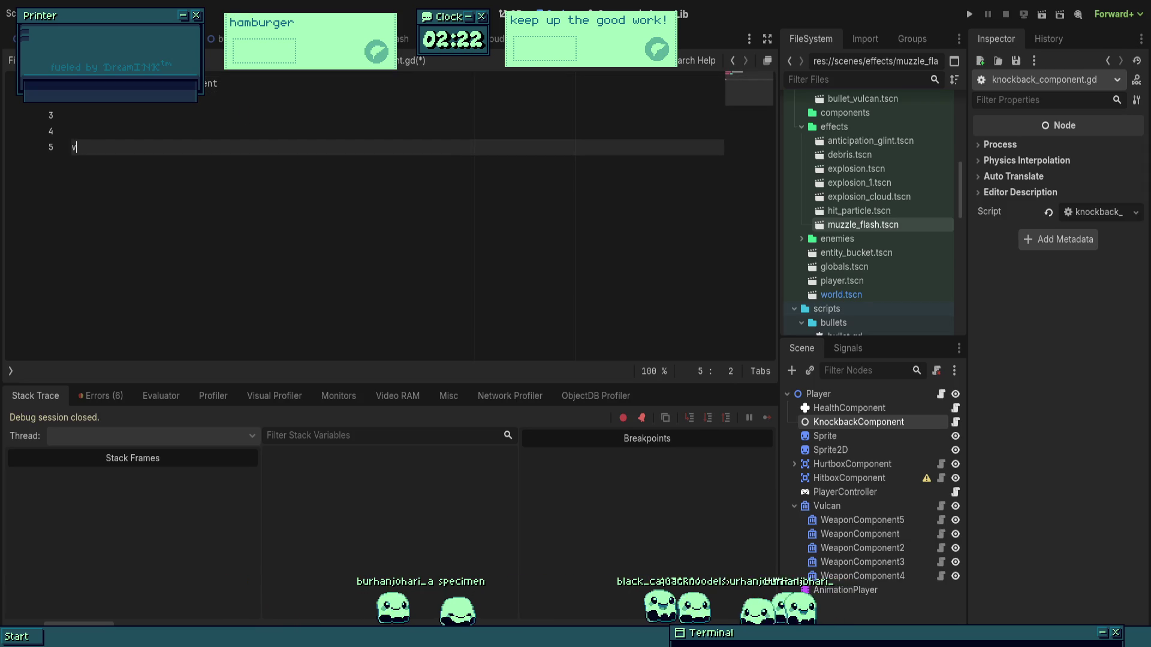
type("velocity")
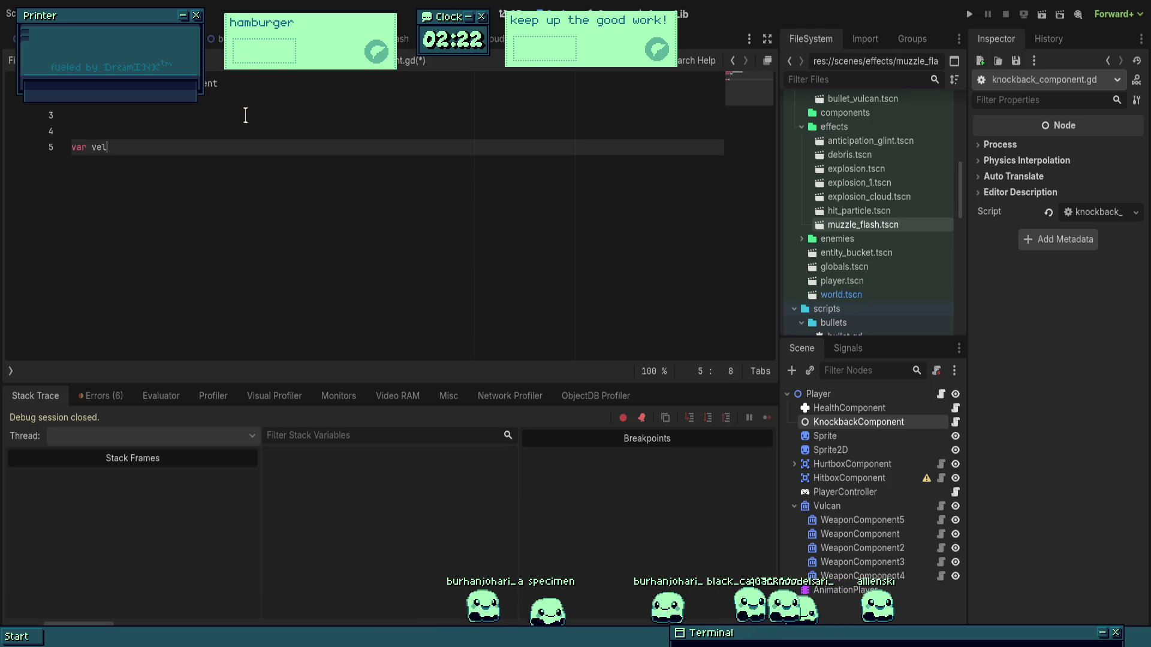
type(" : K")
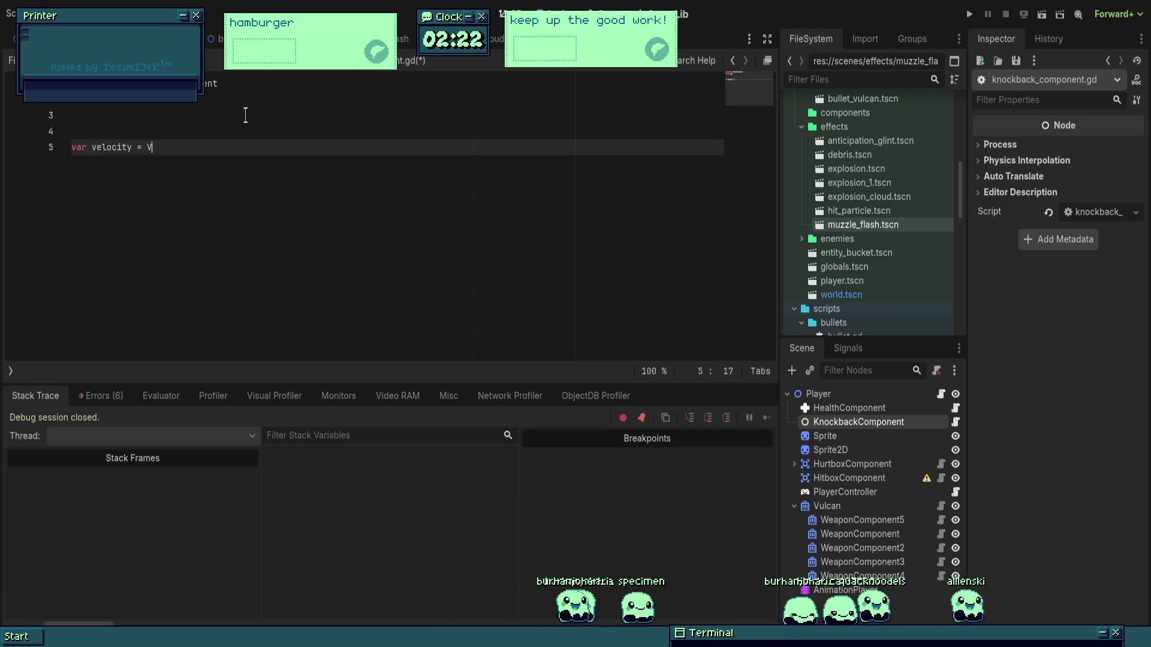
key("BackSpace")
key("BackSpace")
key("BackSpace")
type(": vector")
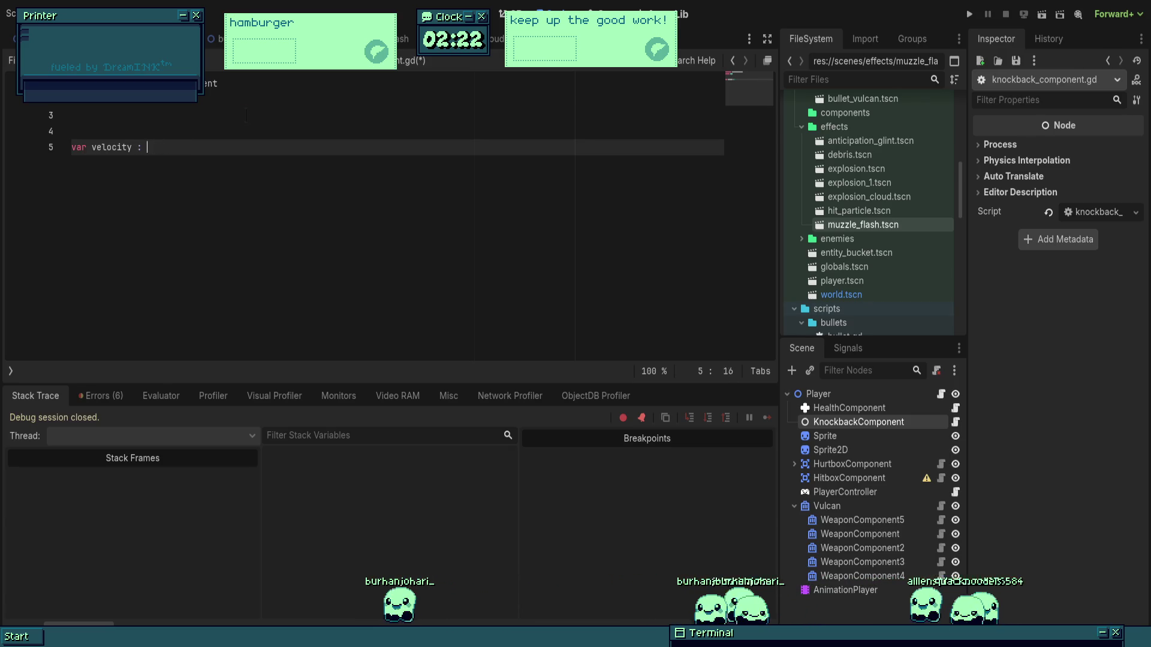
key("Return")
type(".ZERO")
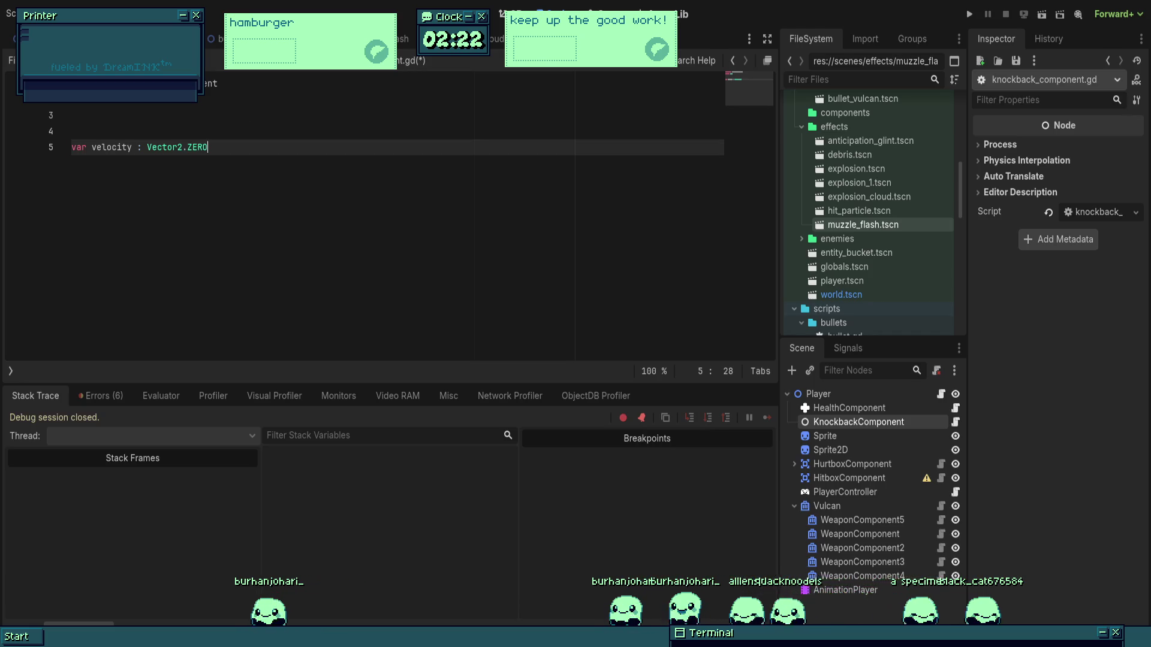
key("BackSpace")
key("BackSpace")
key("BackSpace")
type("= Vector2.")
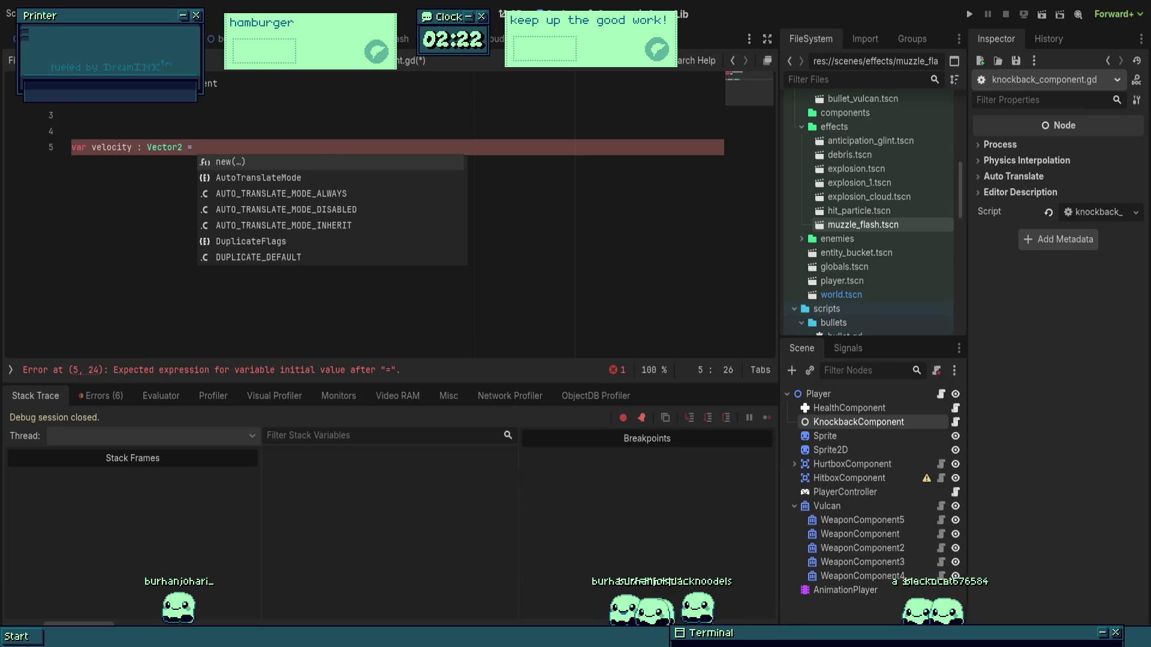
type("ZERO")
key("Return")
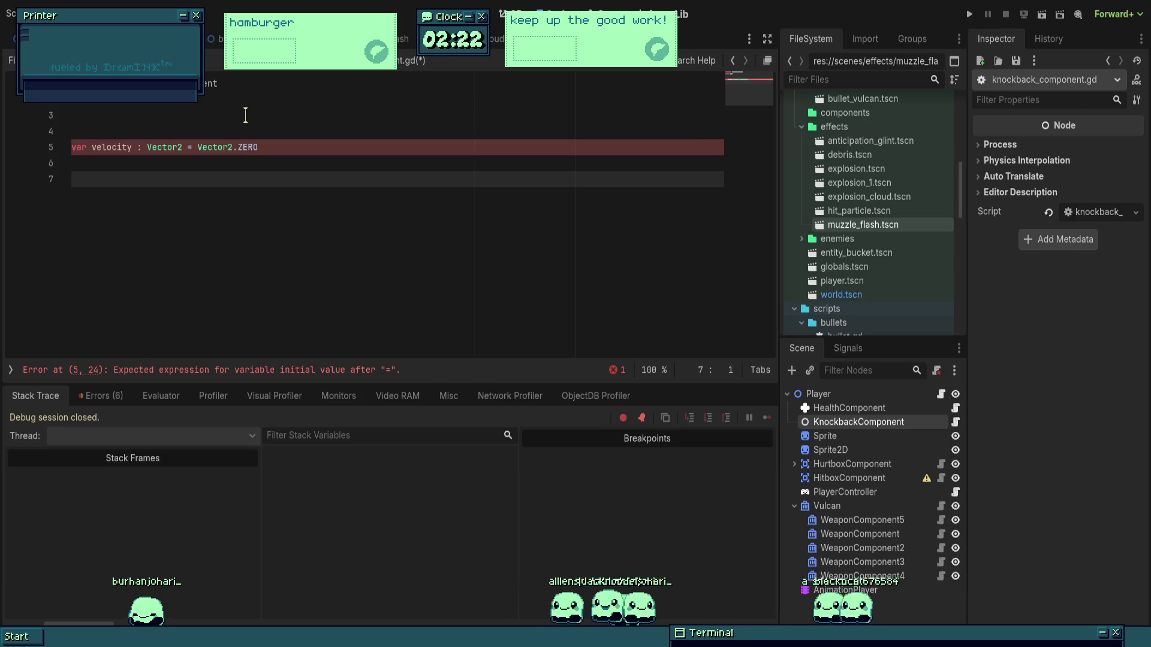
key("Return")
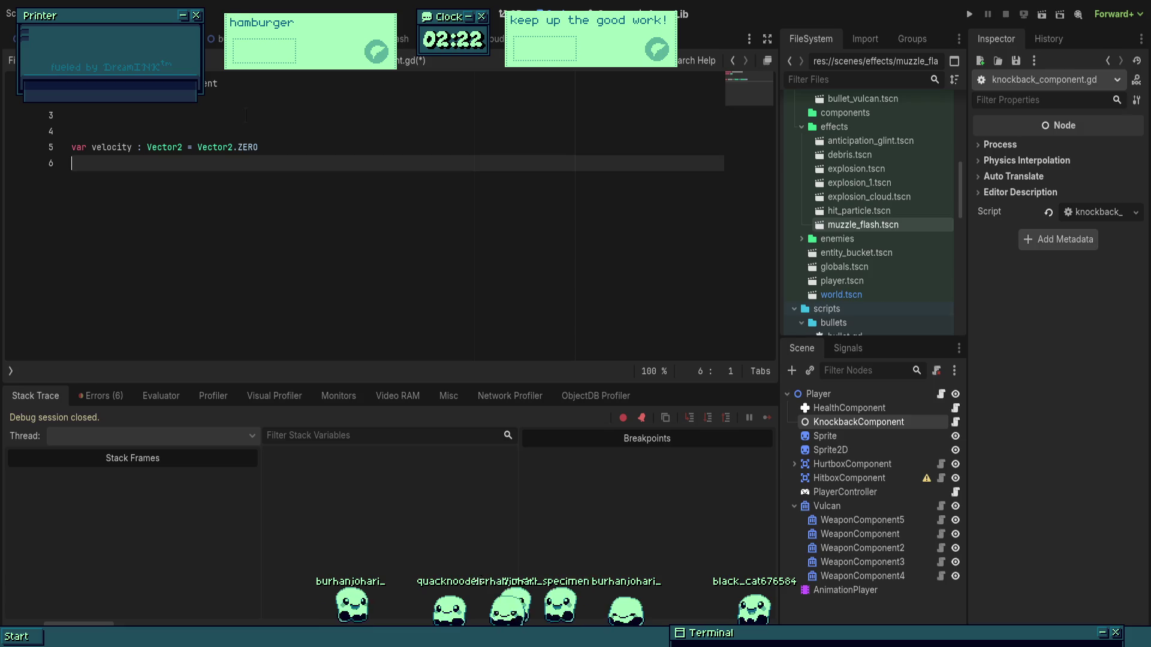
Step: Add var damping : float = 0.00001 and save the script
type("var damping : Vec")
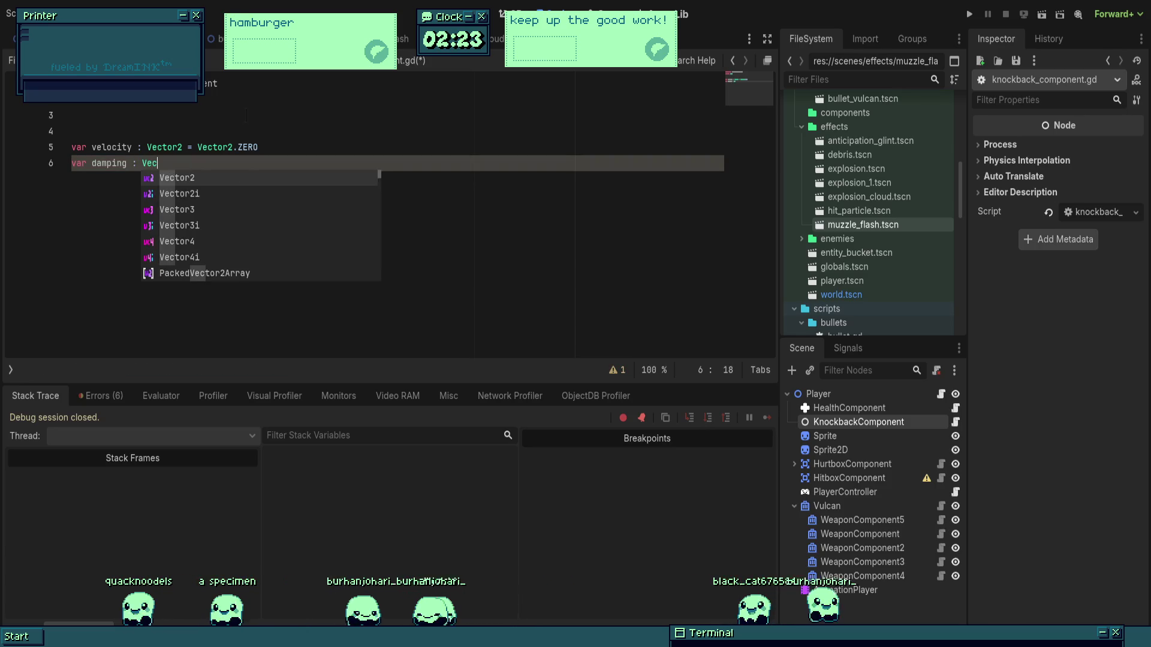
key("BackSpace")
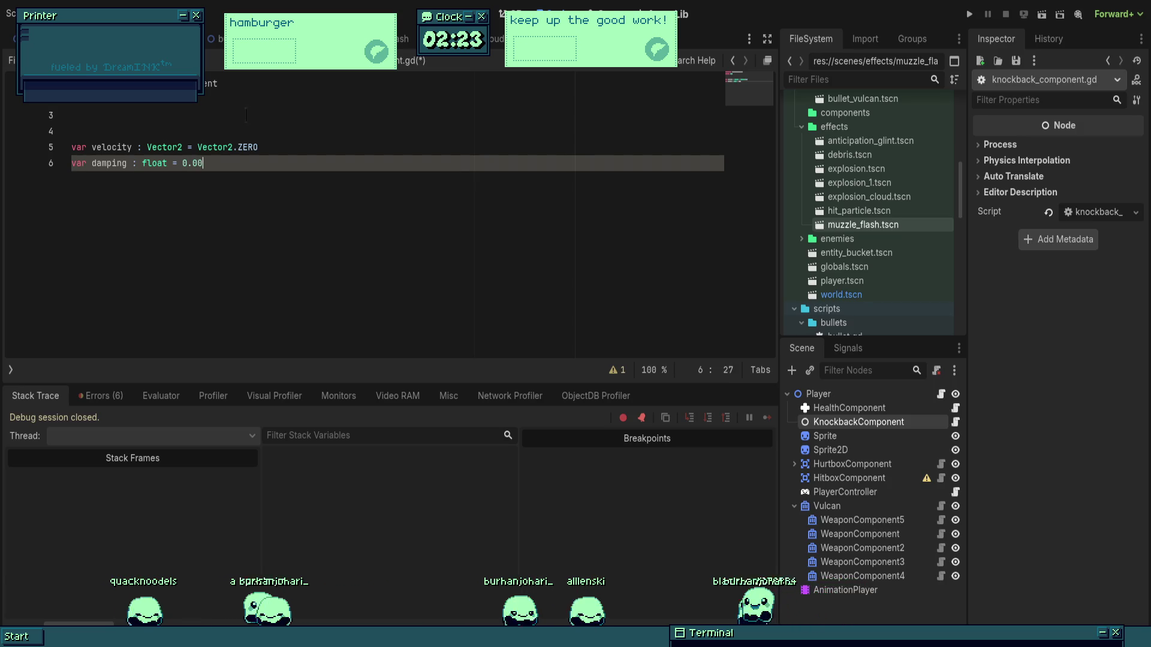
key("Return")
key("ctrl+s")
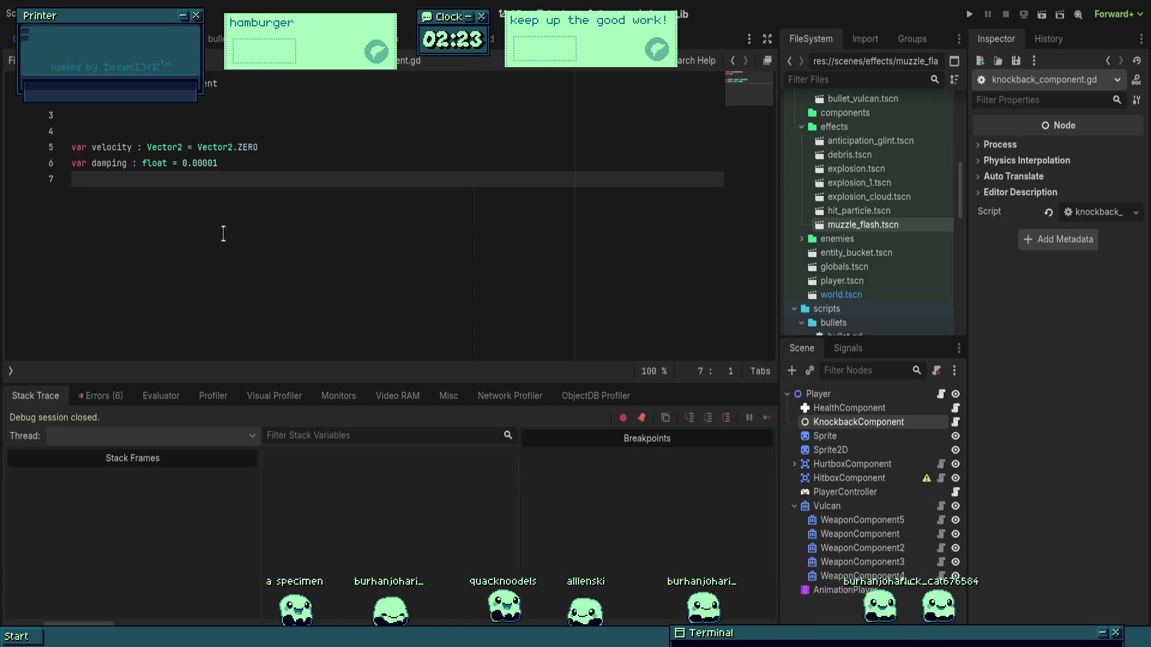
left_click(181, 137)
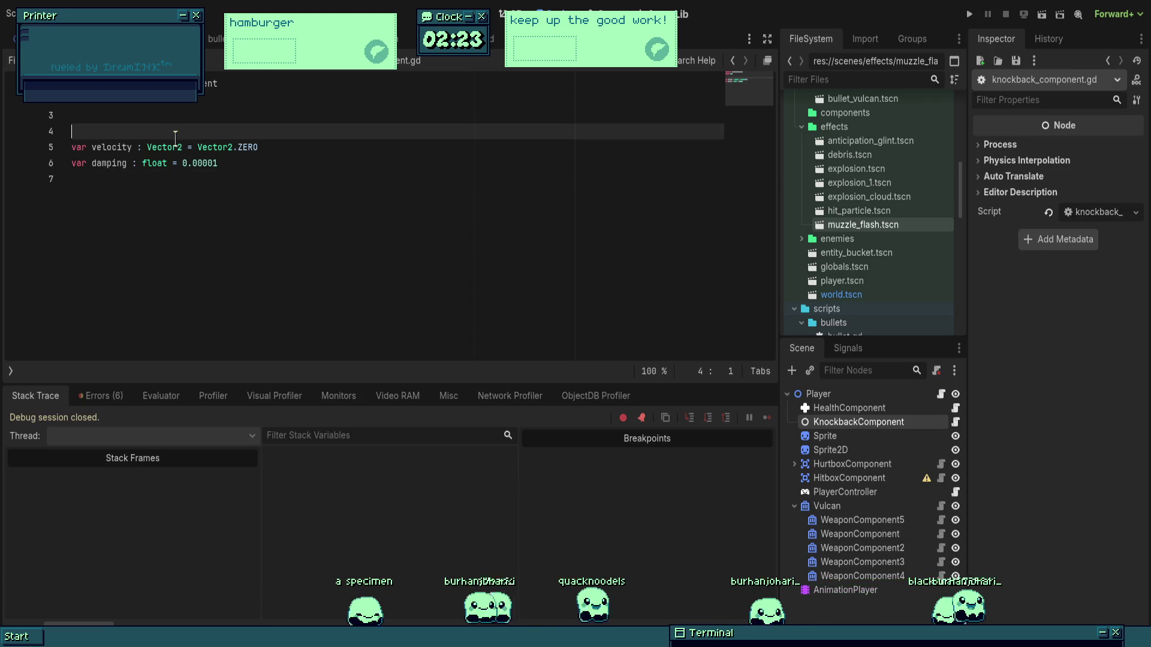
key("ctrl+shift+Return")
key("BackSpace")
type("v")
key("BackSpace")
type("export var knockback_force")
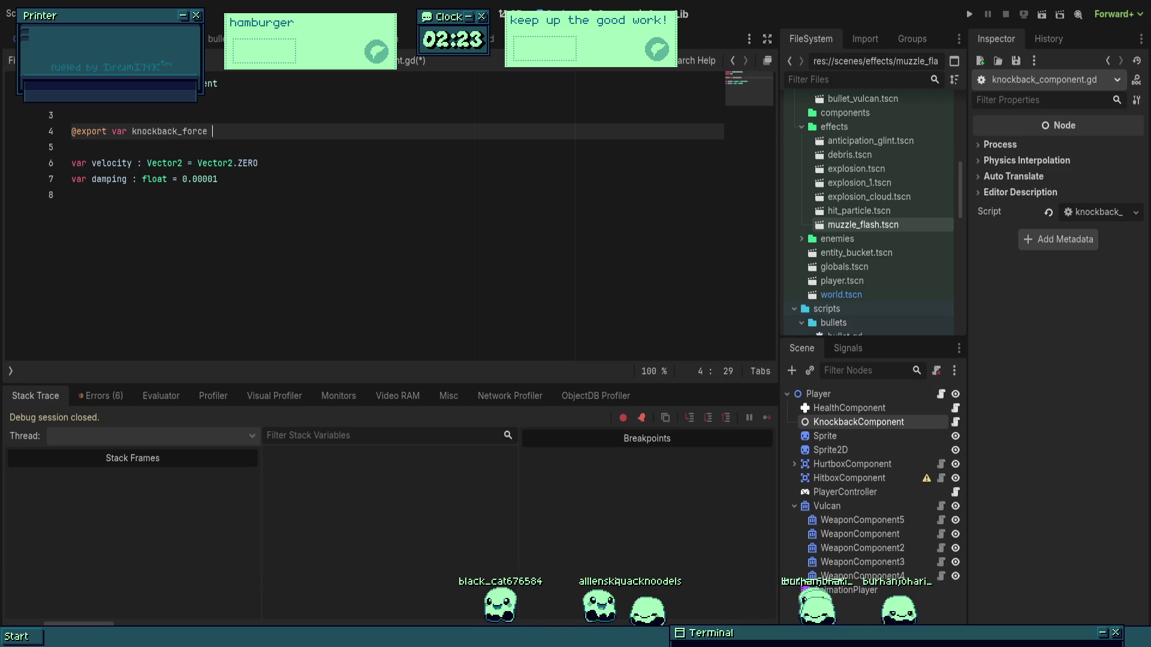
type(": Vec")
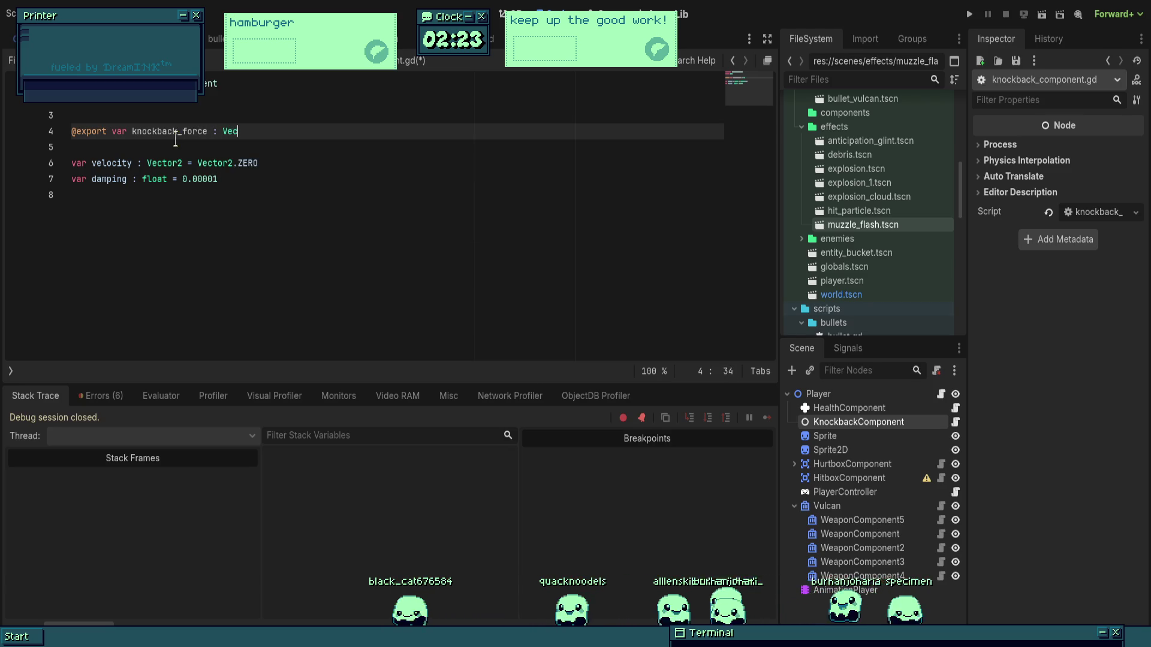
type("to")
key("BackSpace")
key("BackSpace")
key("BackSpace")
type("fl")
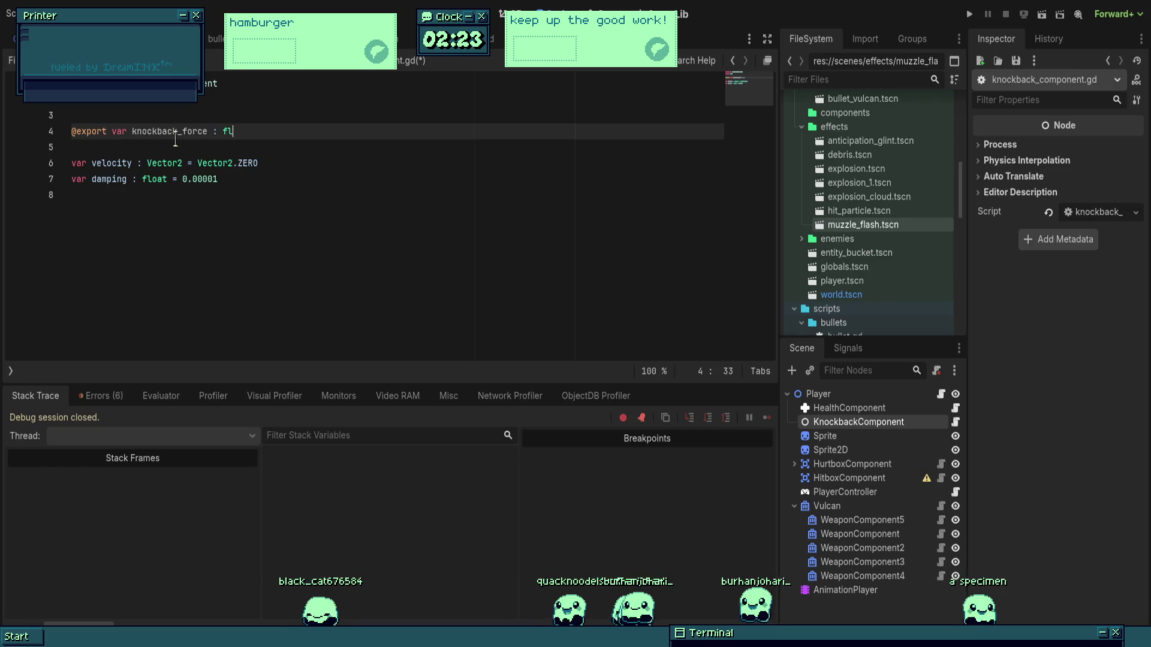
type(" = 0.")
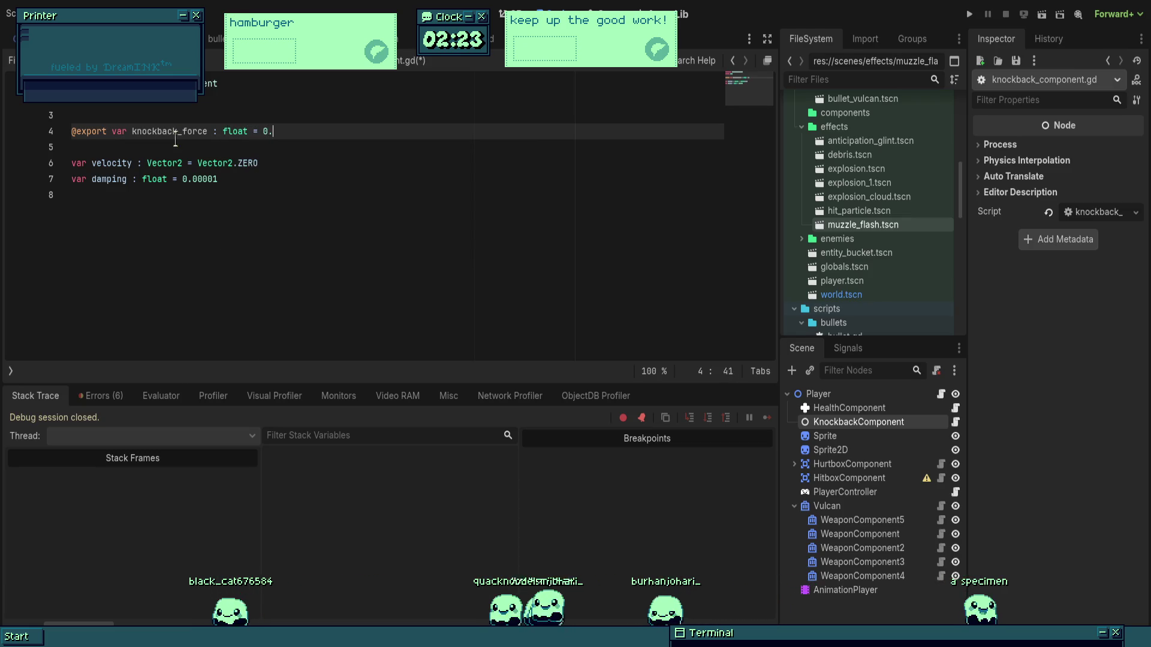
type("500.0")
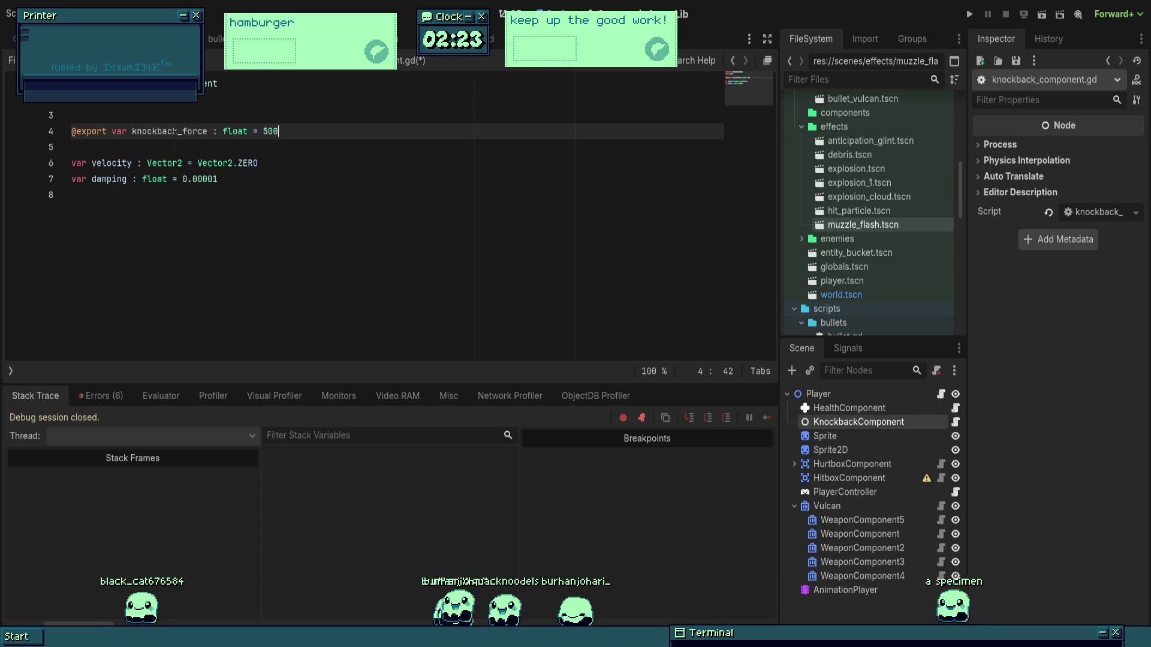
key("ctrl+s")
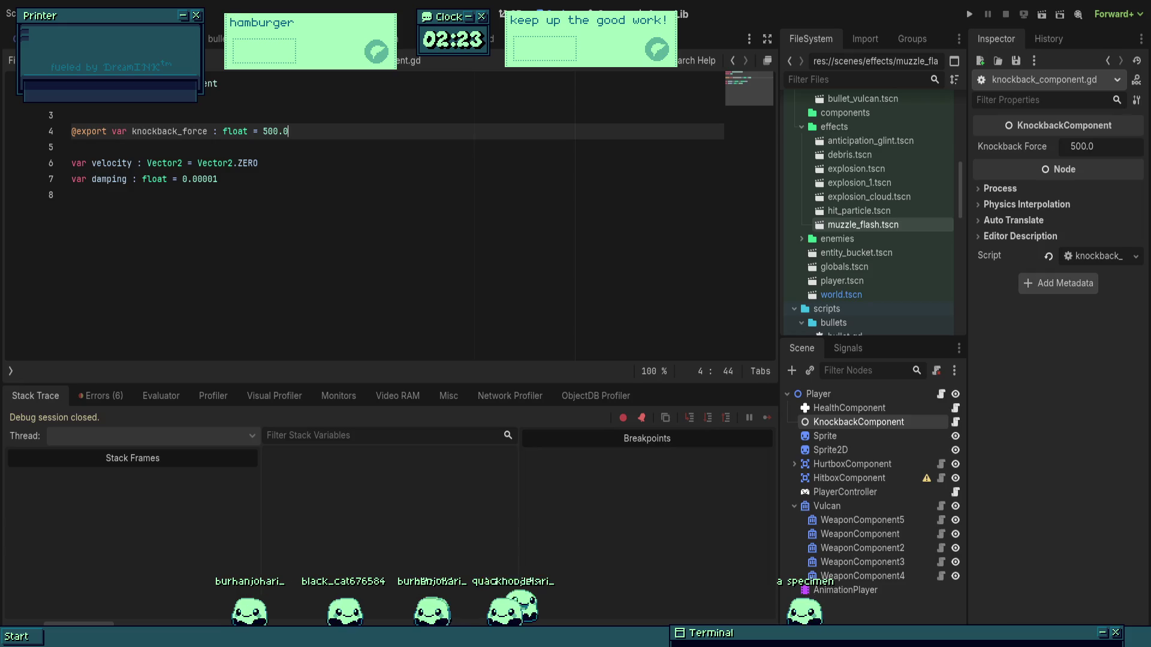
left_click(269, 151)
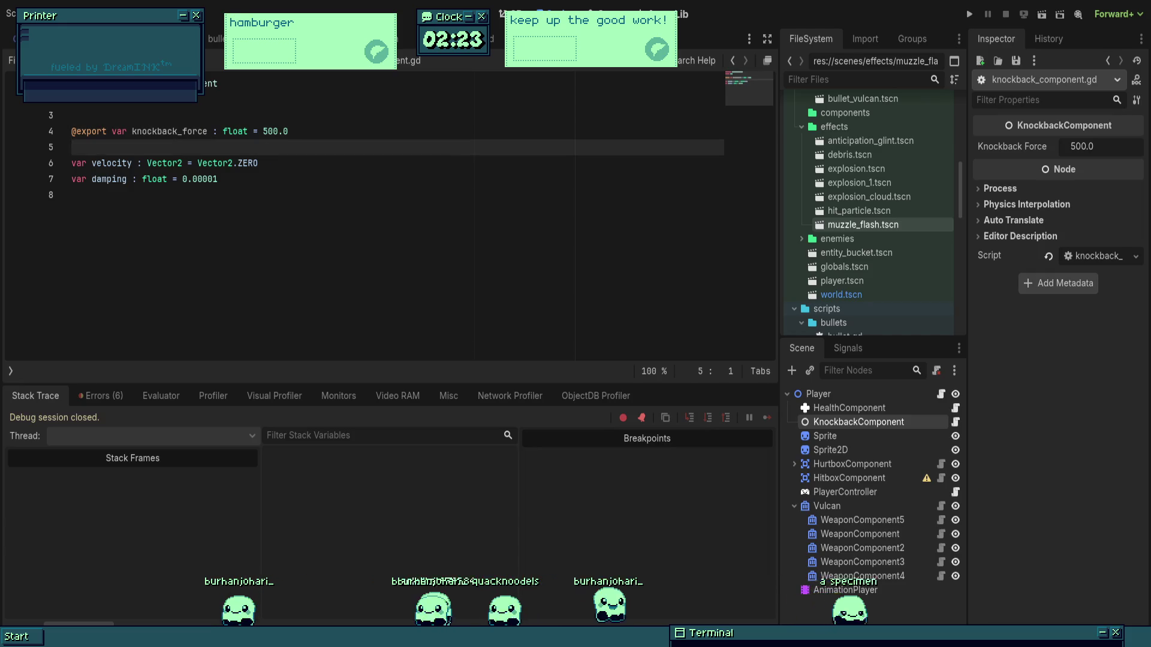
key("Return")
key("Up")
type("@export var target : Node2D")
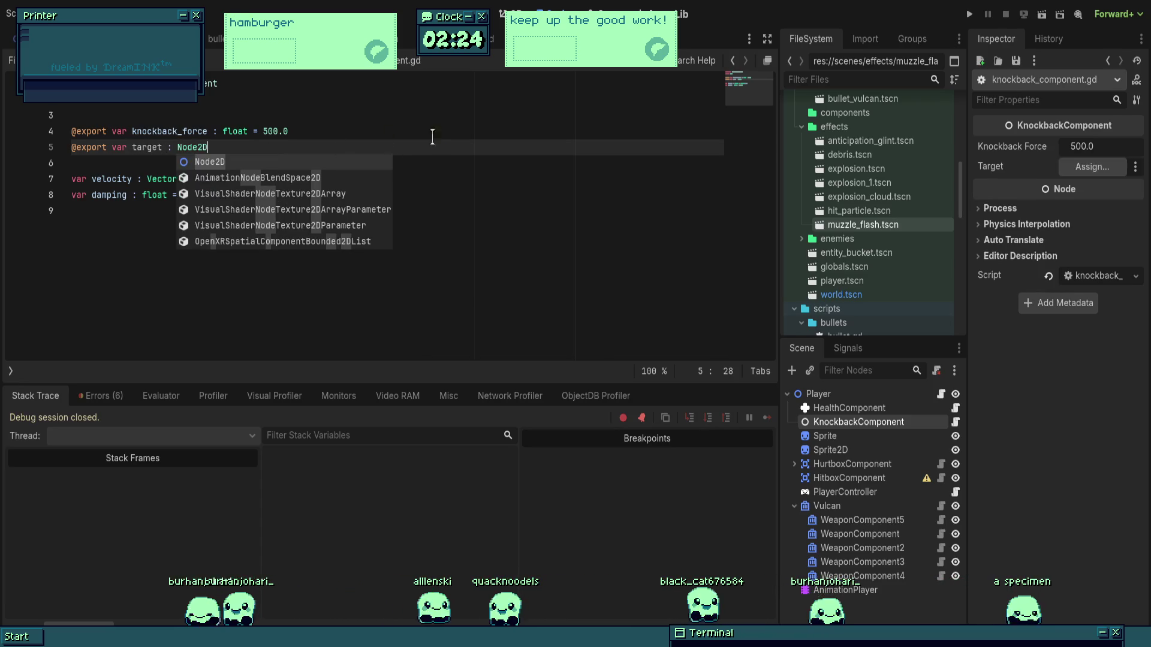
left_click(432, 137)
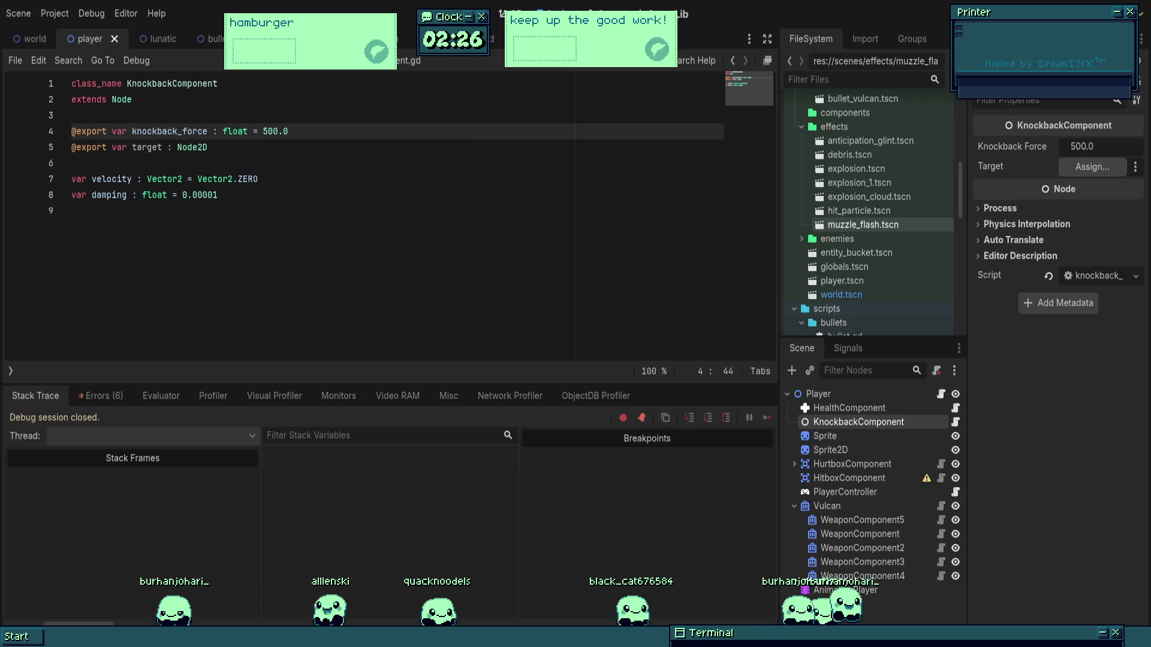
left_click(395, 195)
left_click_drag(395, 194, 72, 174)
left_click(239, 211)
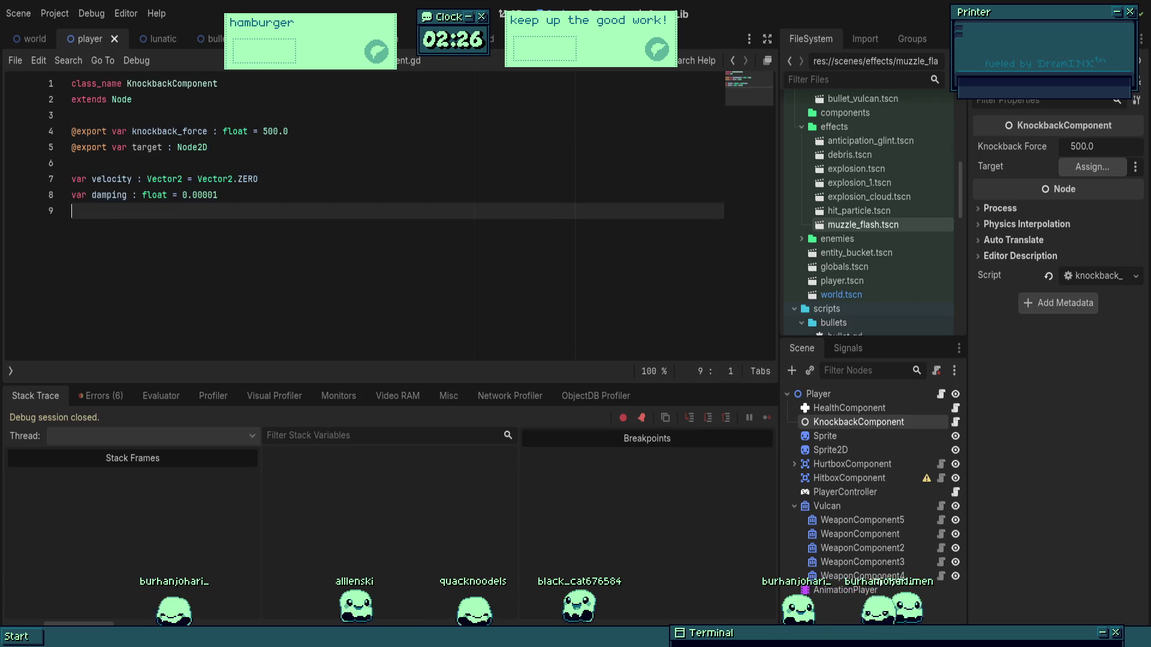
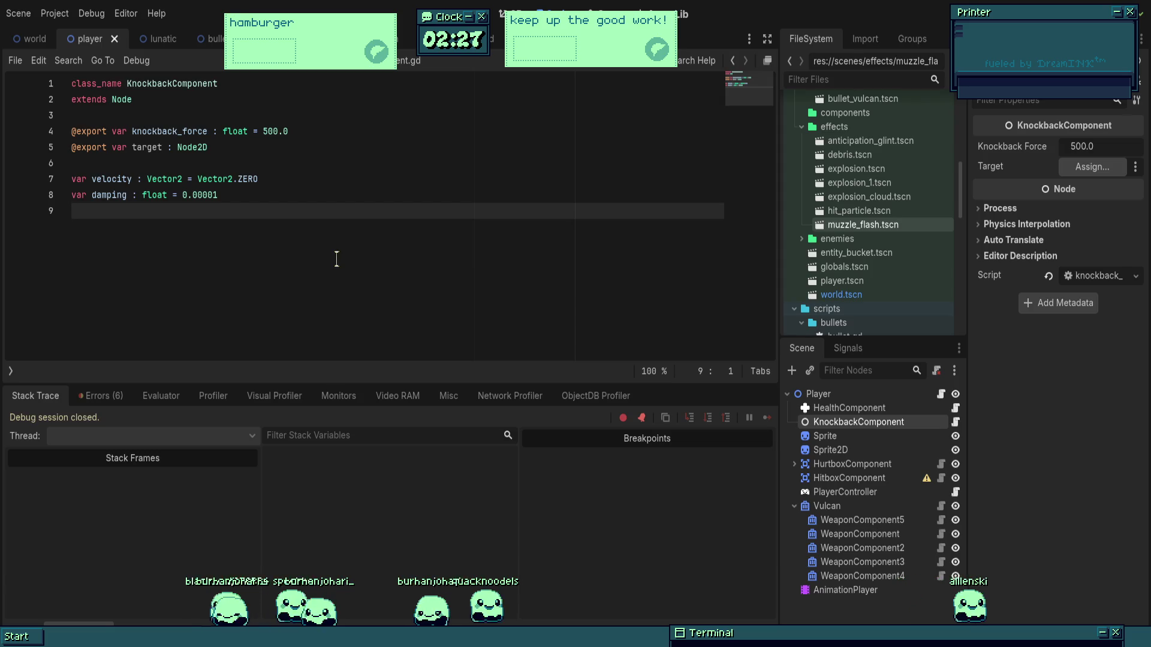
Step: Declare _physics_process below the variables, with target.position += velocity as its first line
key("Return")
type("fubc")
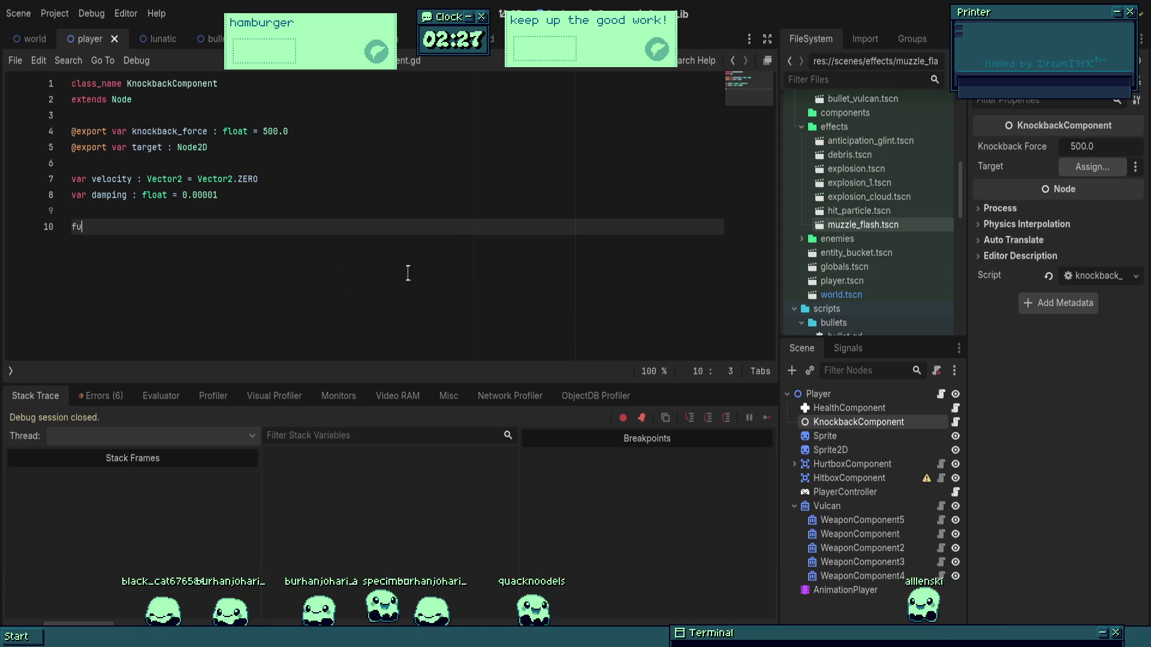
key("BackSpace")
key("BackSpace")
type("nc _phy")
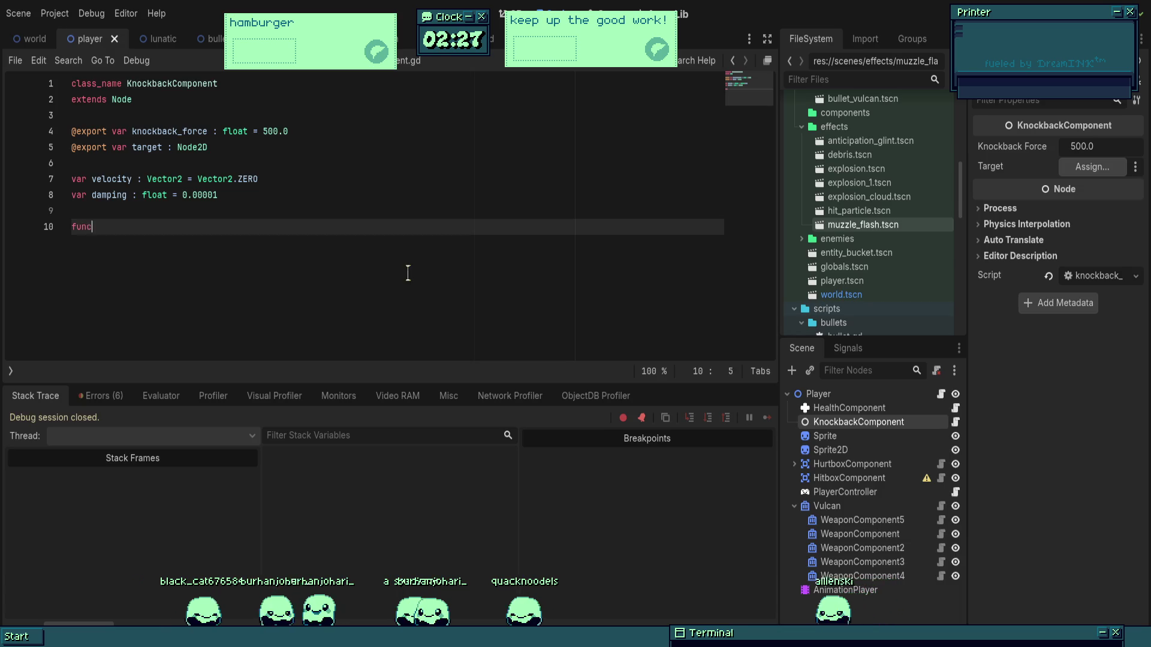
key("Return")
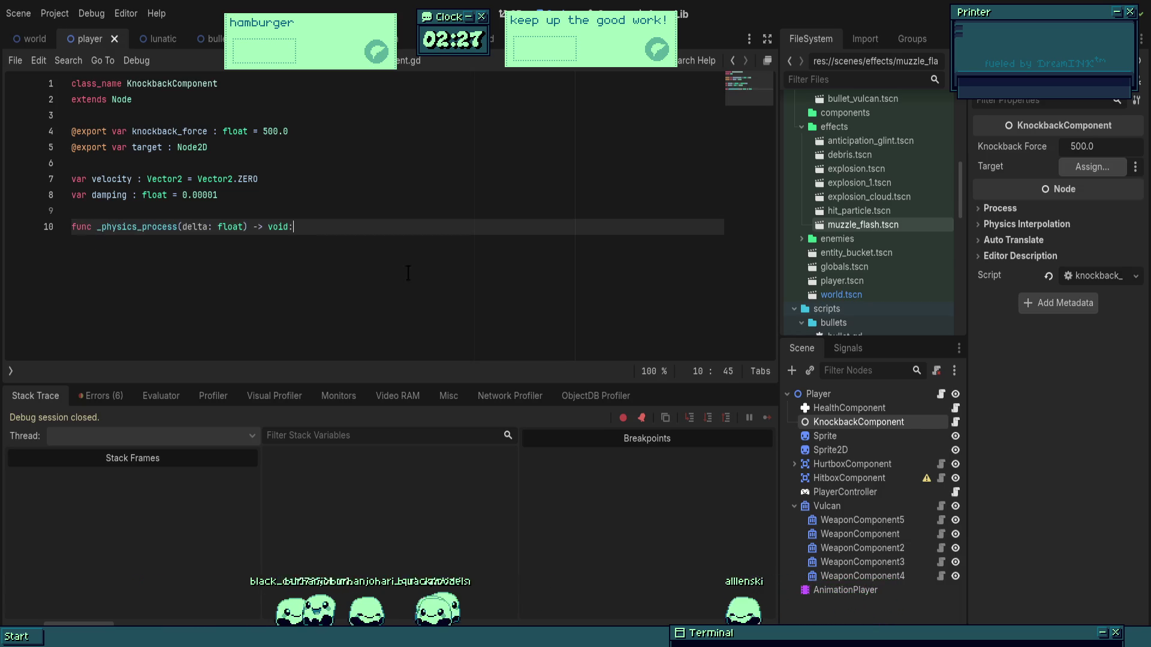
key("Return")
type("p")
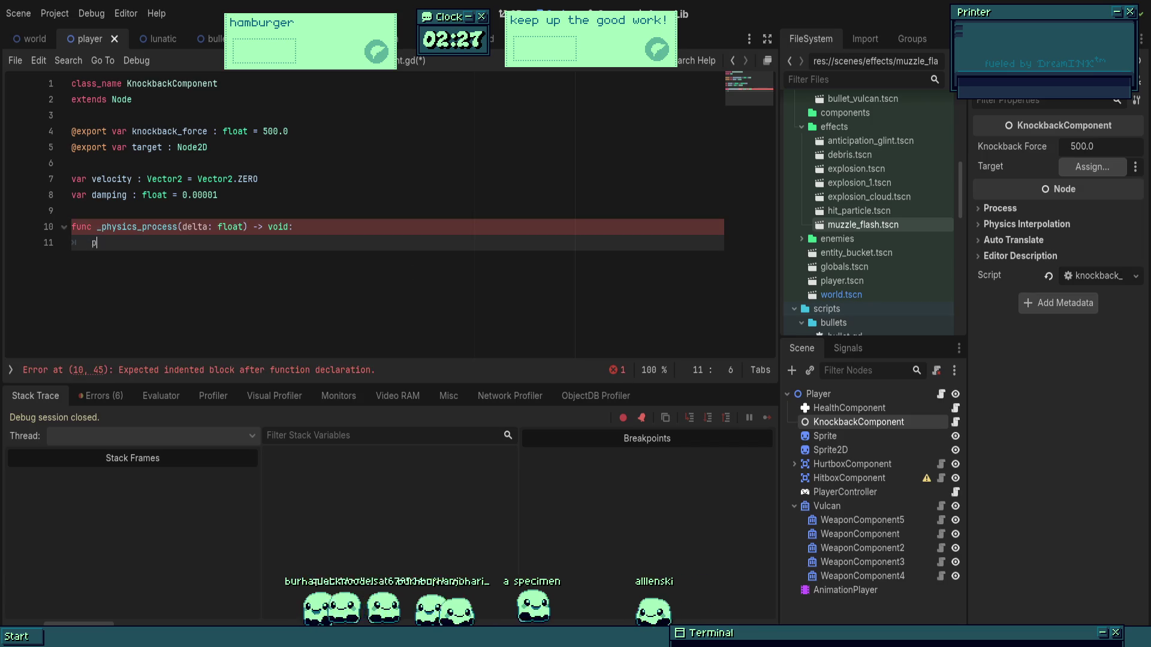
key("BackSpace")
type("target.positi")
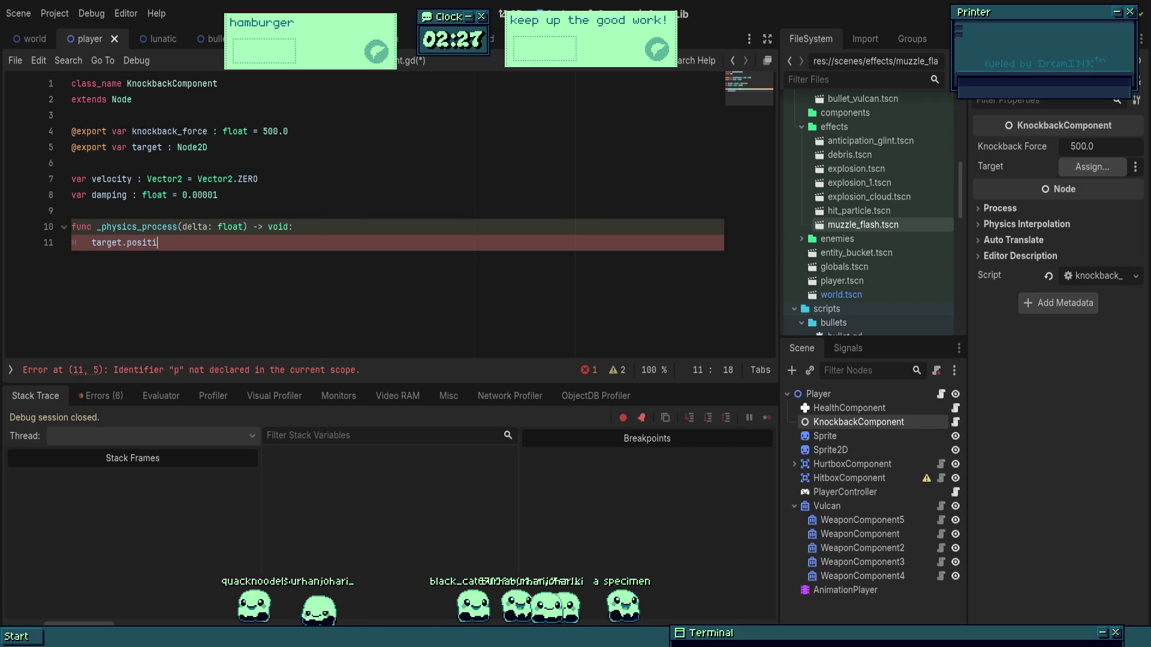
type("vel")
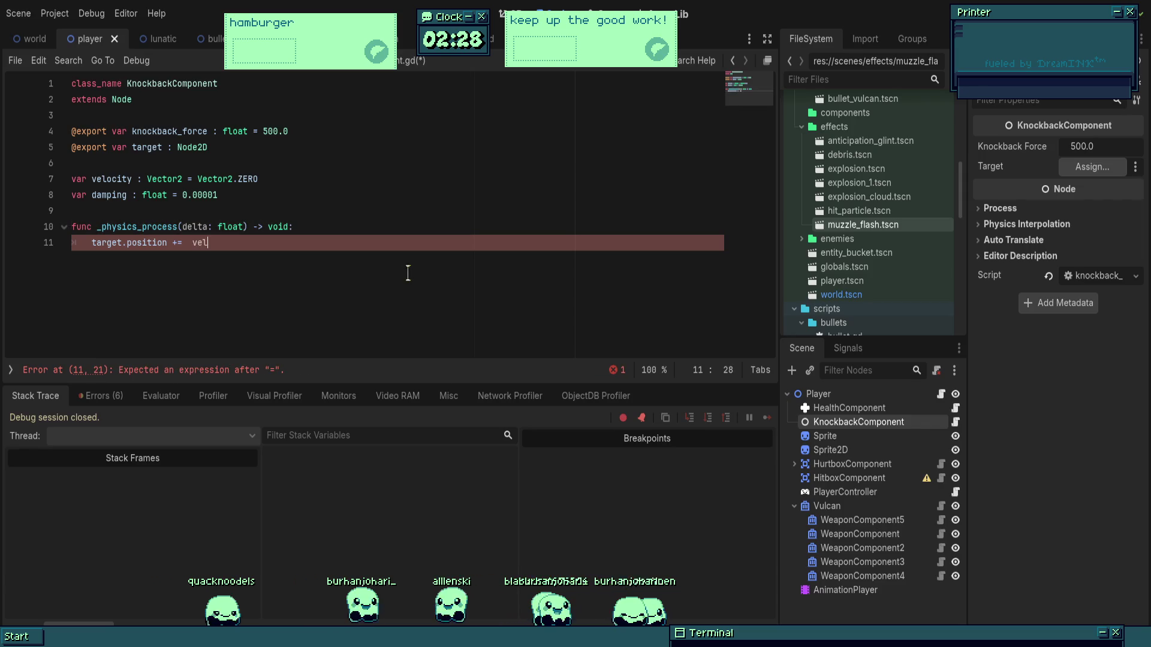
key("ctrl+Left")
key("BackSpace")
key("End")
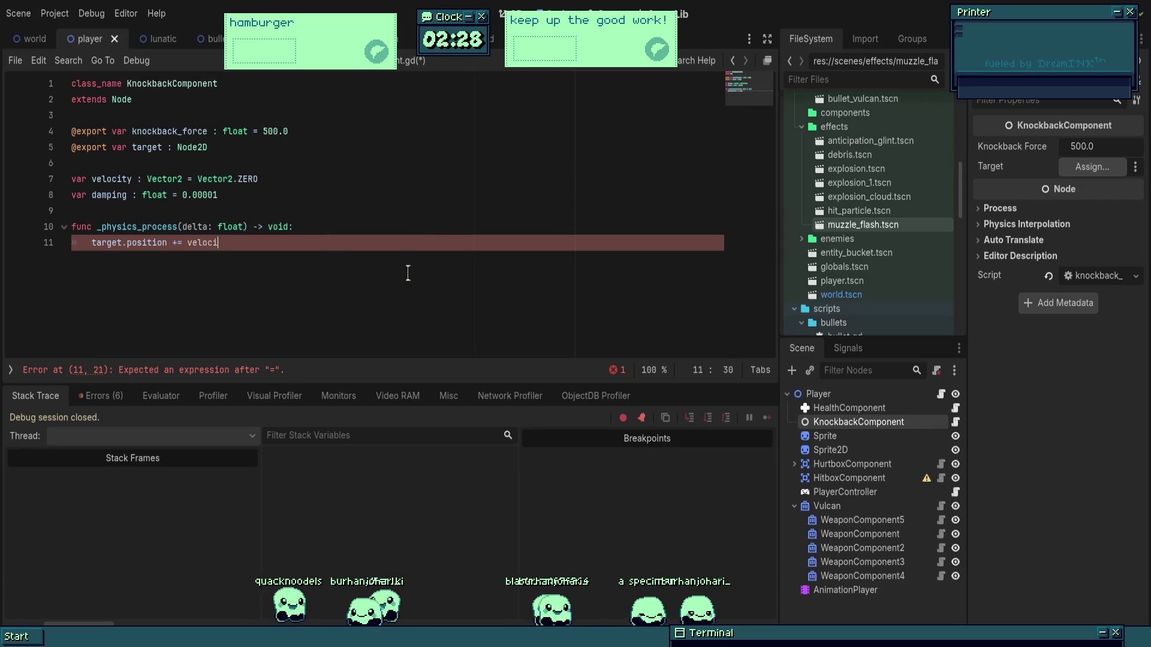
type("ty")
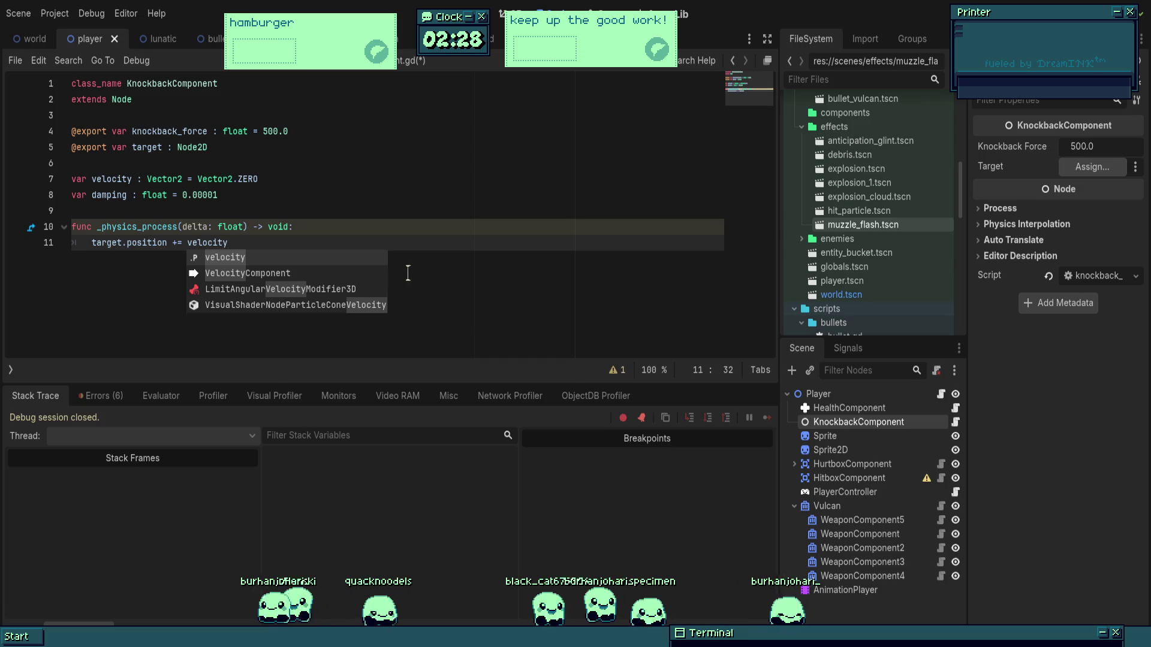
key("Escape")
Step: Add velocity = lerp(velocity, 0.0, 1 - pow(damping, delta)) and save the script
key("Return")
type("vel")
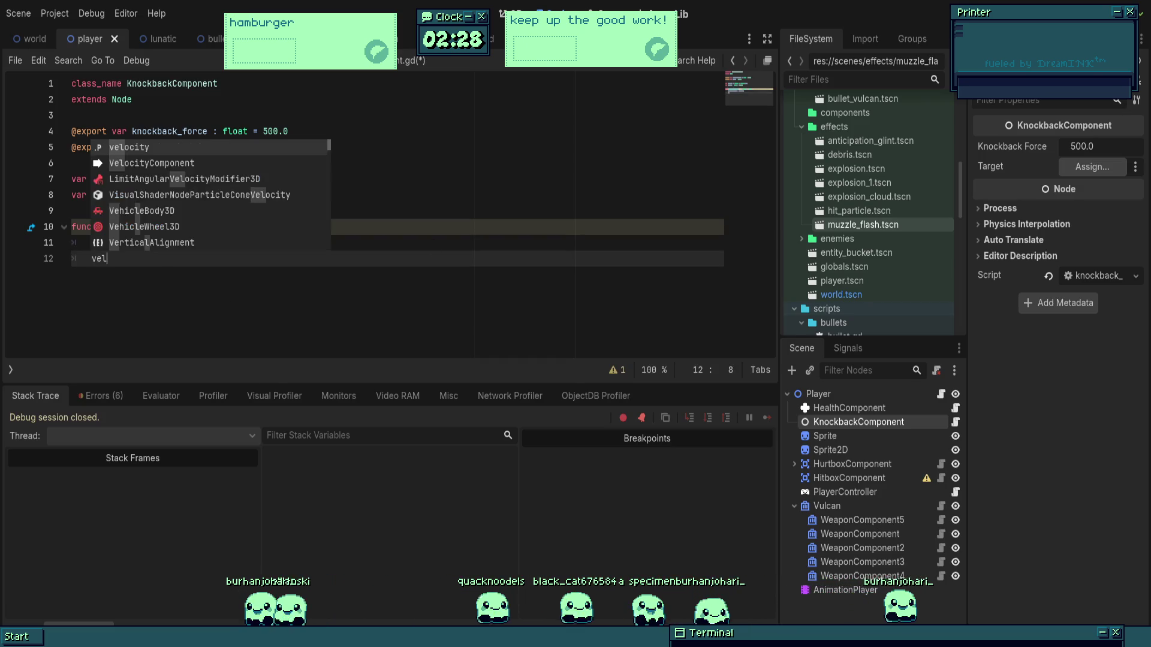
key("BackSpace")
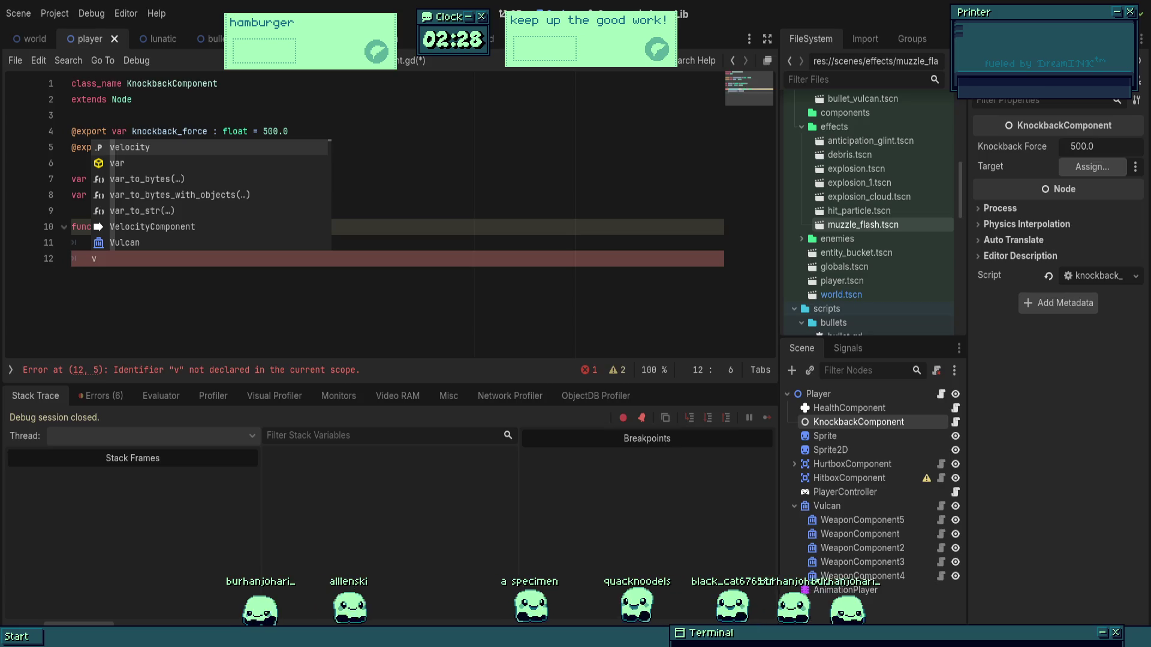
left_click(406, 318)
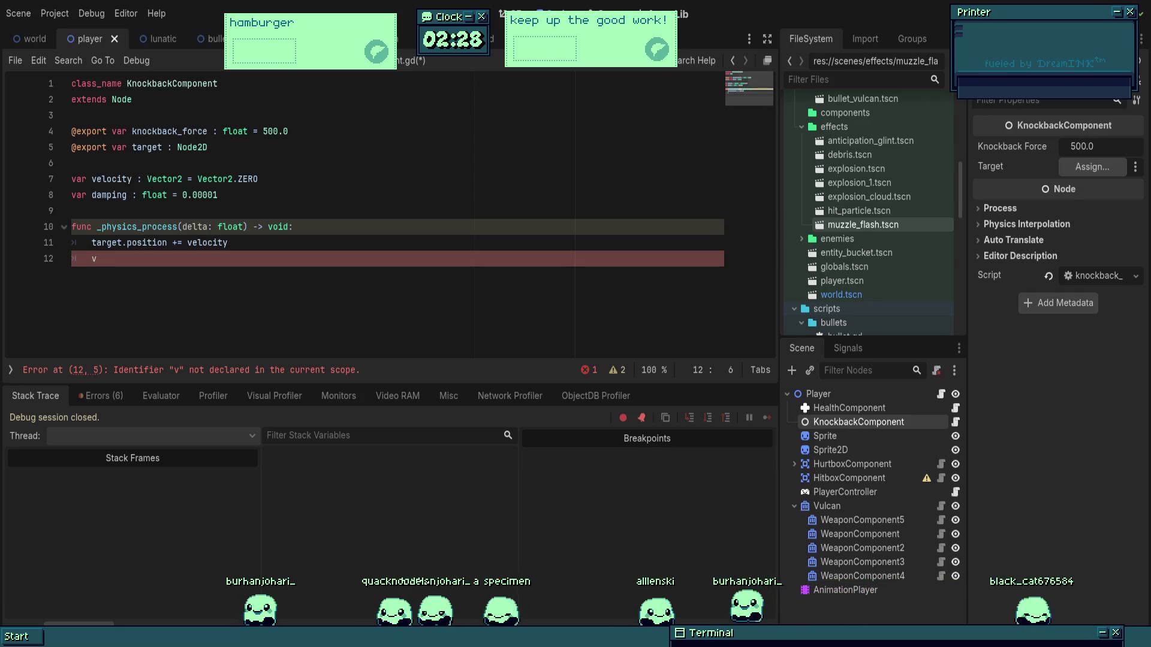
key("BackSpace")
type("lo")
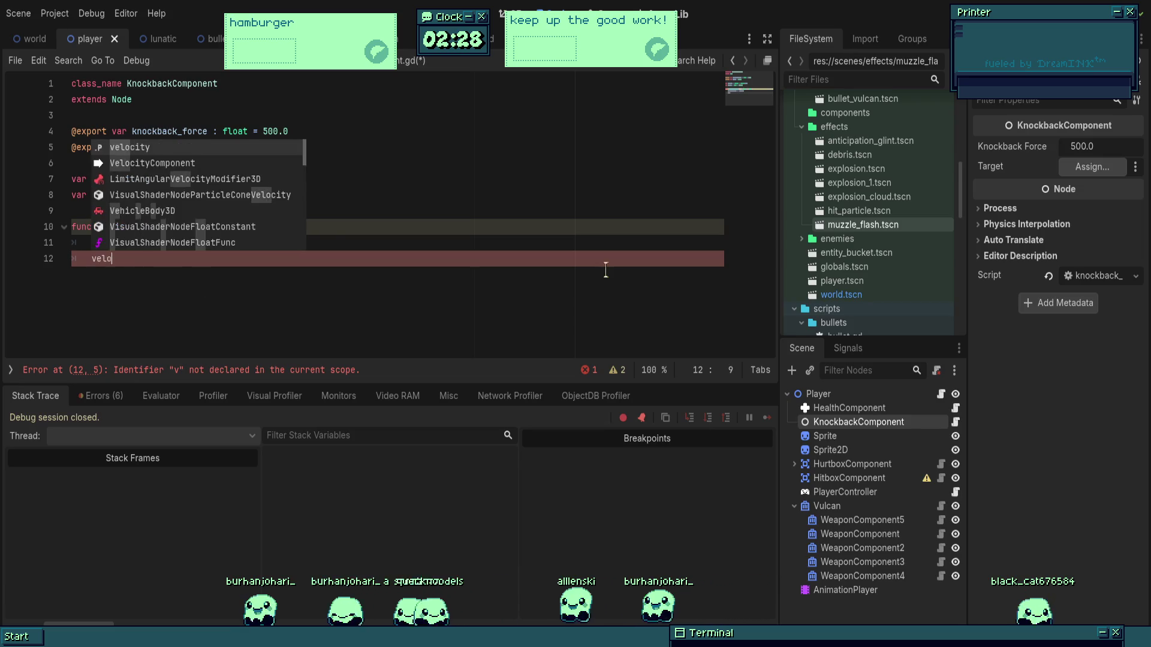
key("Return")
type("= lerp(velocity,m")
key("BackSpace")
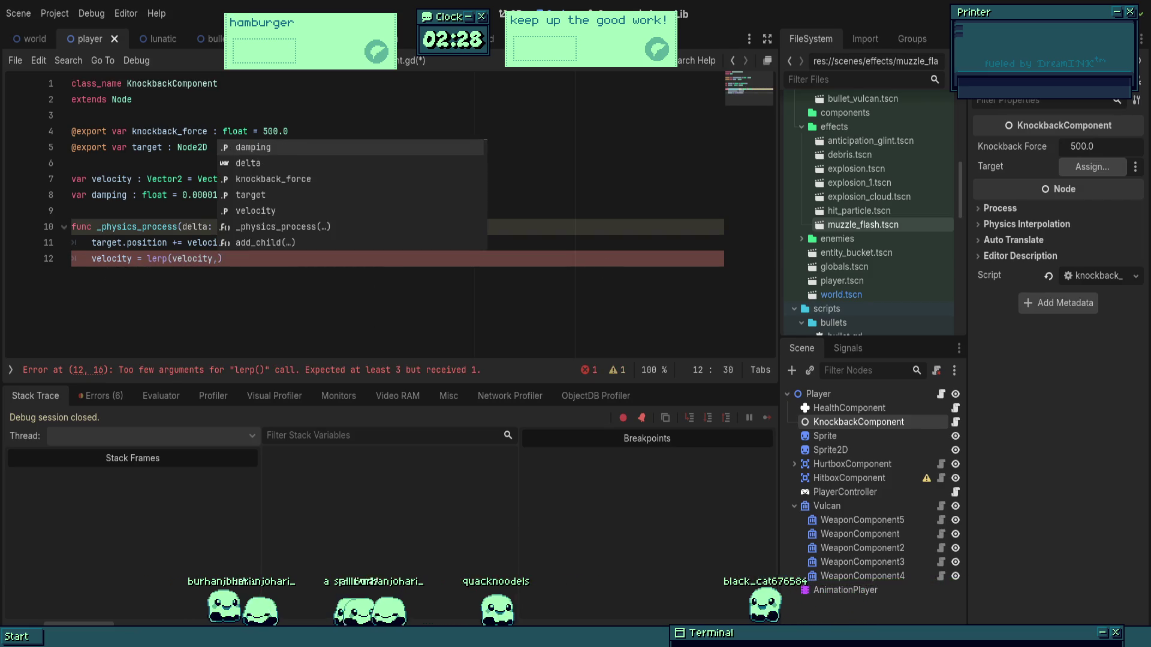
type("0.0,")
type(" 1 - pow")
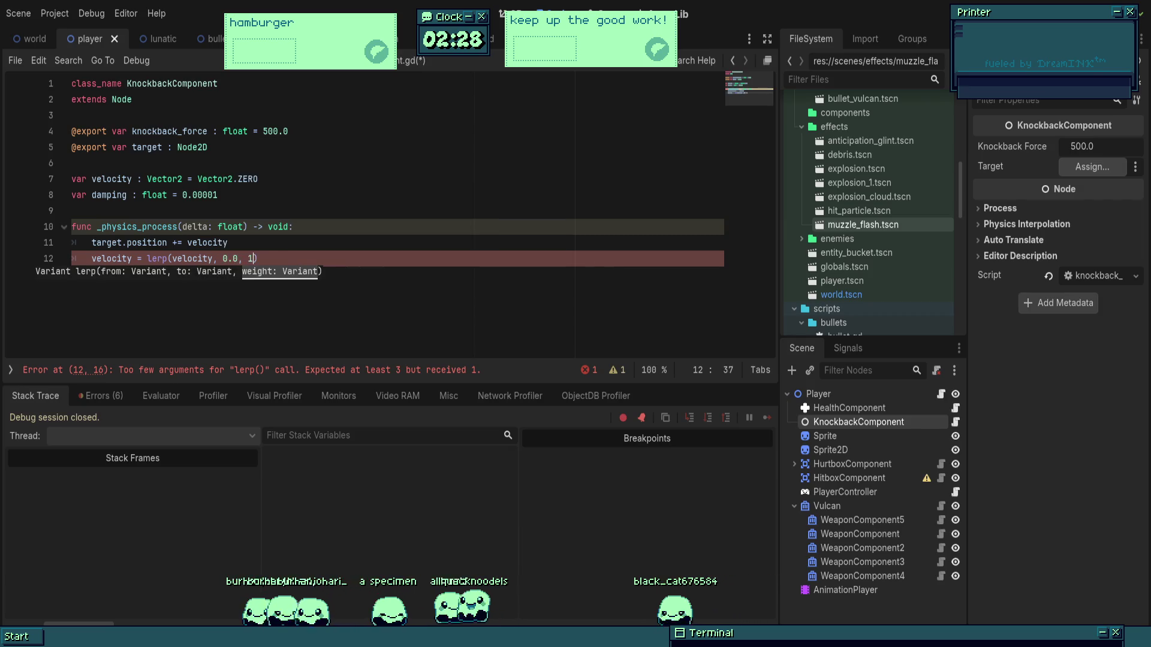
type("(f")
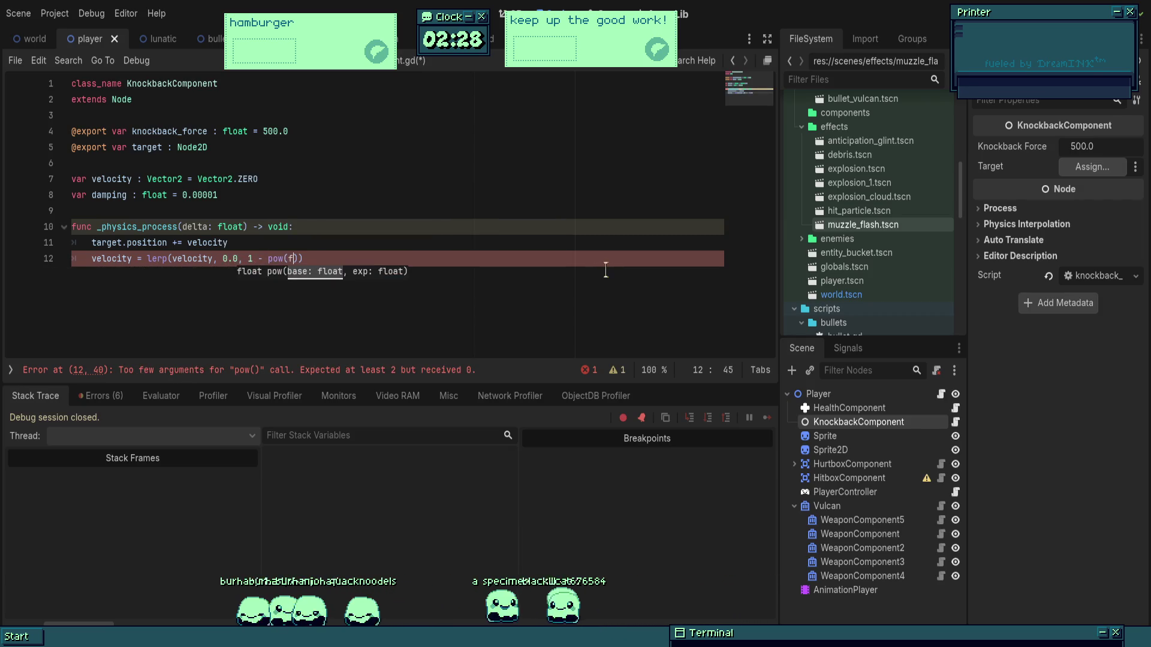
key("BackSpace")
type("damping, delta))")
key("ctrl+s")
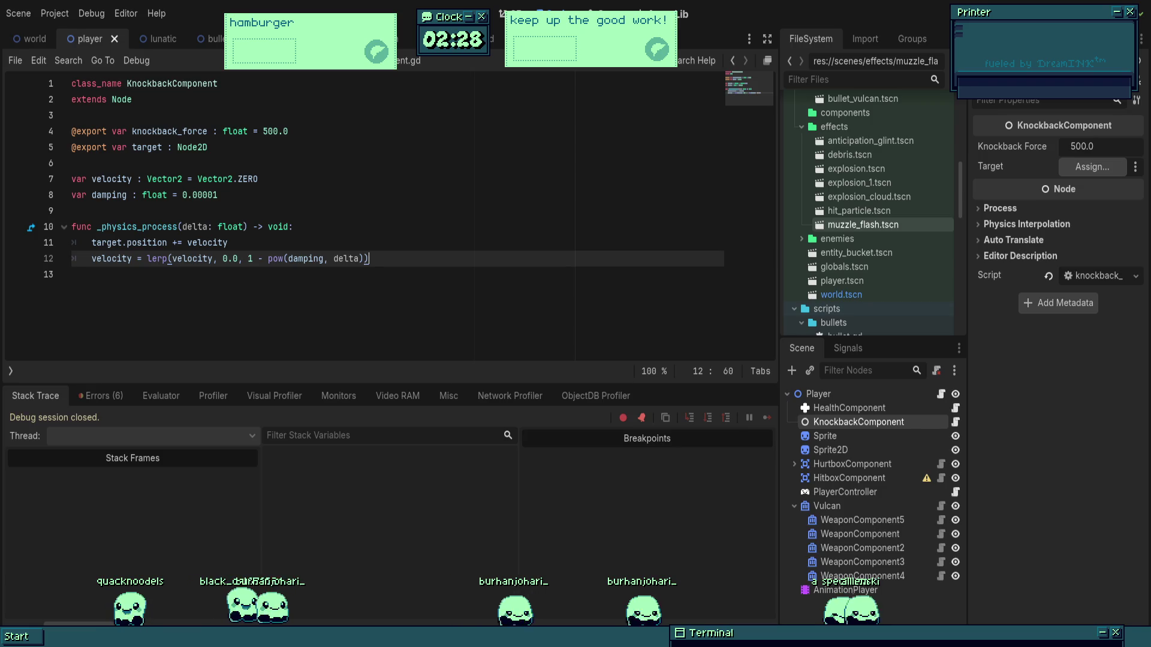
key("Return")
key("Return")
Step: Declare an empty apply_knockback() function below _physics_process
key("BackSpace")
key("BackSpace")
key("BackSpace")
type("pply_knockb")
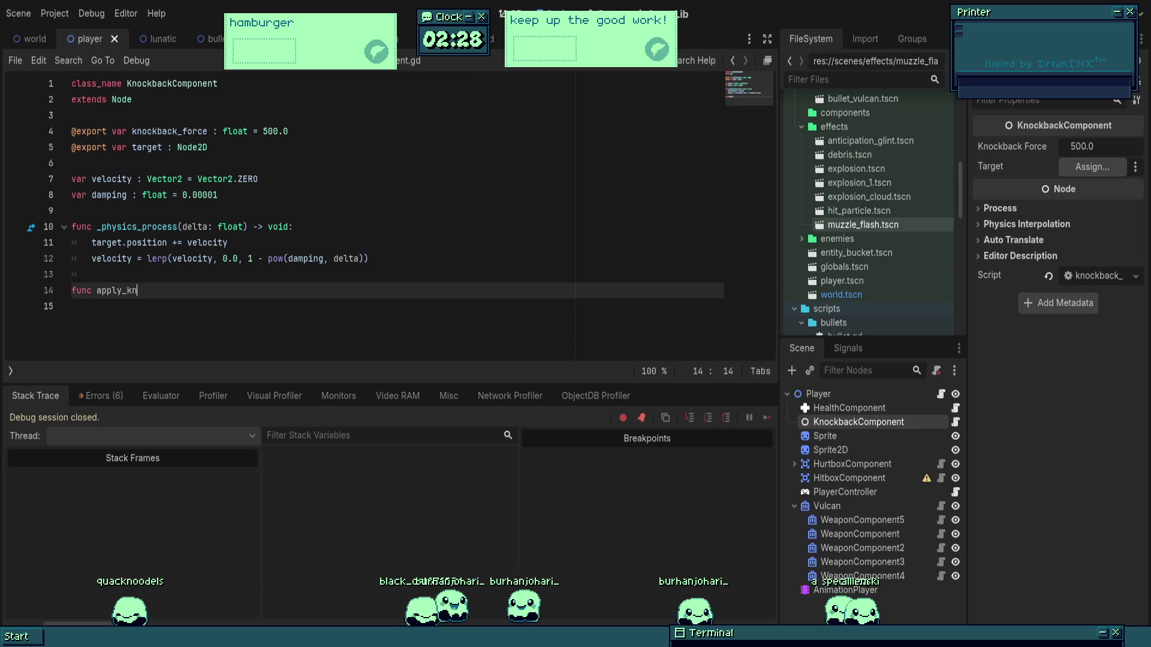
type("ack()")
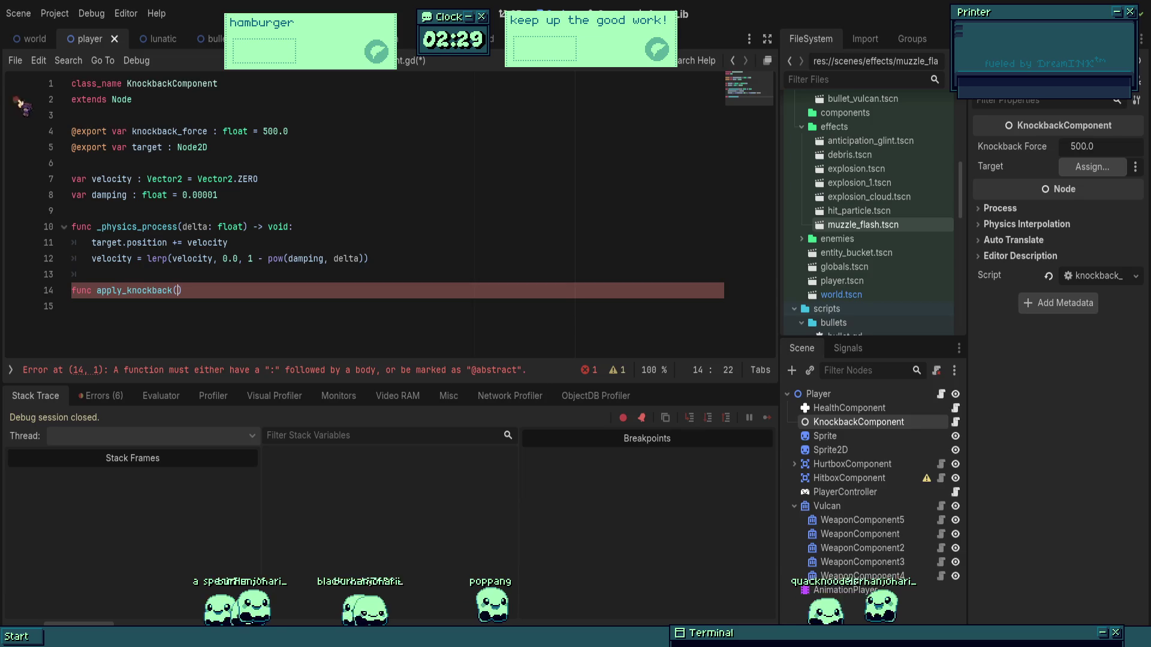
left_click_drag(112, 131, 54, 141)
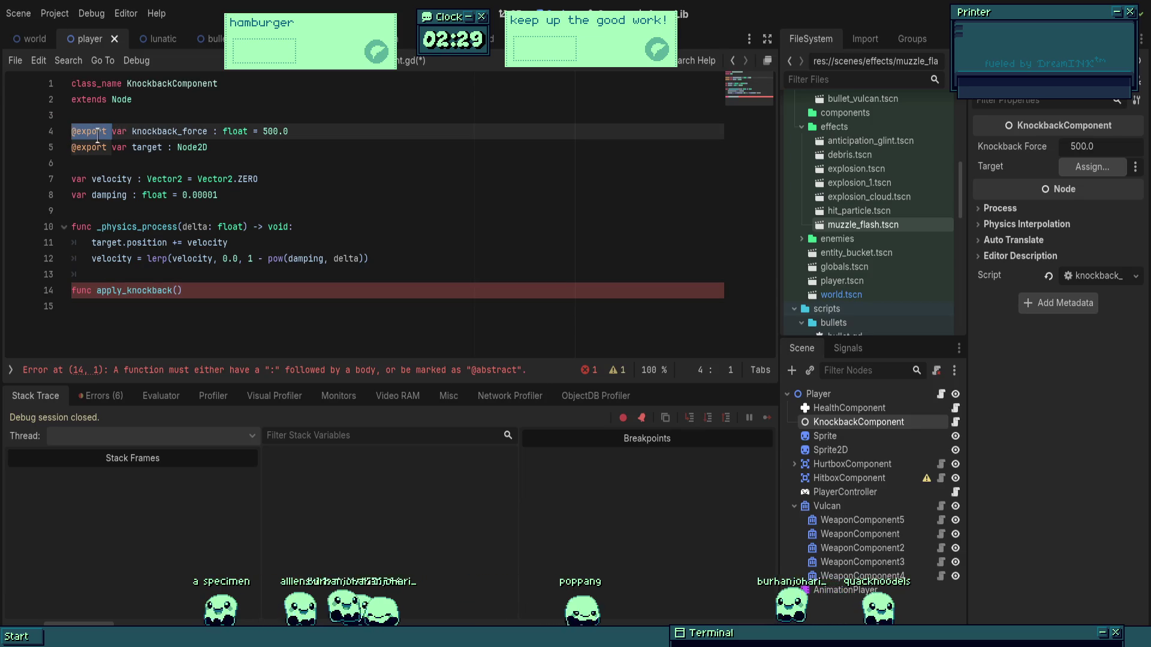
Step: Delete the exported knockback_force line, rename the declaration to BASE_KNOCKBACK_FORCE, and save
key("shift+End")
key("BackSpace")
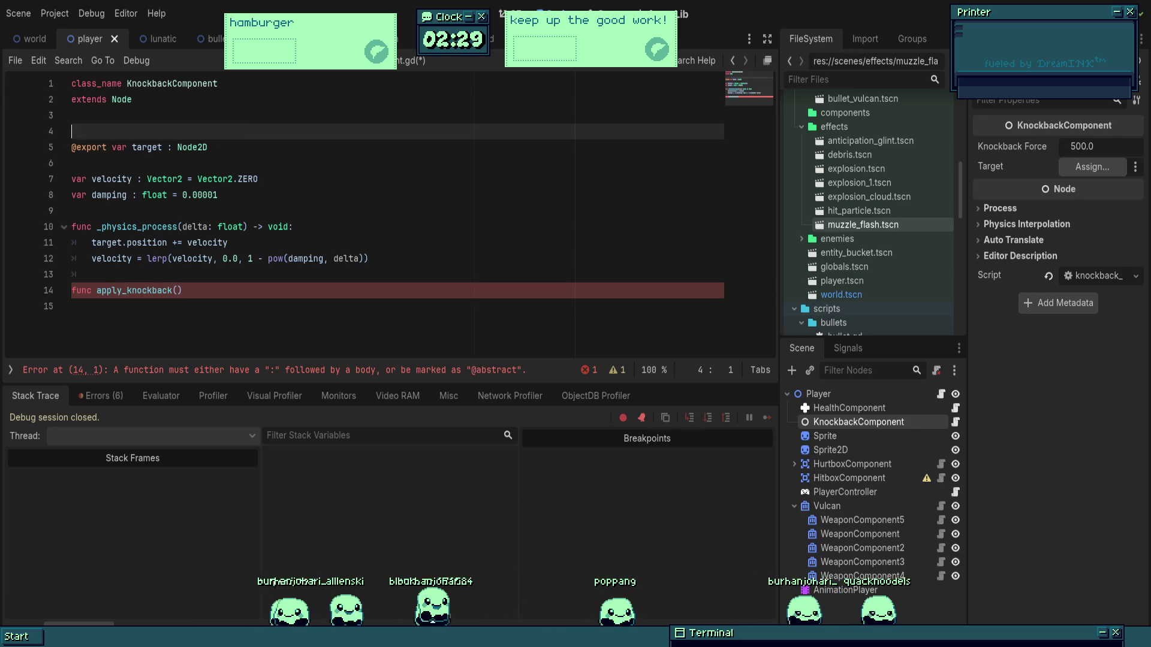
left_click(111, 163)
key("Return")
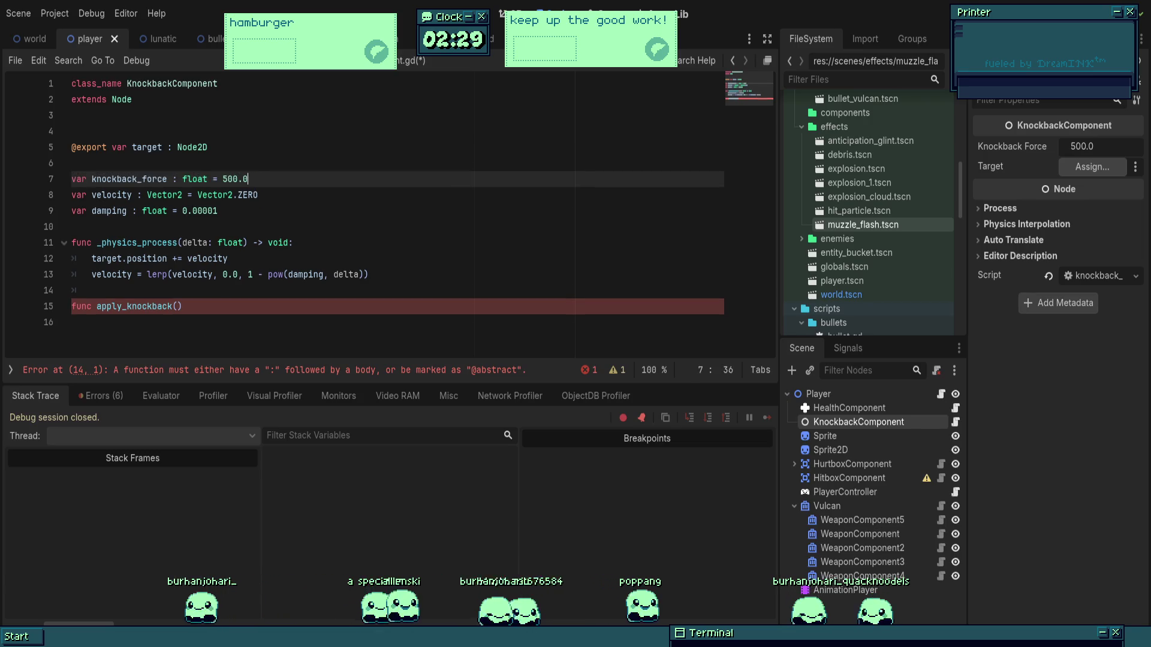
double_click(143, 179)
type("BASE_")
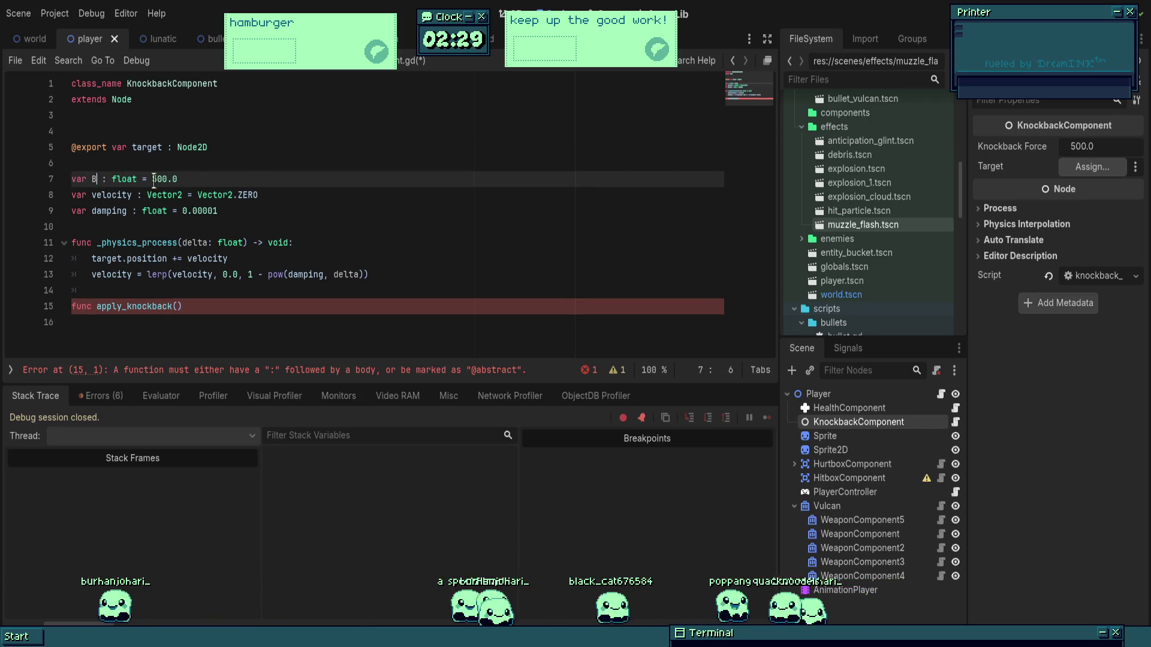
type("KNOCKBACK_")
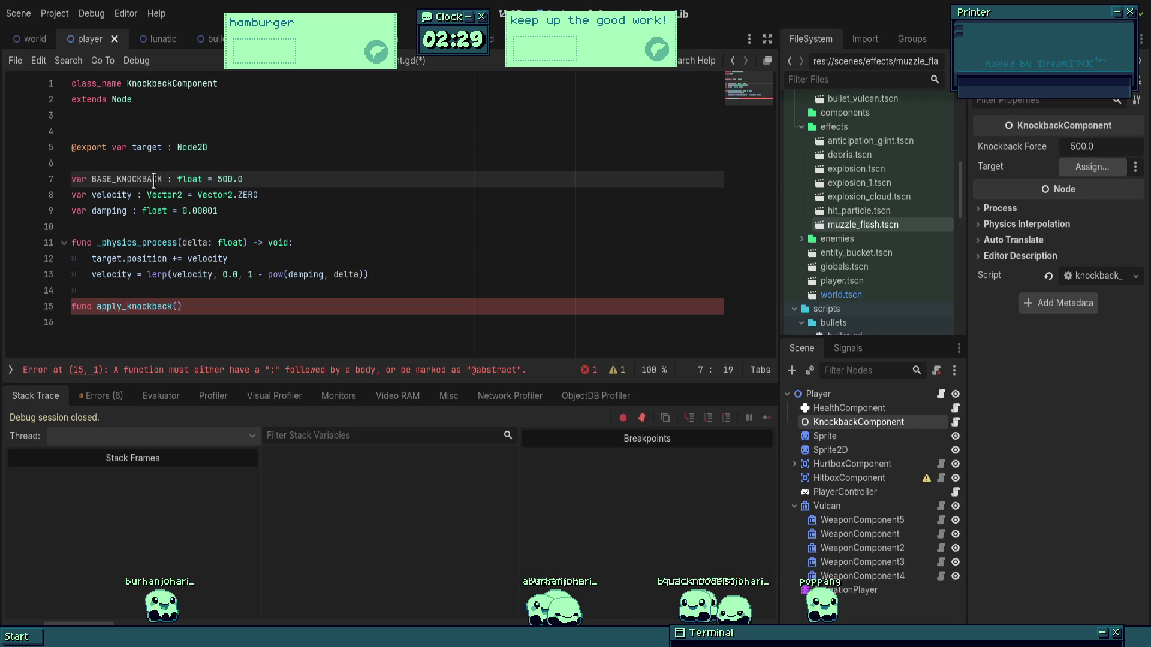
type("FORCE")
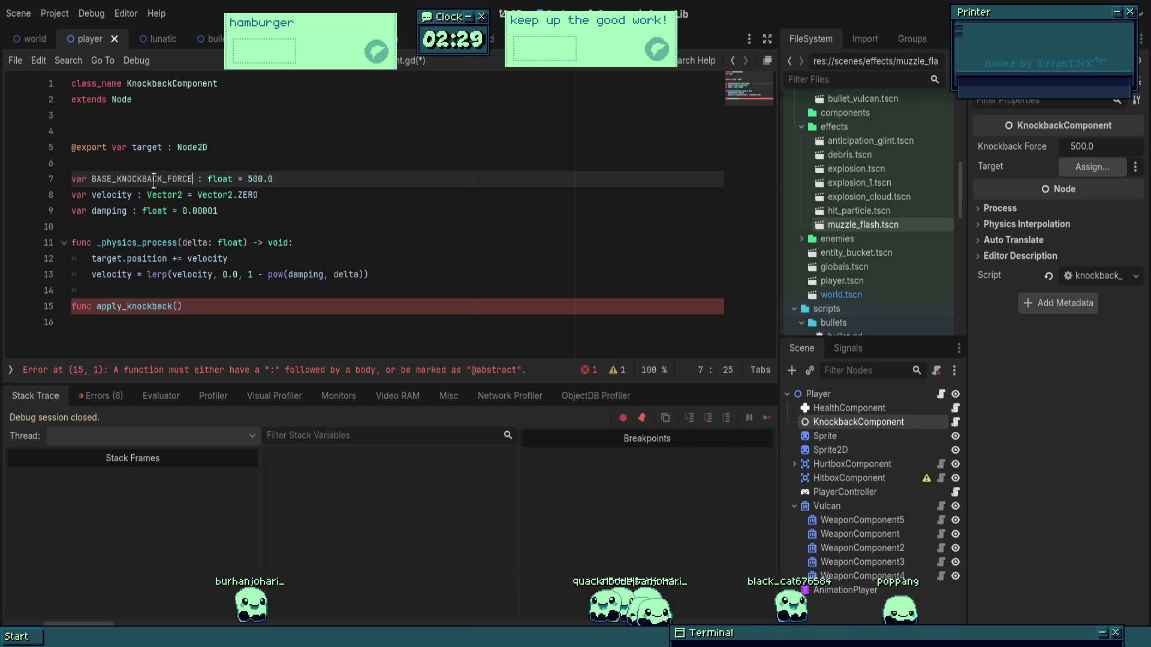
key("ctrl+s")
Step: Make it const BASE_KNOCKBACK_FORCE : float = 500.0 and start a body line in apply_knockback
double_click(125, 179)
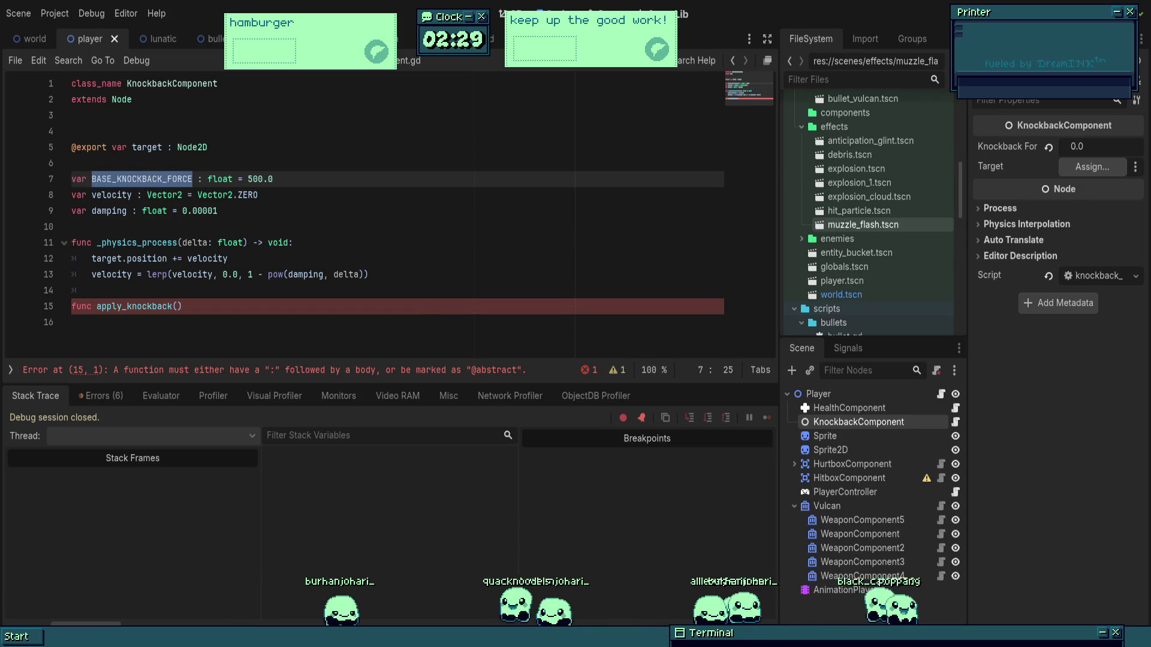
double_click(78, 179)
type("const")
left_click(177, 178)
double_click(177, 178)
left_click(166, 318)
key("Tab")
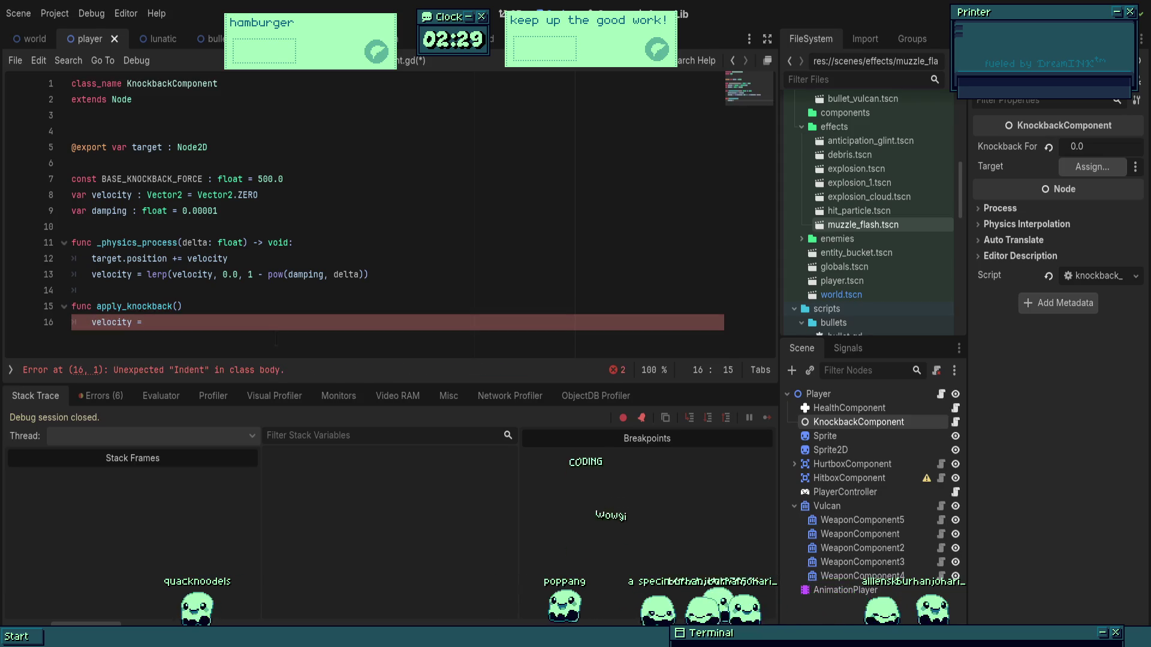
Step: Assign velocity from BASE_KNOCKBACK_FORCE * multiplier and add a multiplier : float = 1.0 parameter
type("= ")
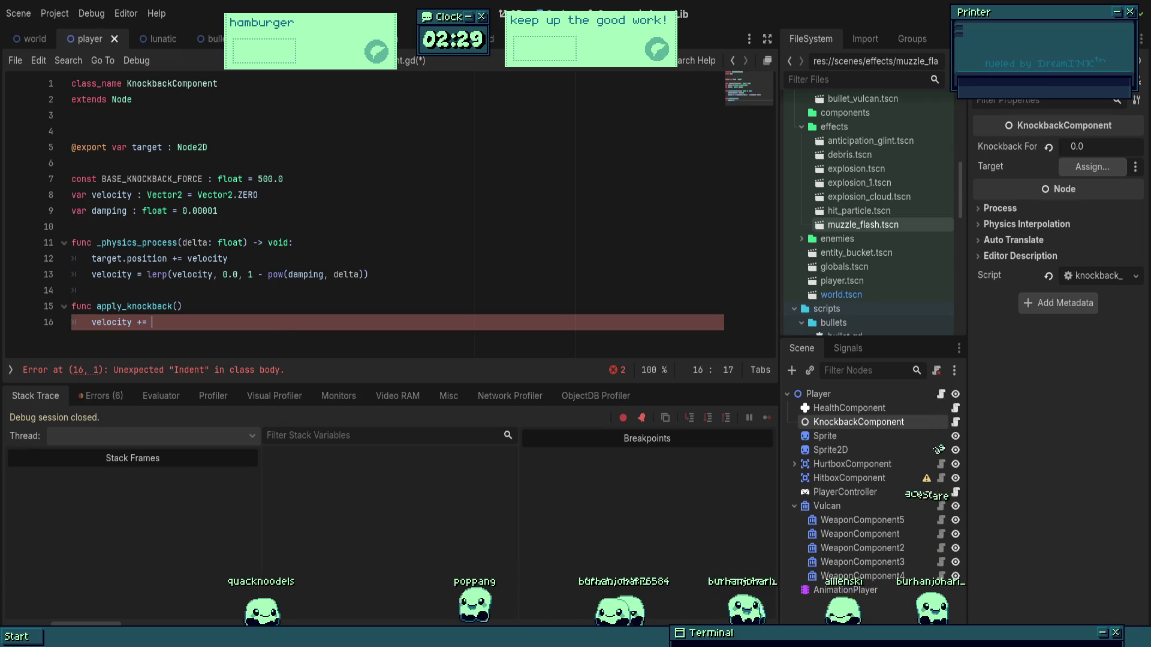
type("BASE_KNOCKBACK_FORCE * multiplier")
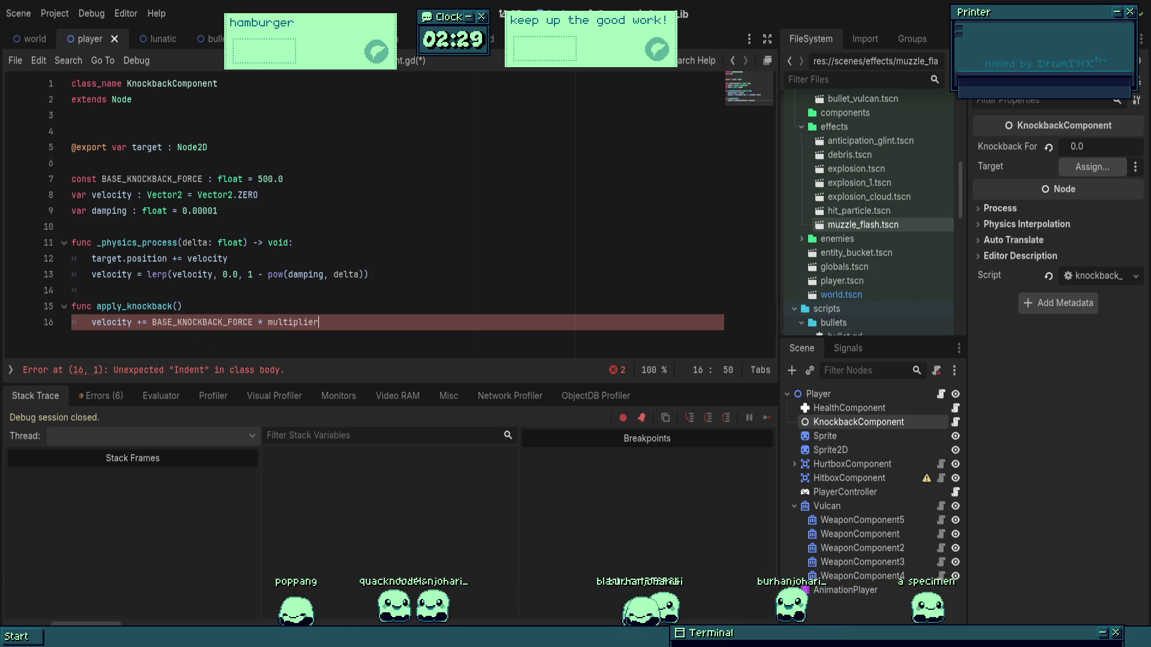
key("Up")
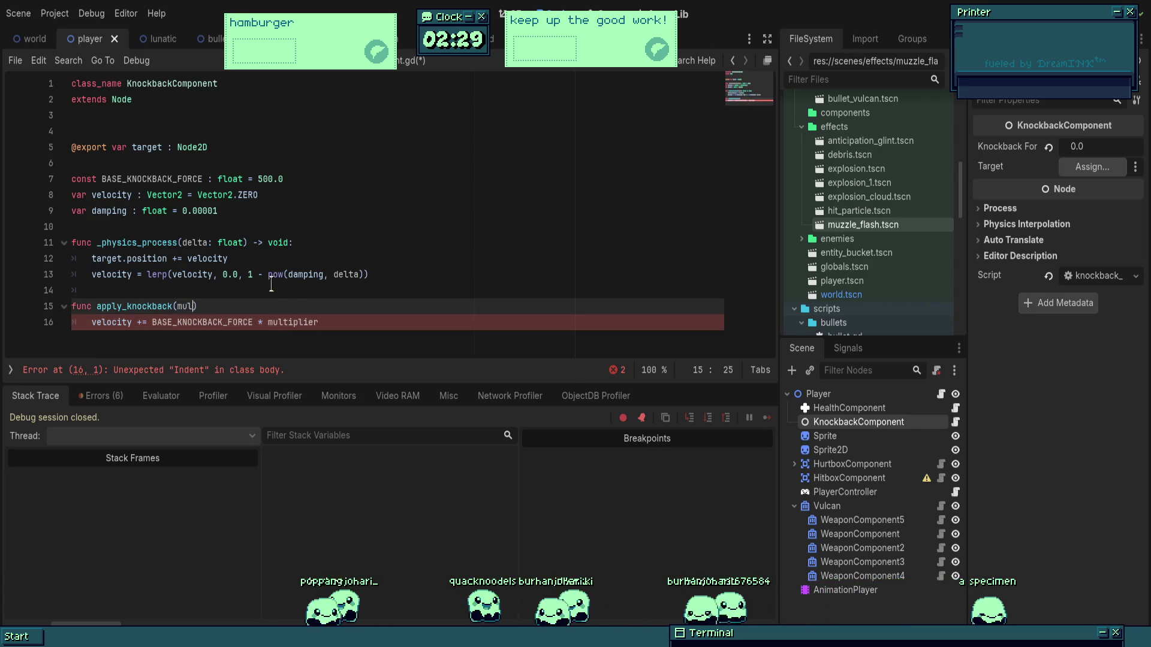
type("ier : float = 1.0")
left_click(330, 294)
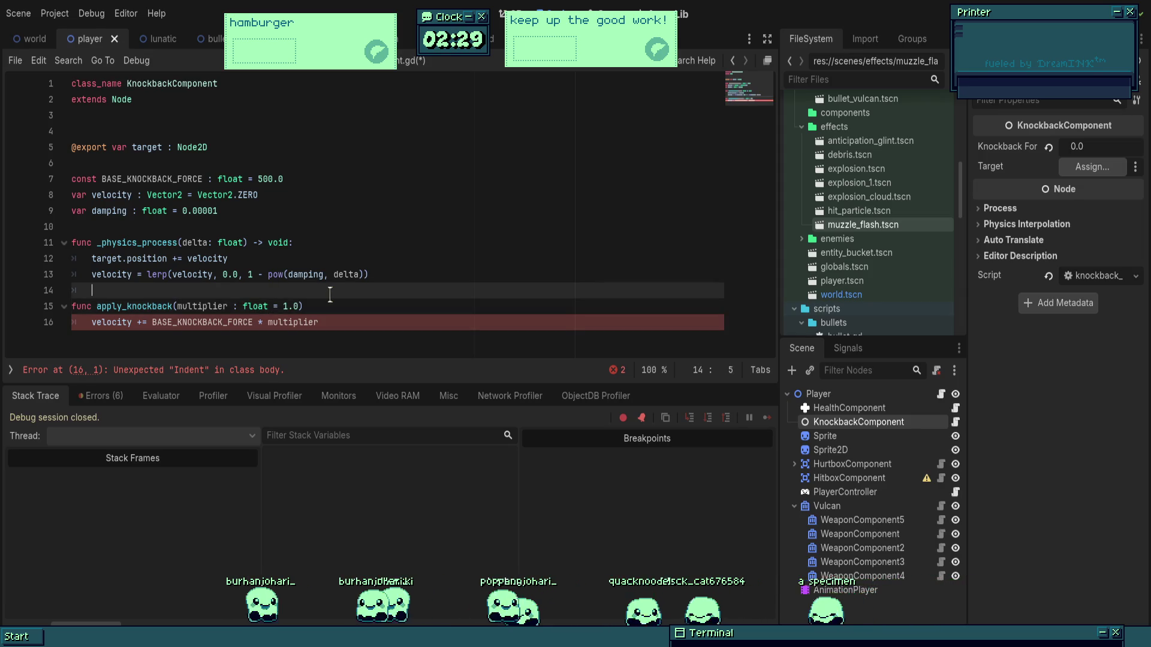
left_click(304, 306)
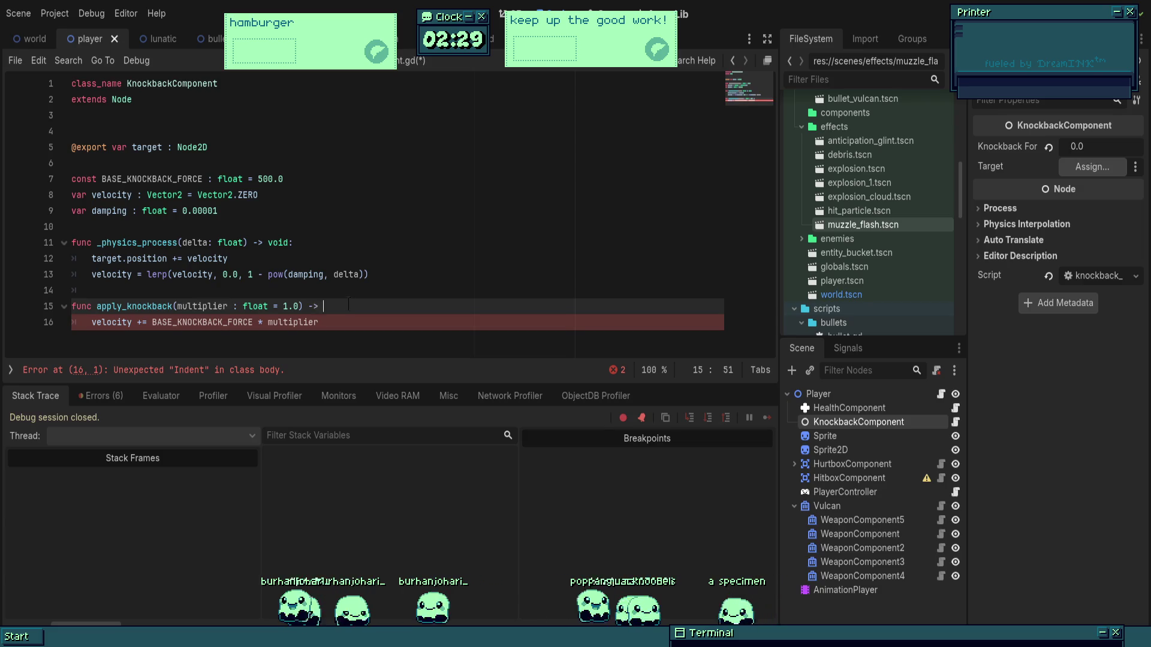
left_click(353, 338)
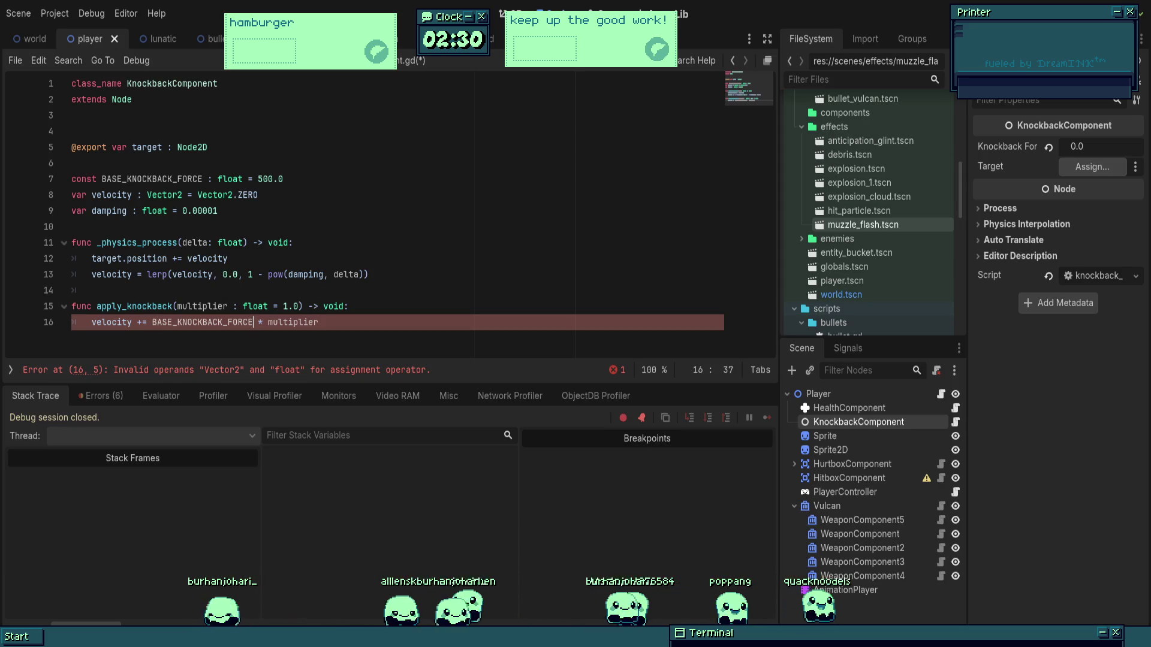
Step: Add a direction : Vector2 parameter before multiplier in the apply_knockback signature
left_click(281, 274)
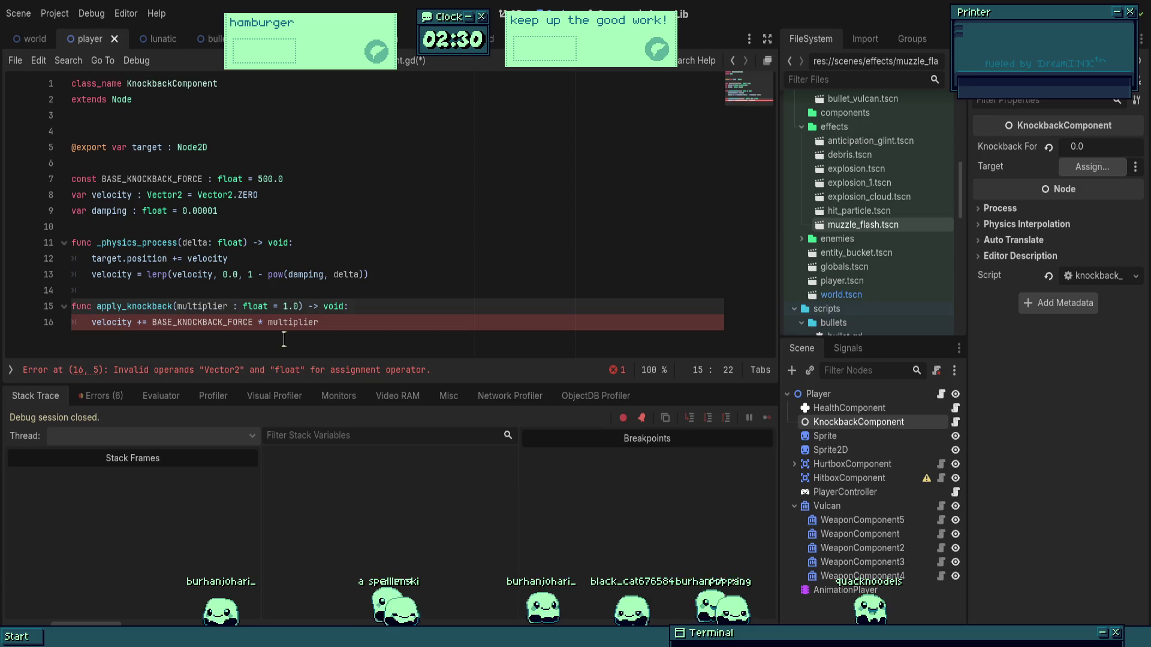
type("irection")
key("Left")
key("Left")
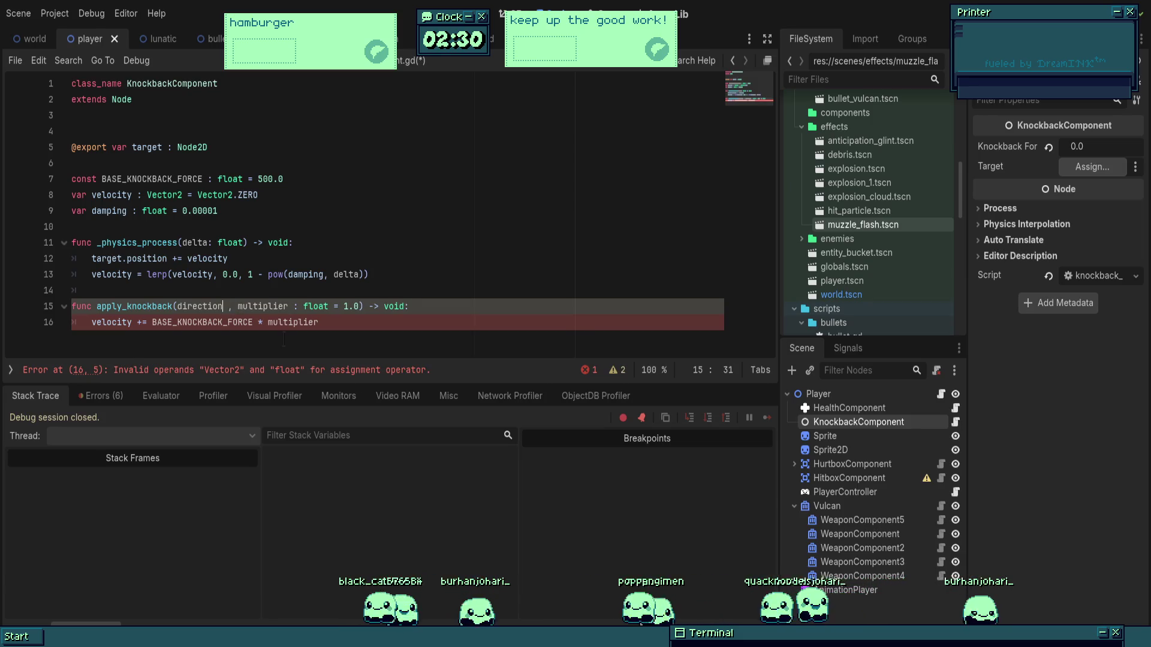
type(": f")
key("BackSpace")
type("vector2")
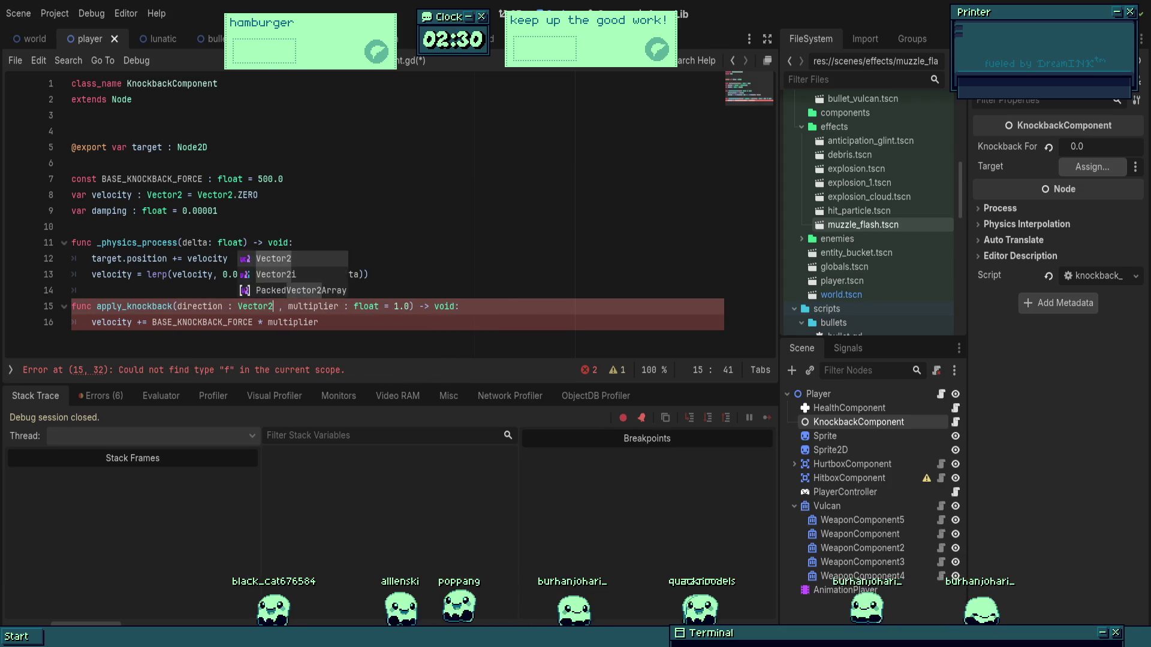
key("BackSpace")
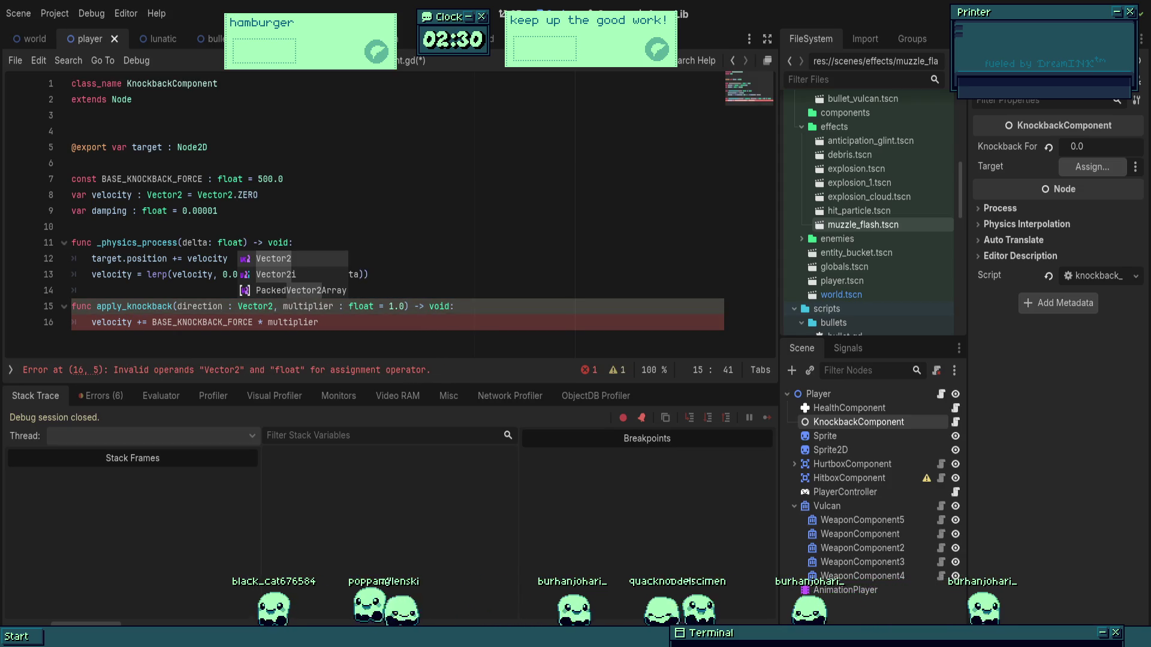
Step: Multiply the velocity line by direction and save the knockback script
key("ctrl+End")
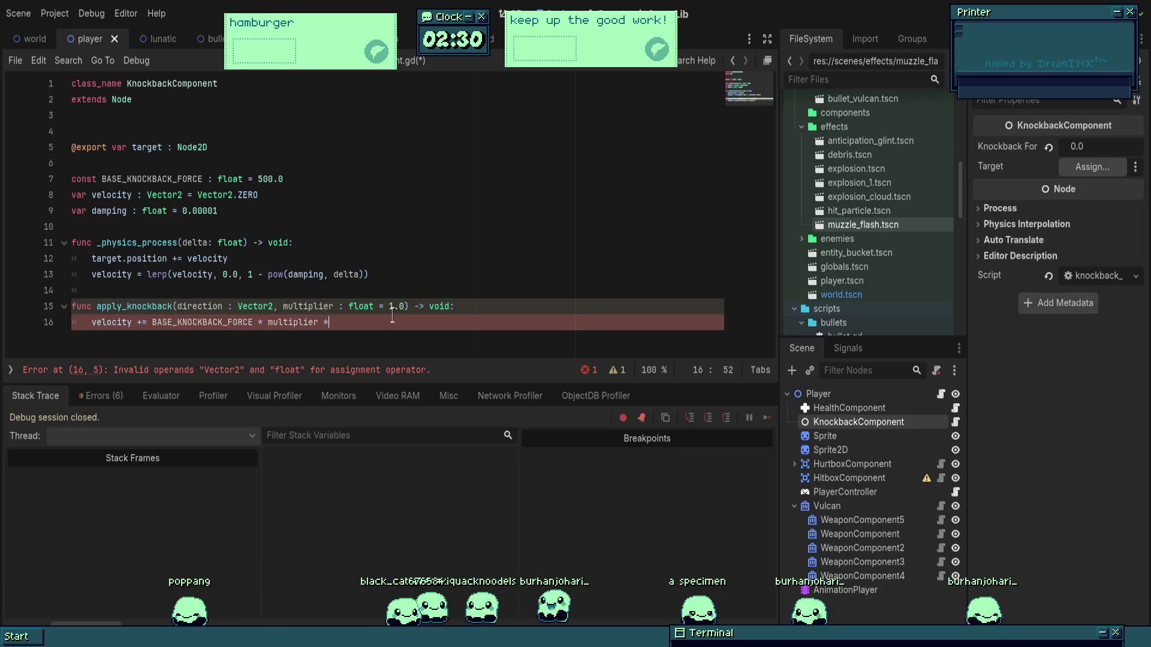
type("irection")
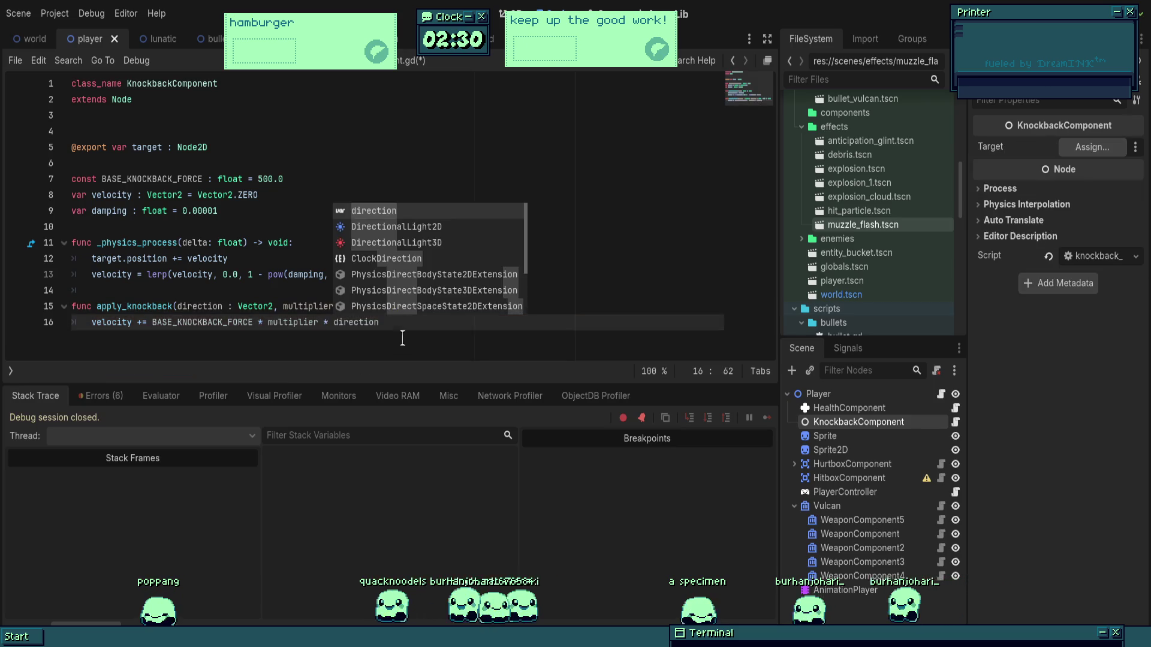
left_click(283, 274)
key("ctrl+s")
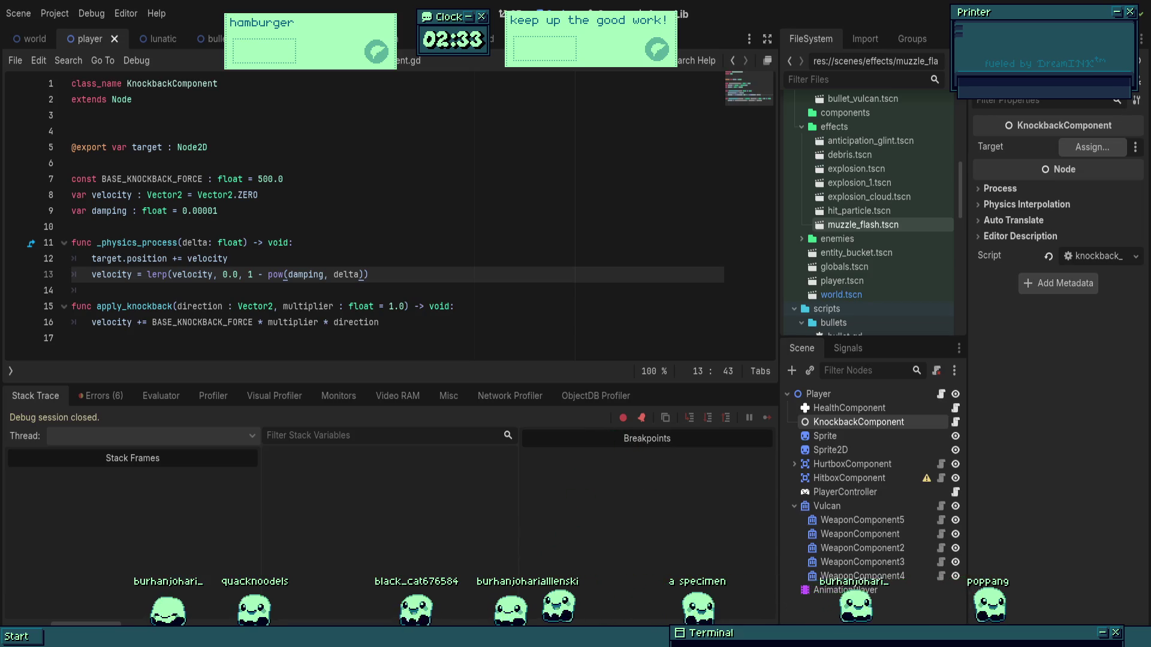
left_click(379, 322)
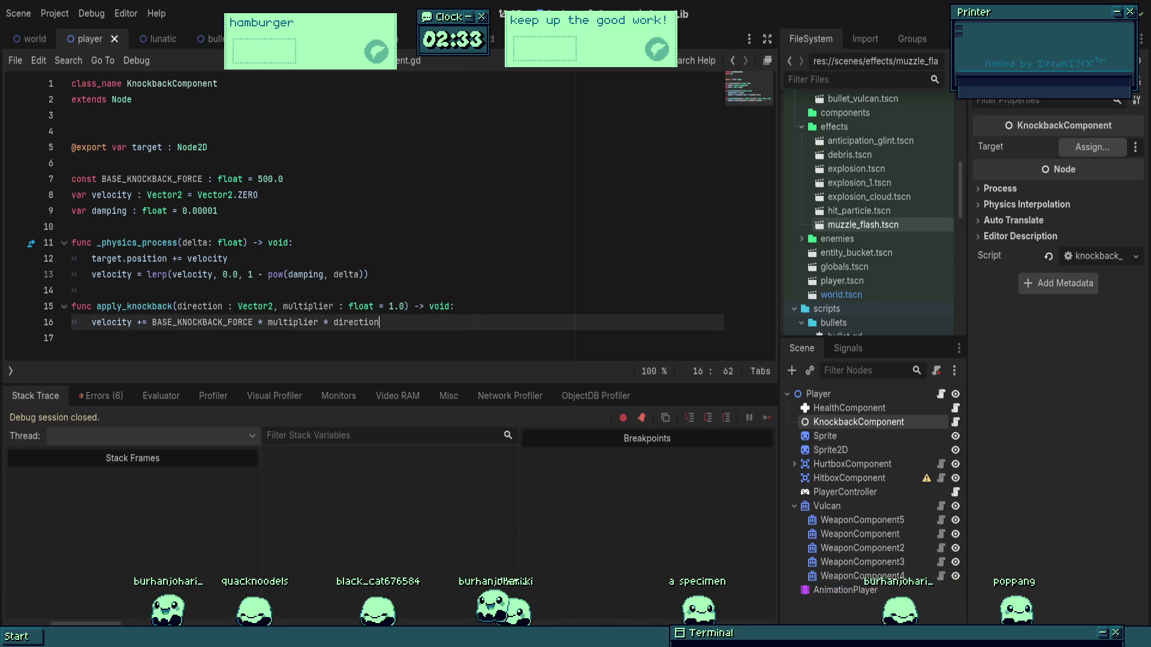
Step: Review the knockback script and delete the extra blank line near the top
left_click(468, 277)
left_click(463, 326)
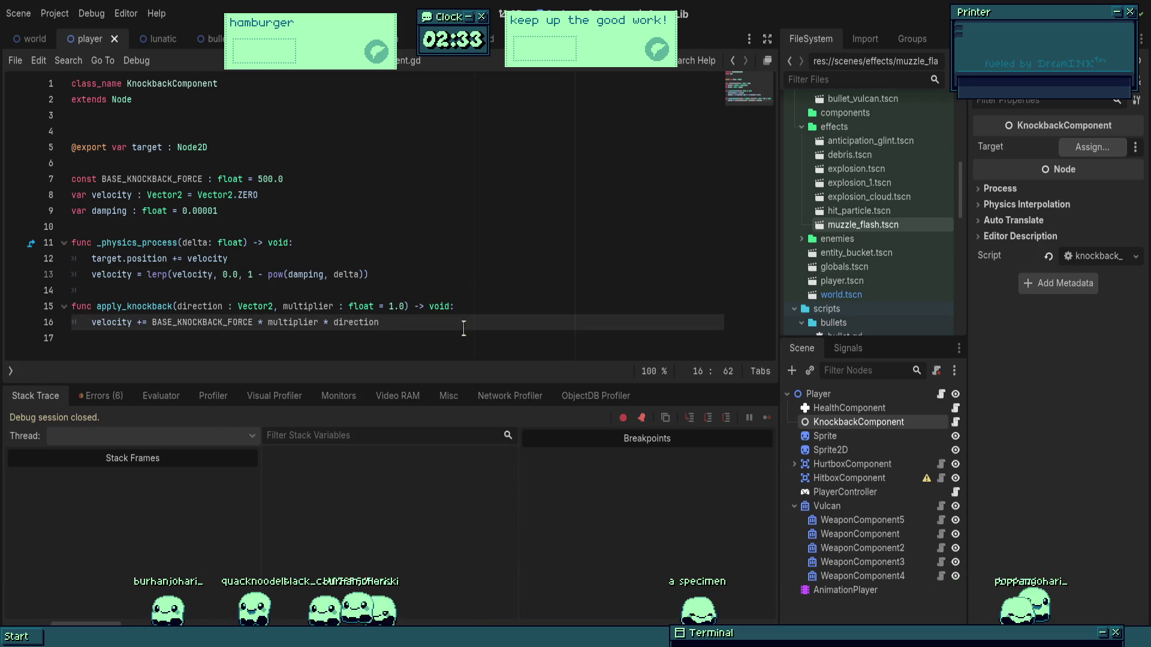
left_click(331, 245)
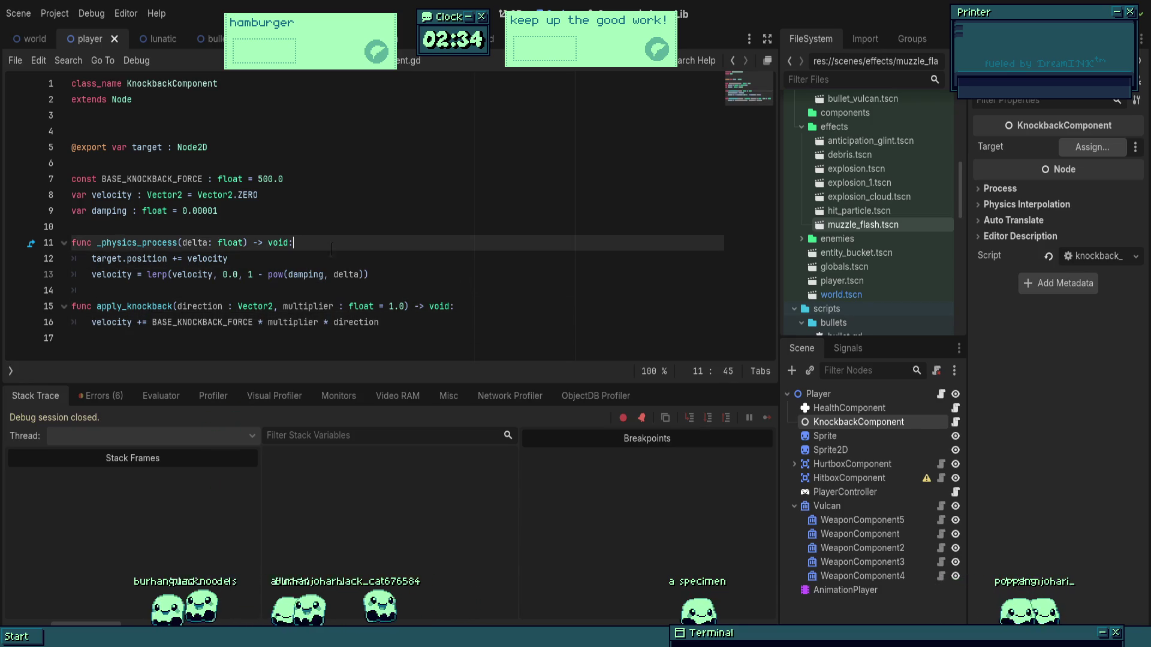
left_click(330, 290)
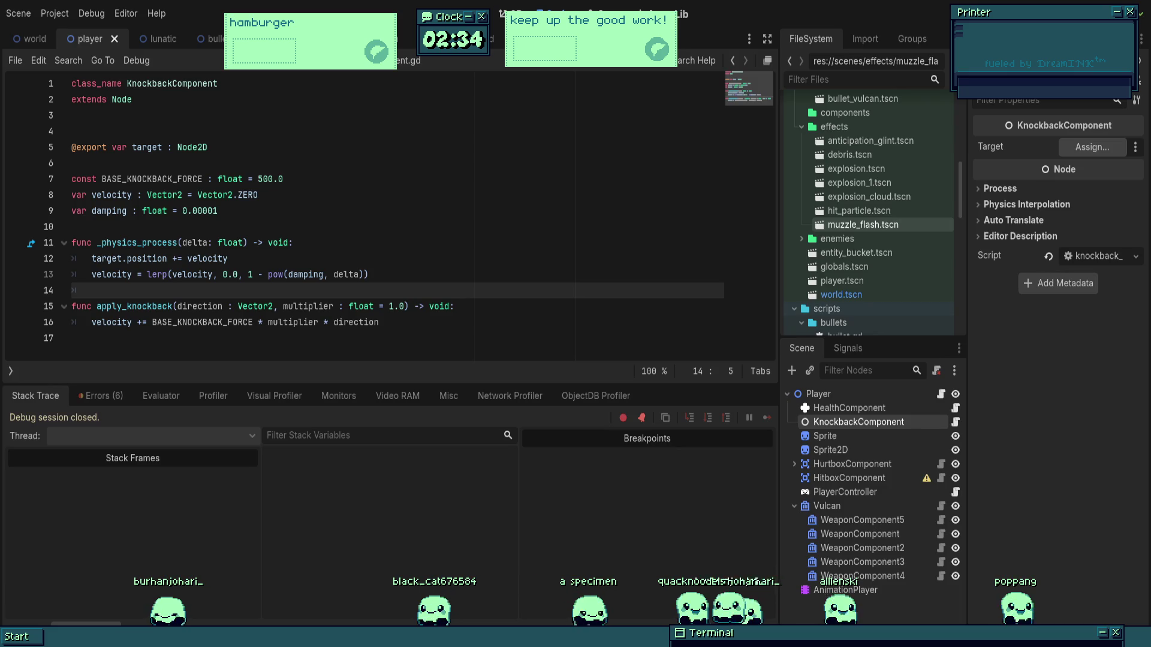
left_click(192, 274)
left_click(238, 130)
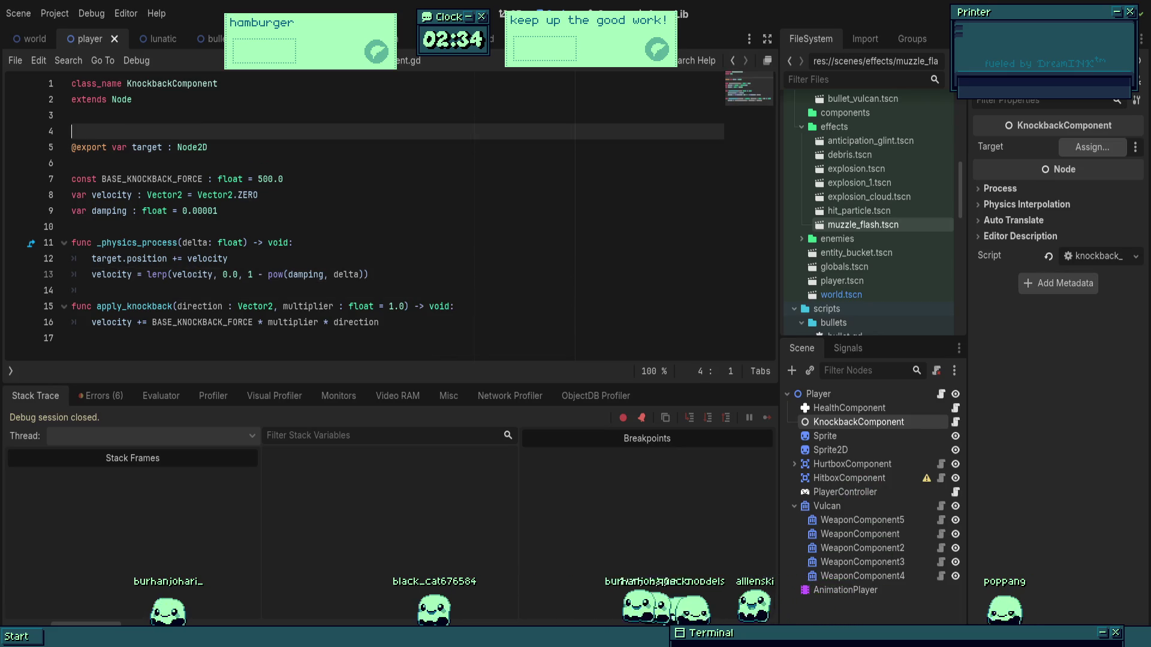
key("BackSpace")
left_click(287, 179)
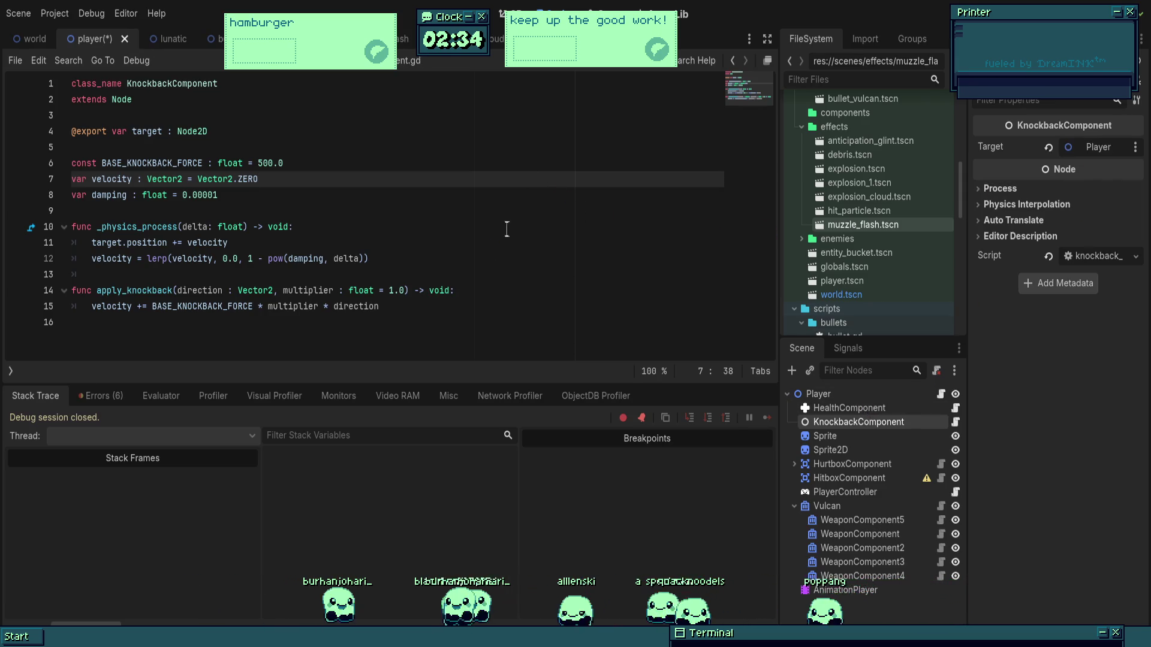
Step: Save the knockback script and inspect the Player's component nodes in the Scene tree
left_click(543, 259)
key("ctrl+s")
left_click(869, 397)
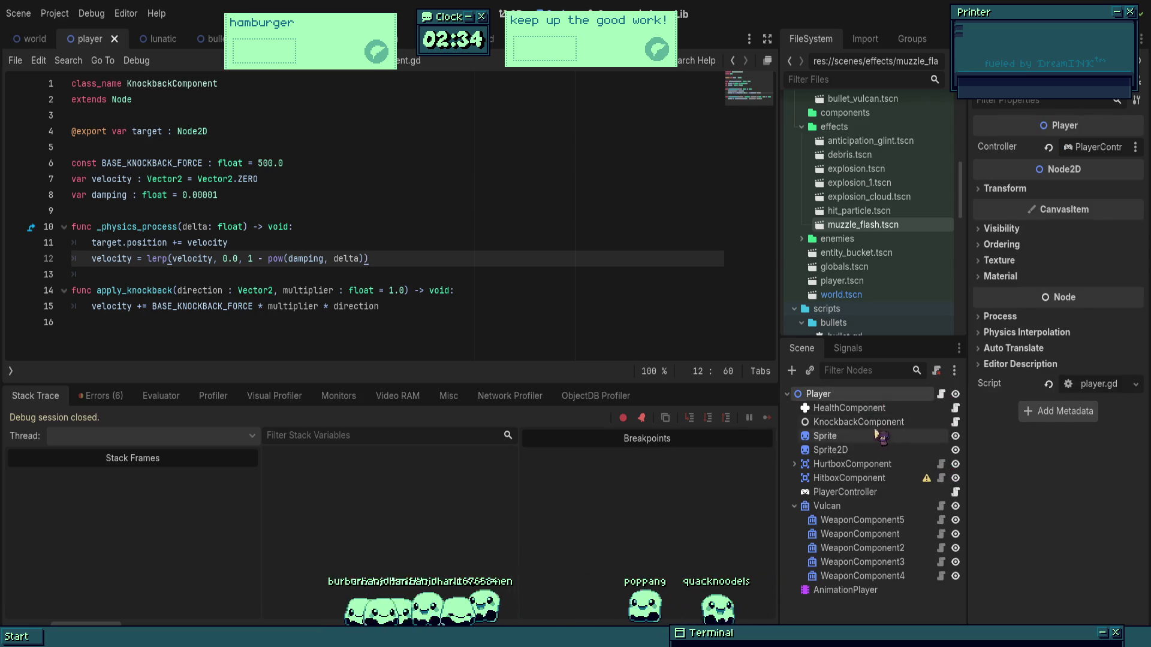
left_click(899, 465)
left_click(924, 412)
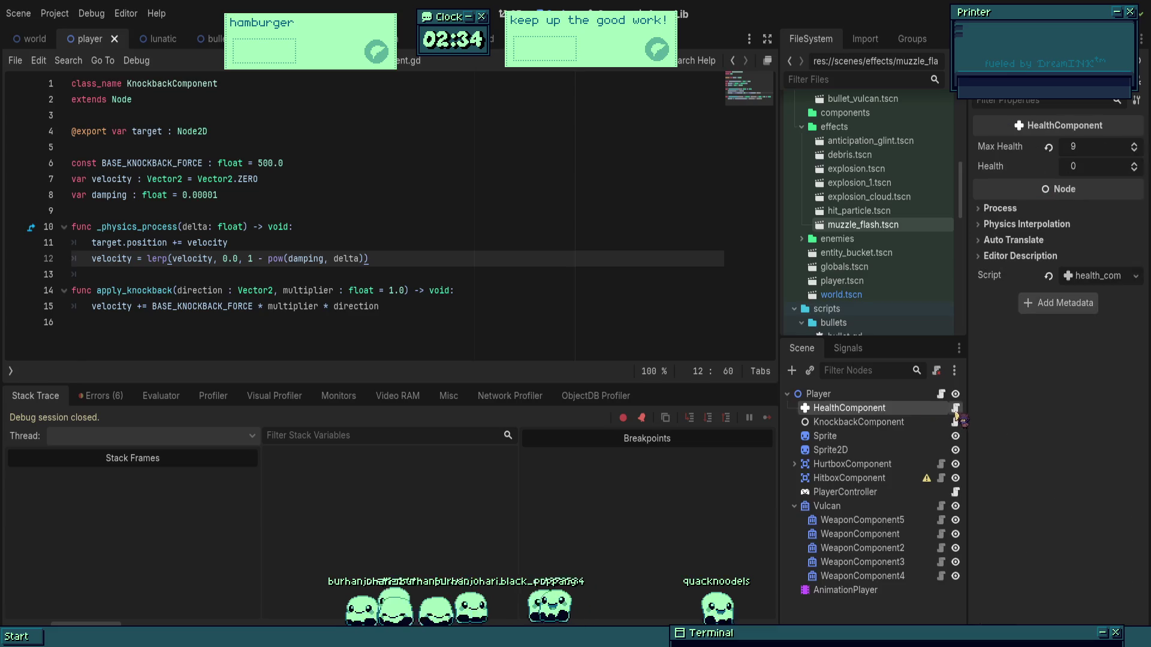
left_click(955, 409)
left_click(915, 422)
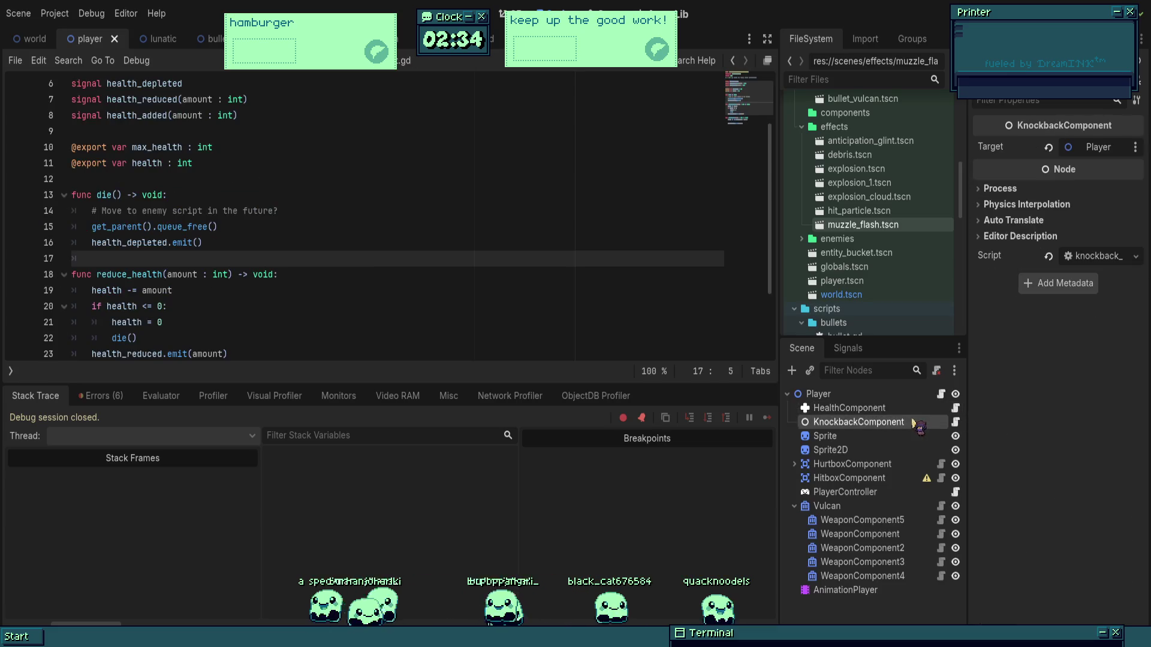
left_click(893, 408)
left_click(888, 422)
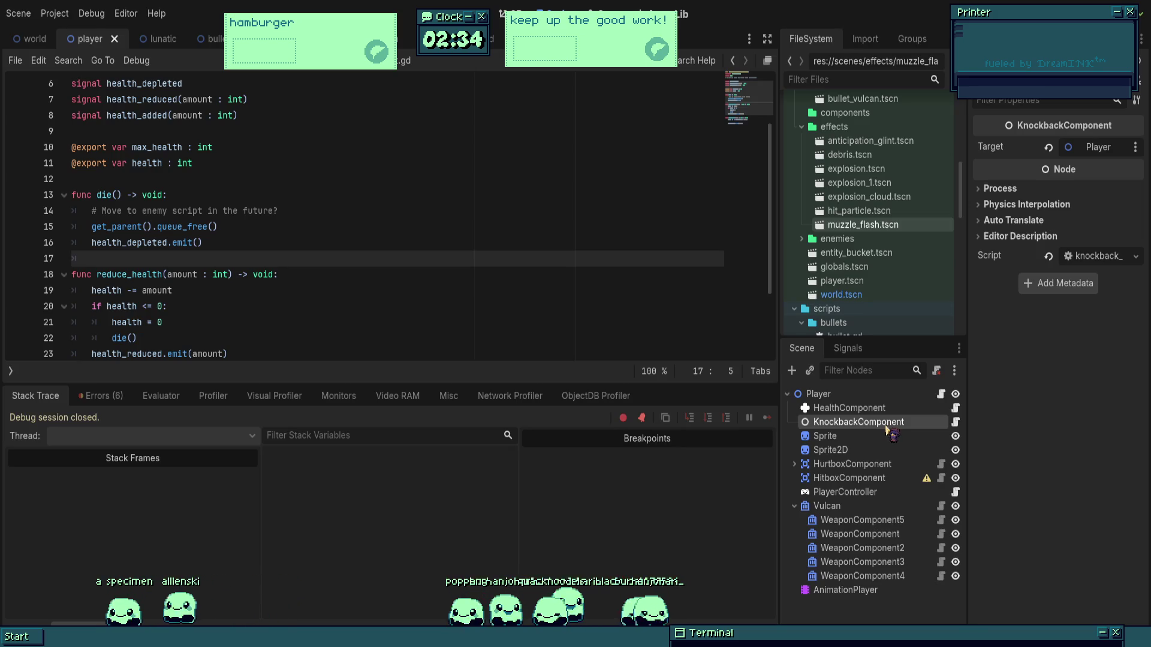
Step: Connect HealthComponent's health_reduced signal to a new handler on the Player node
left_click(917, 408)
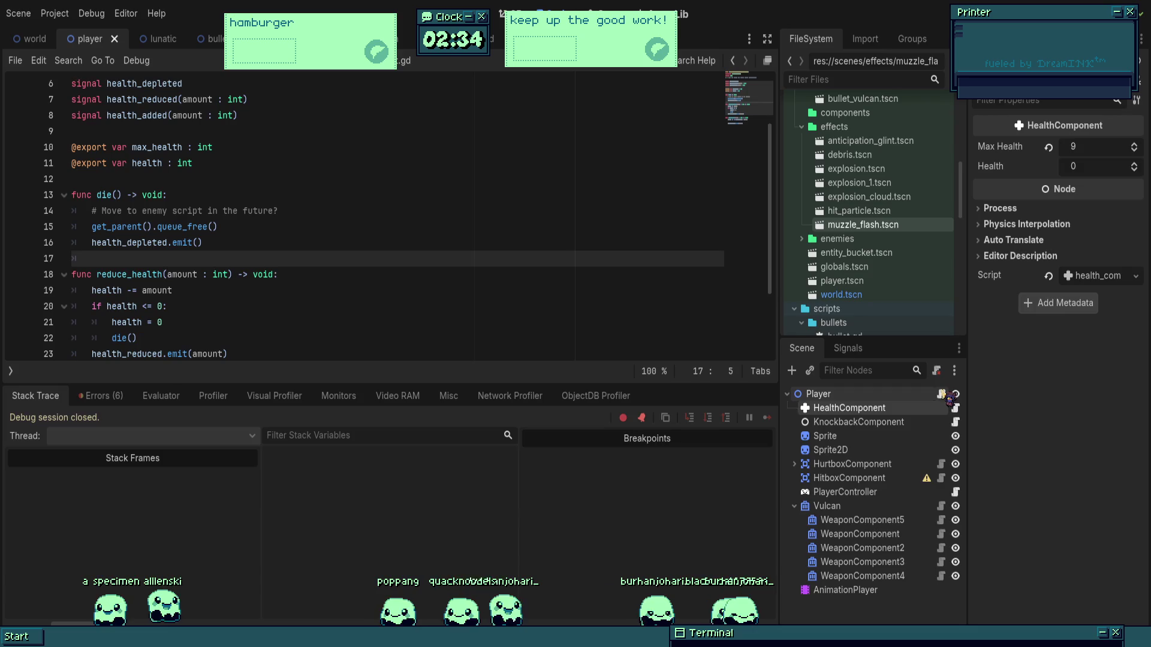
left_click(847, 348)
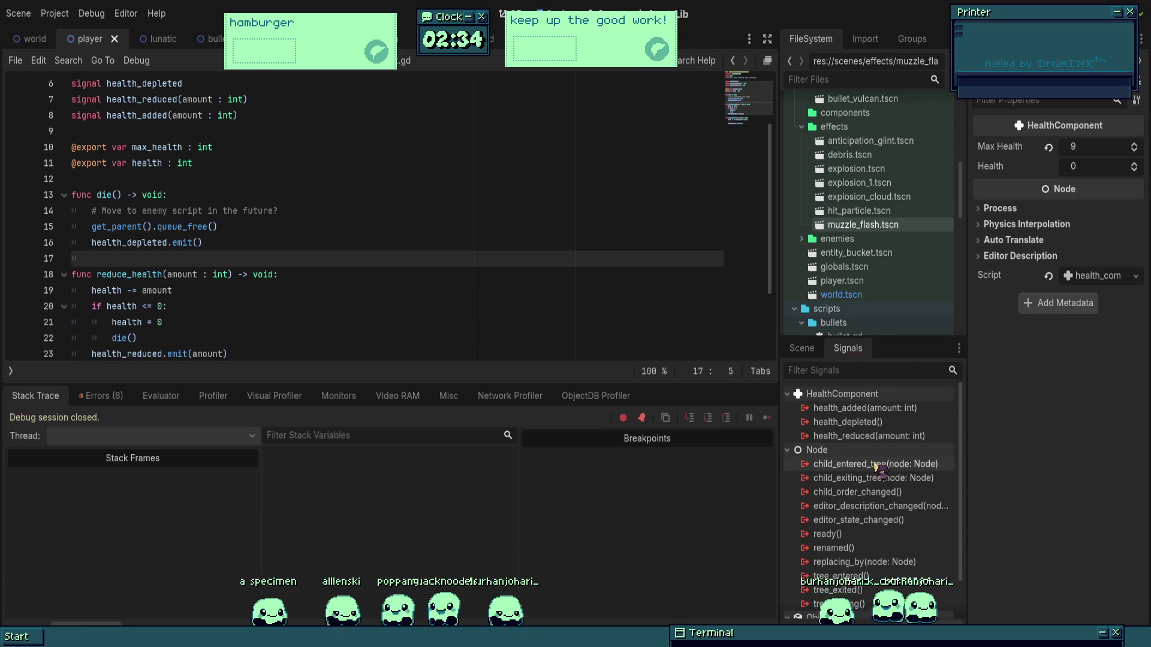
left_click(869, 436)
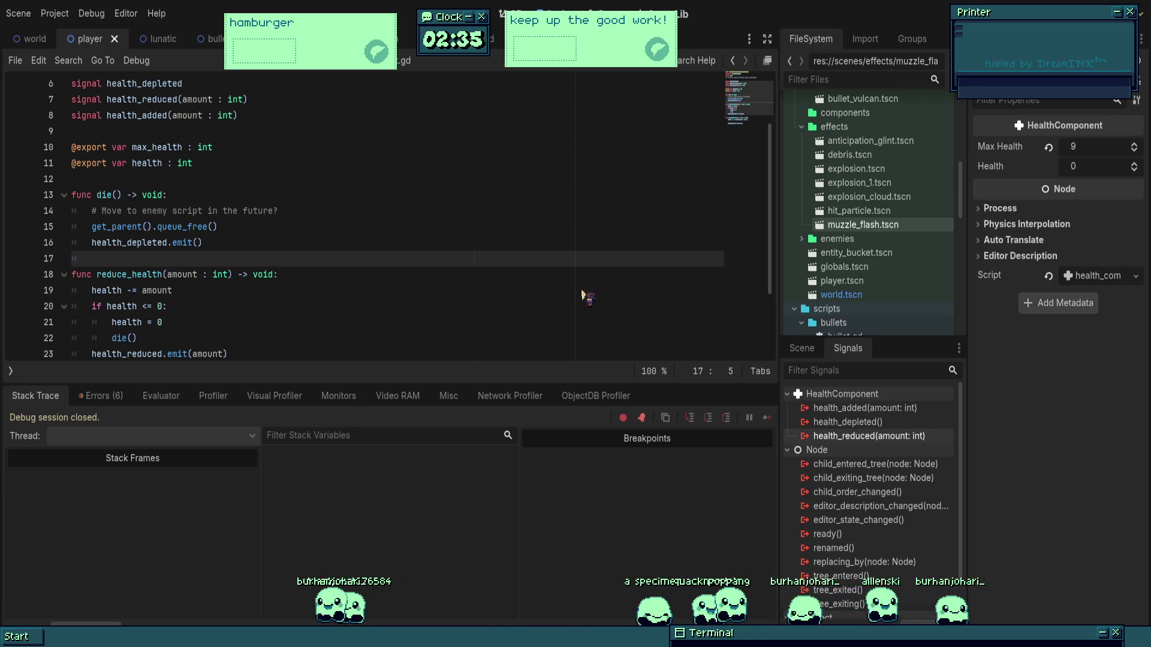
left_click(633, 484)
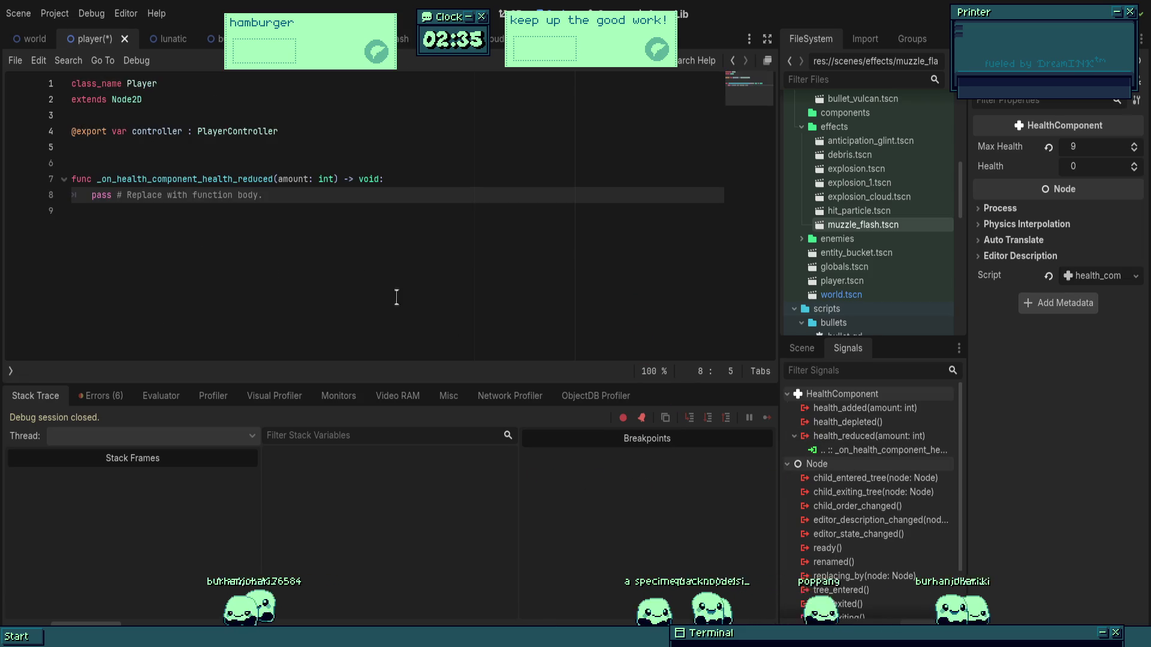
left_click(801, 347)
left_click_drag(262, 195, 87, 196)
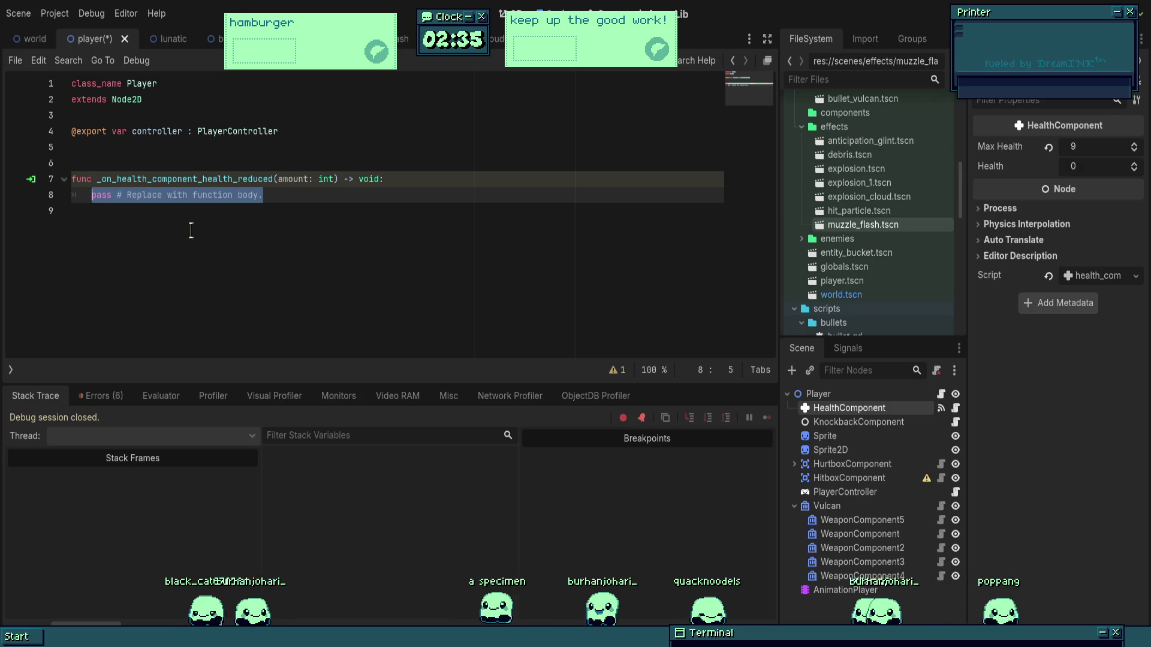
left_click(144, 115)
key("Return")
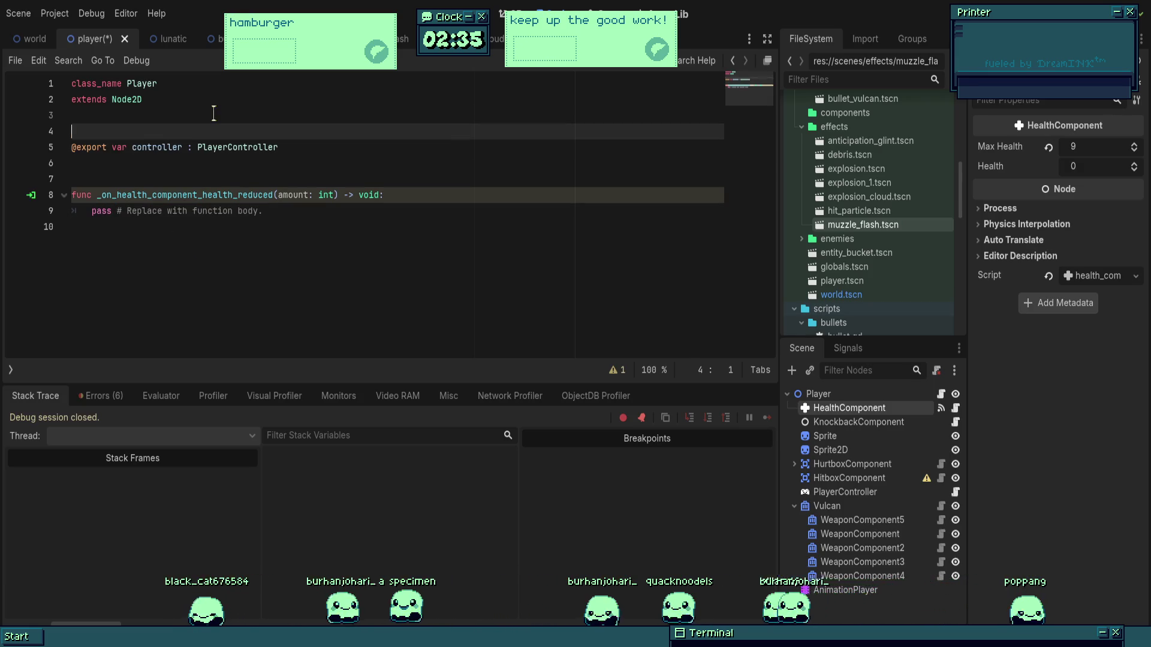
type("export var knockback : ")
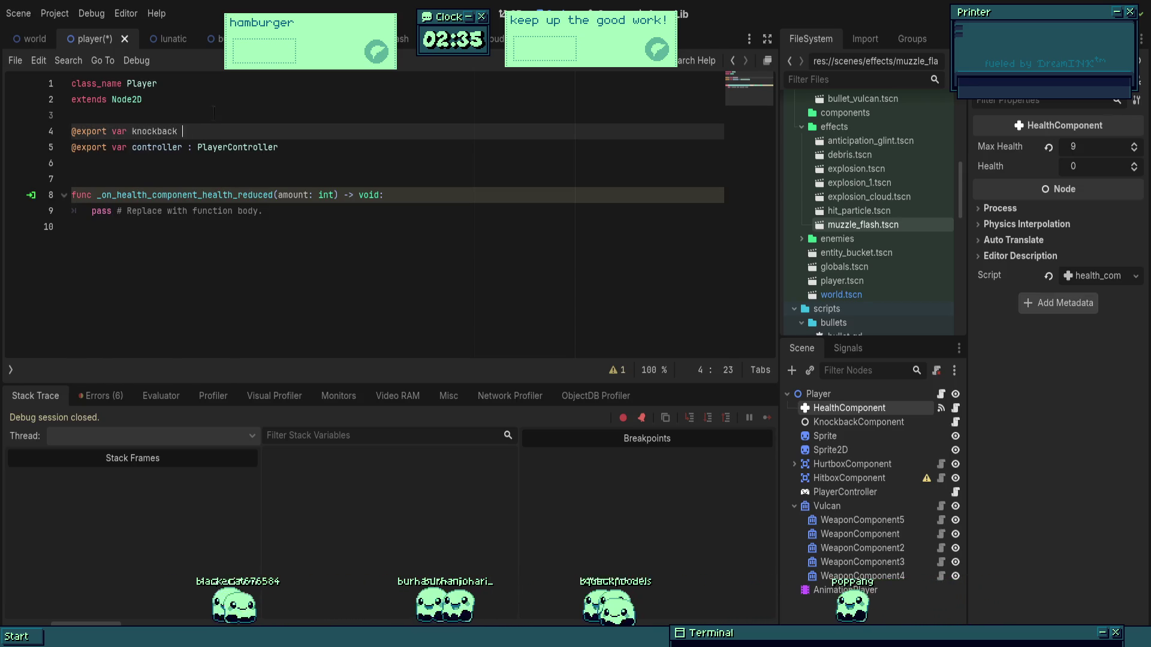
type("Kn")
key("Return")
key("Return")
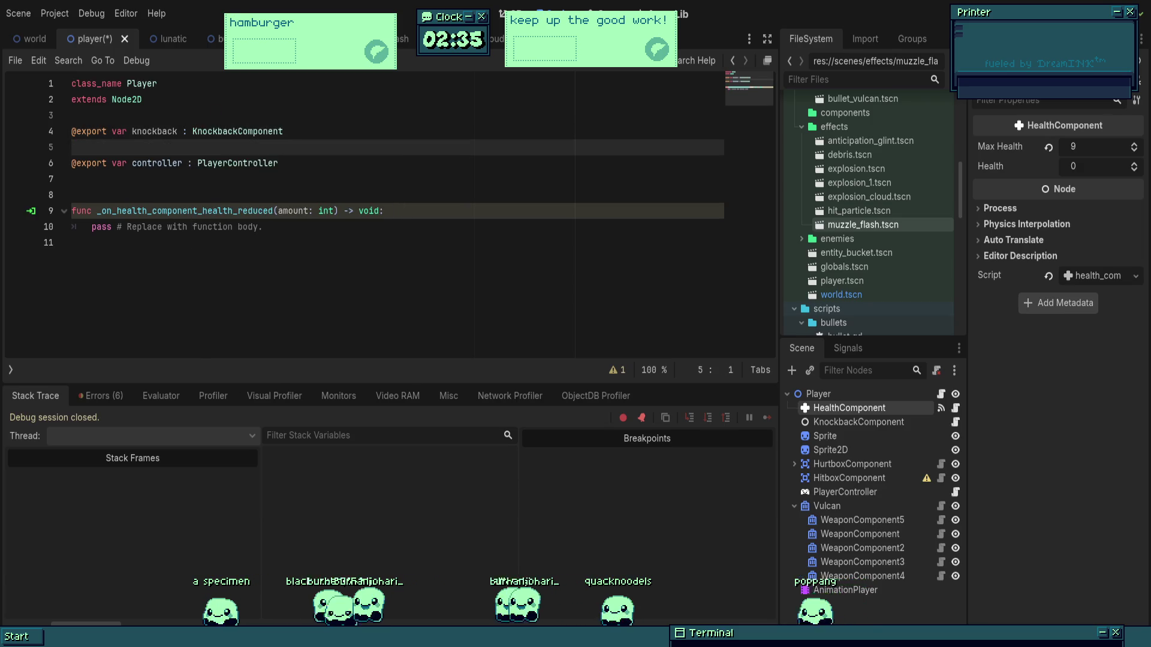
Step: Assign the KnockbackComponent node to the Player's Knockback property in the Inspector
left_click(835, 421)
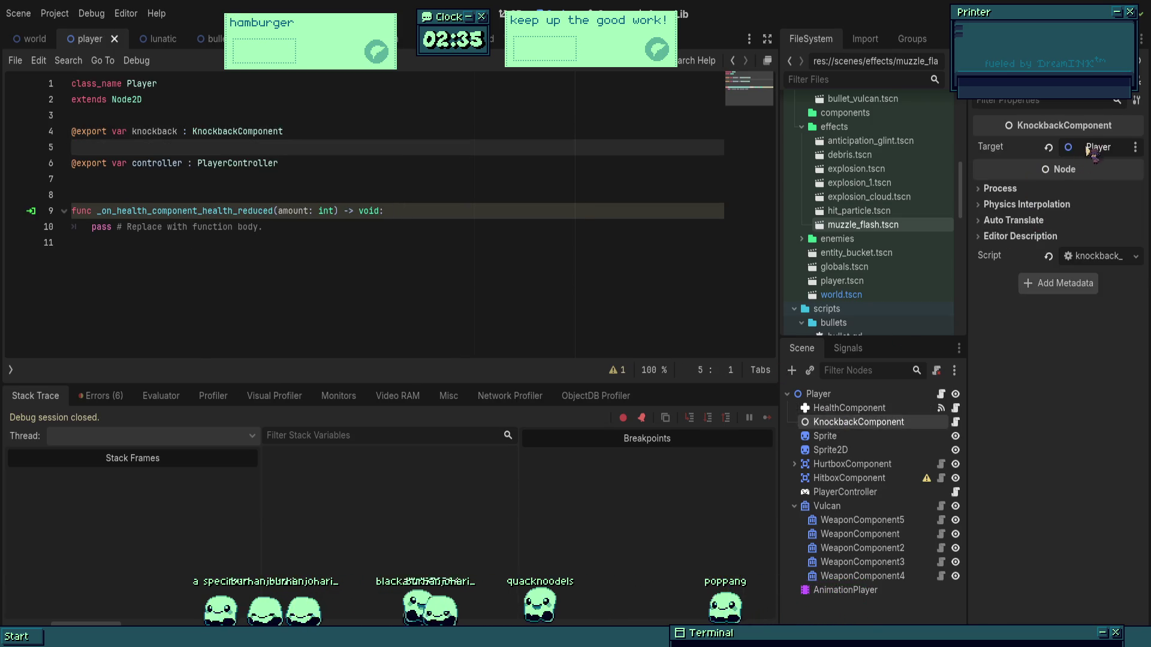
left_click(865, 395)
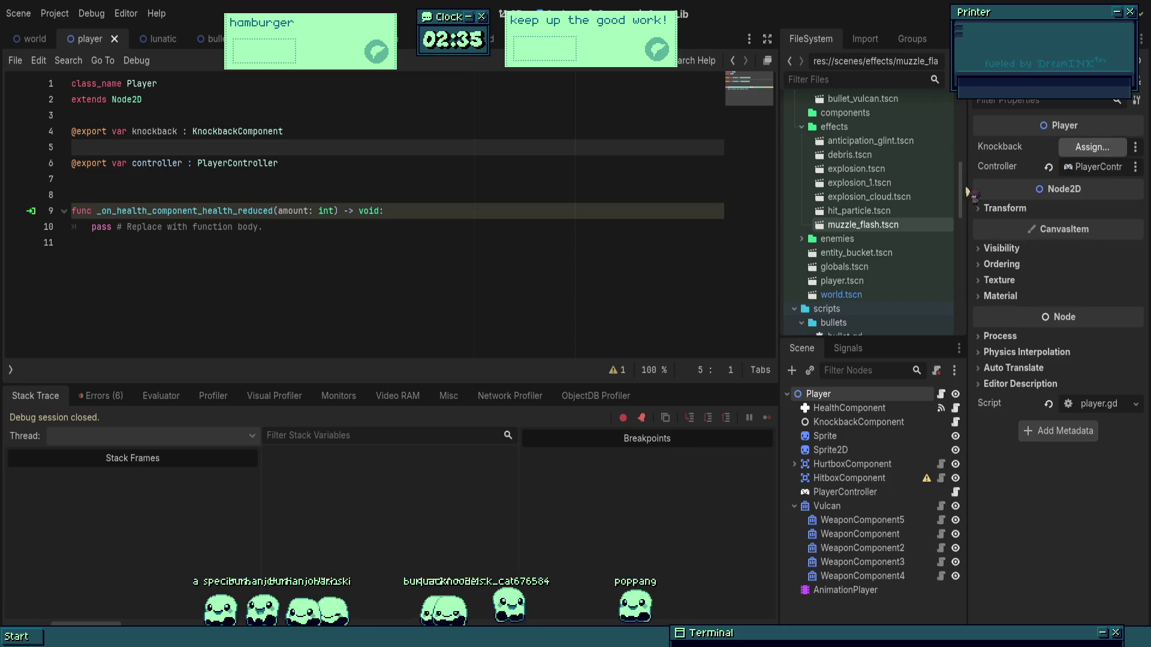
left_click_drag(602, 200, 1091, 147)
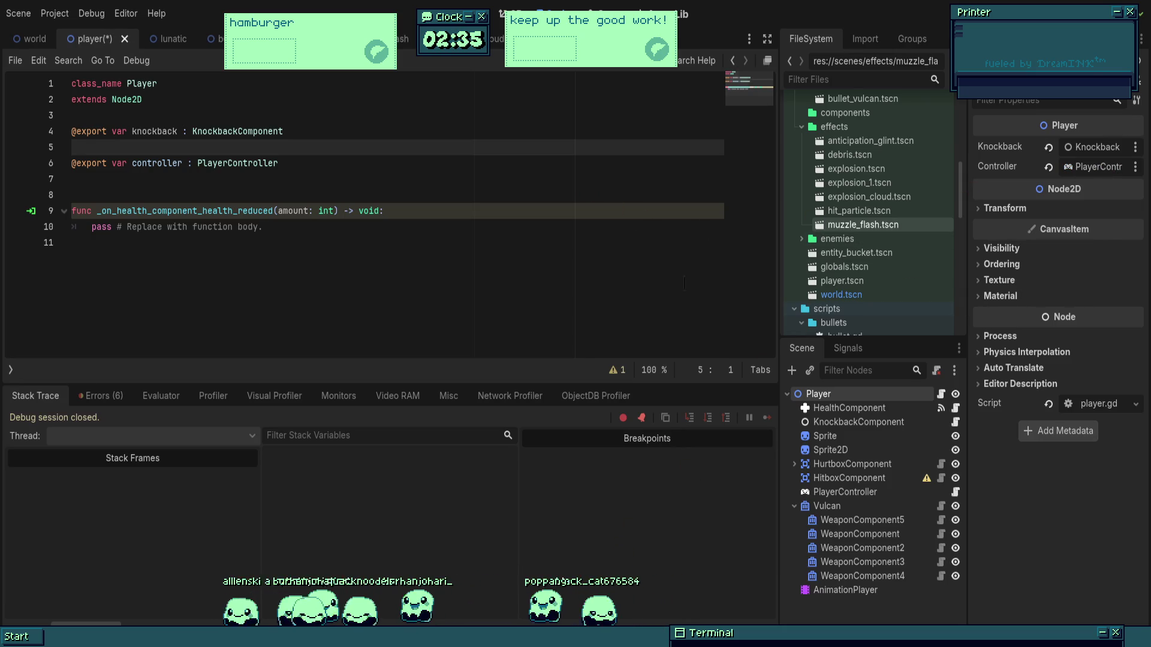
Step: Try replacing the health handler's pass line with an apply_ call, then undo it
left_click(359, 226)
left_click_drag(359, 226, 38, 228)
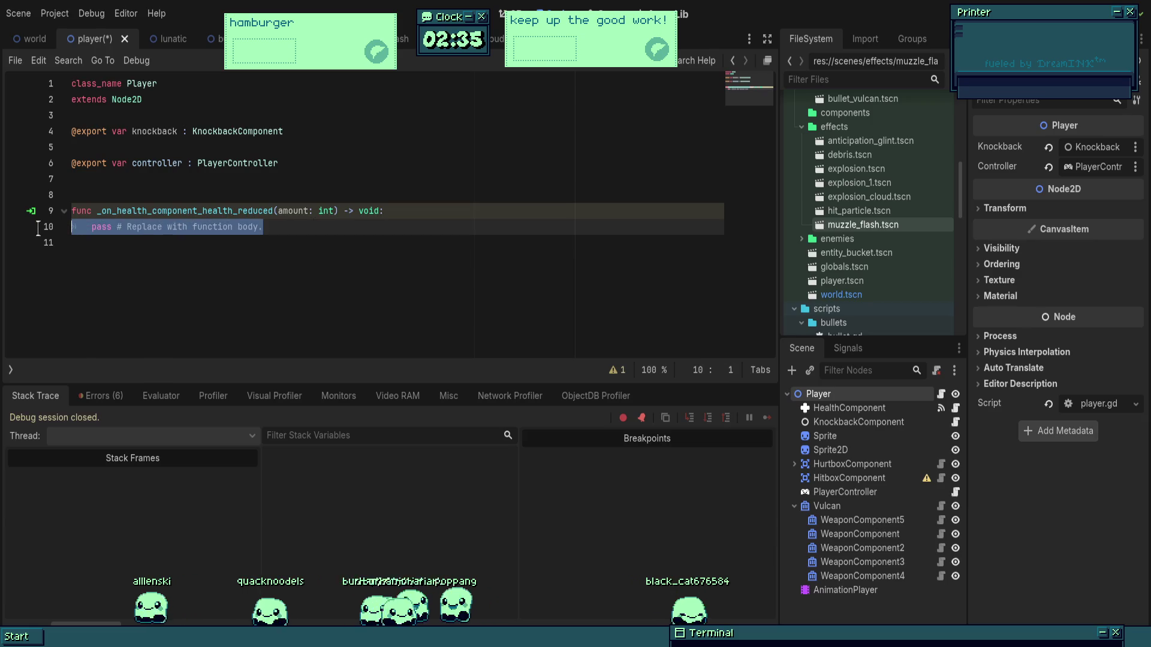
type("apply")
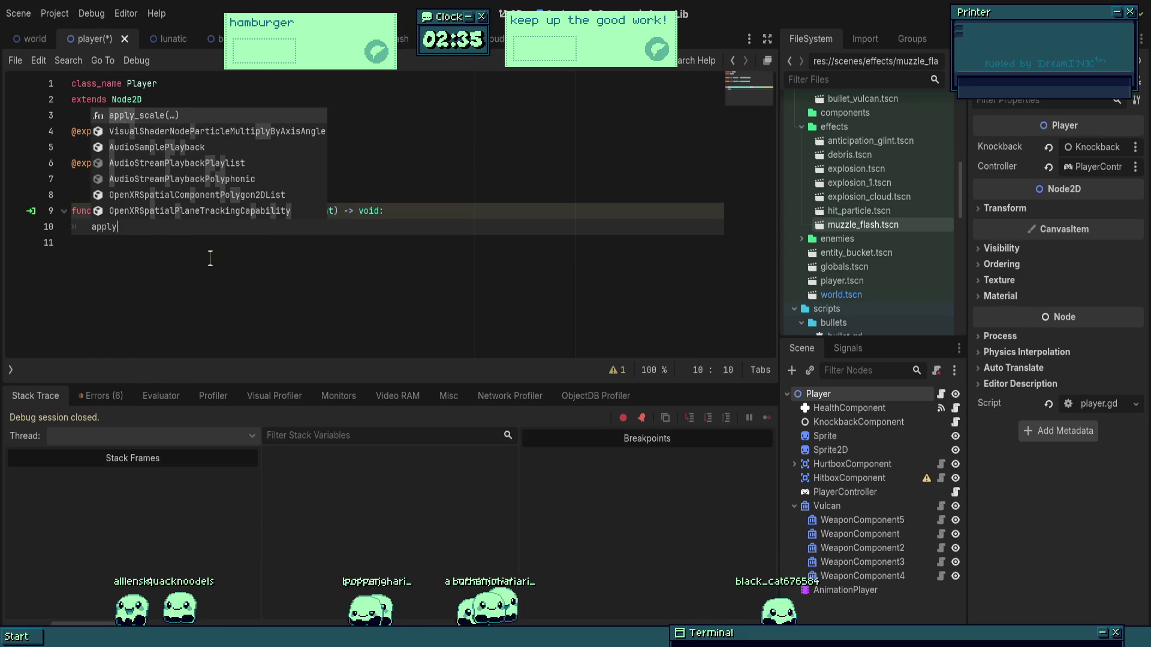
type("_")
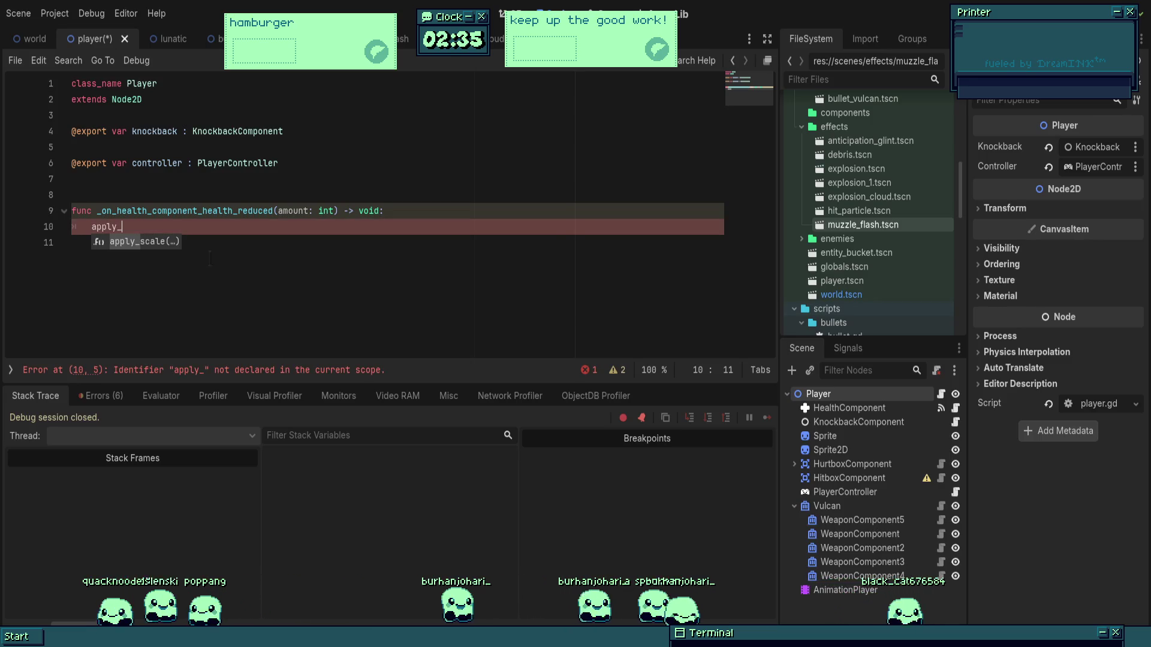
key("ctrl+z")
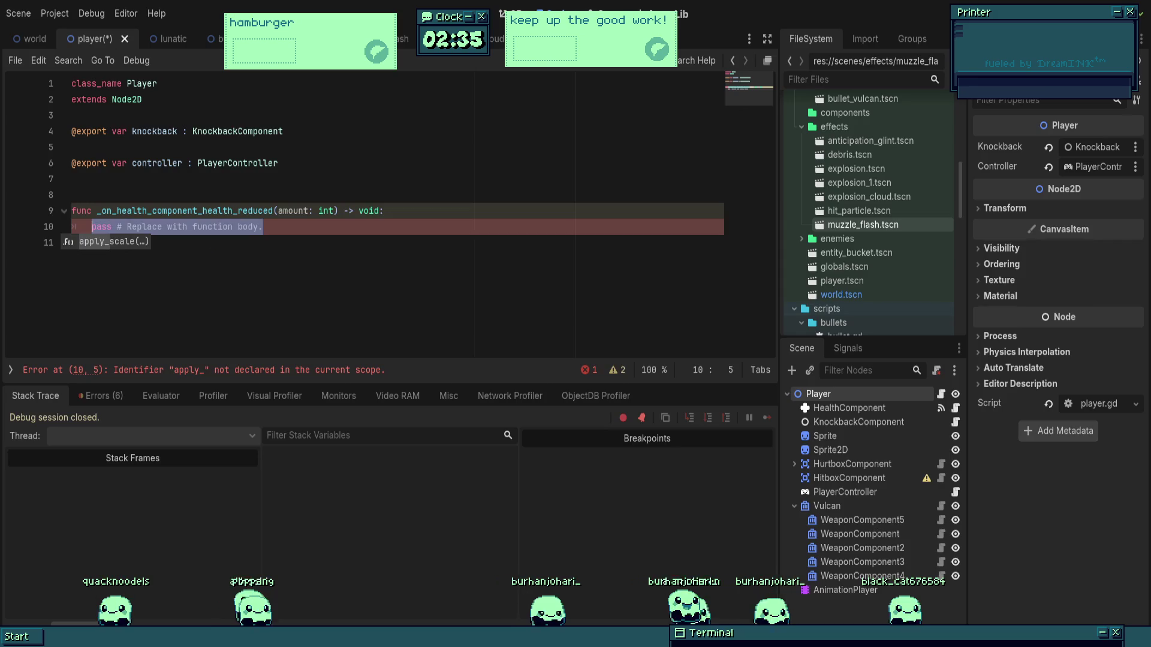
left_click_drag(296, 163, 72, 131)
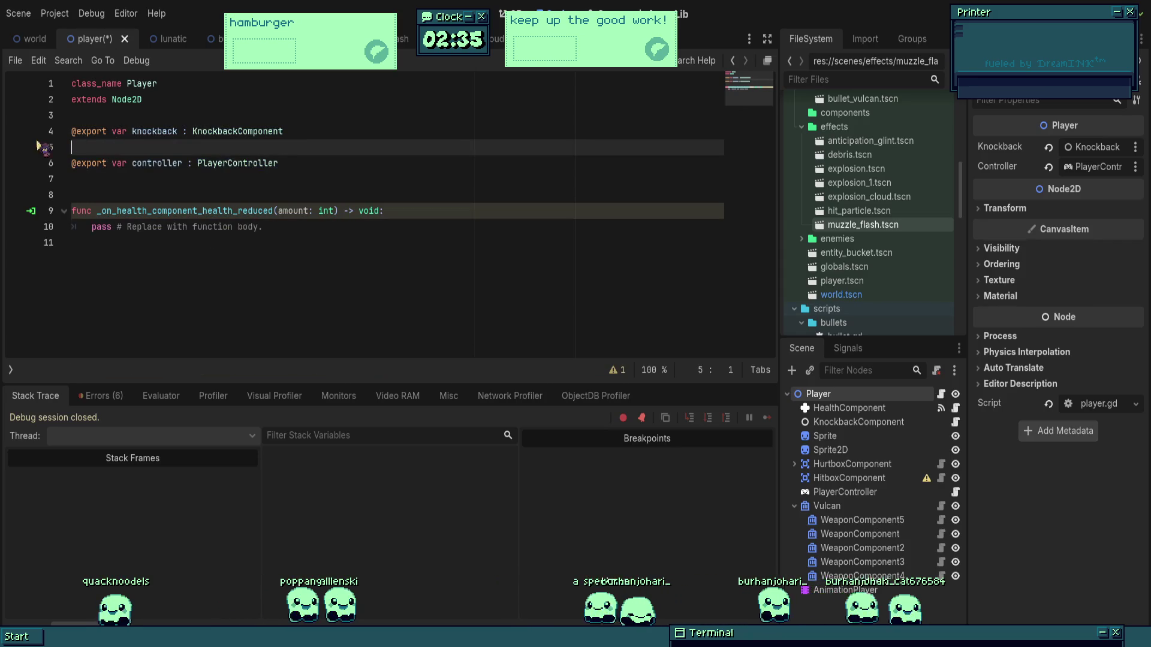
left_click(179, 243)
Step: Connect the HurtboxComponent's collided signal to a new handler on the Player
left_click(847, 410)
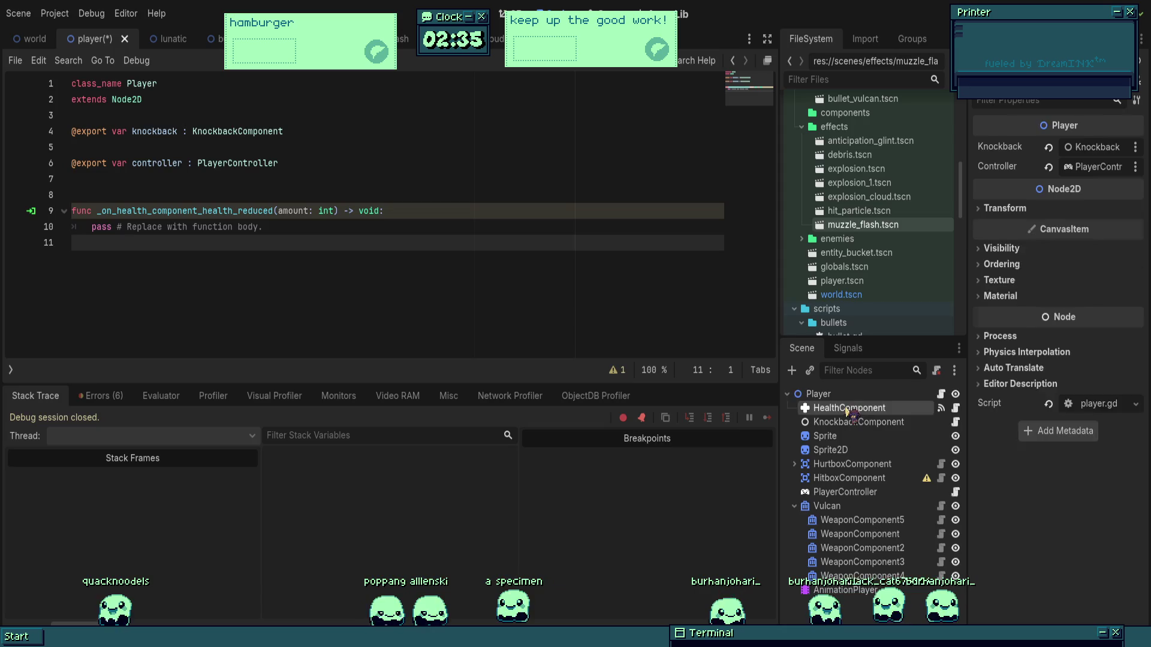
left_click(847, 348)
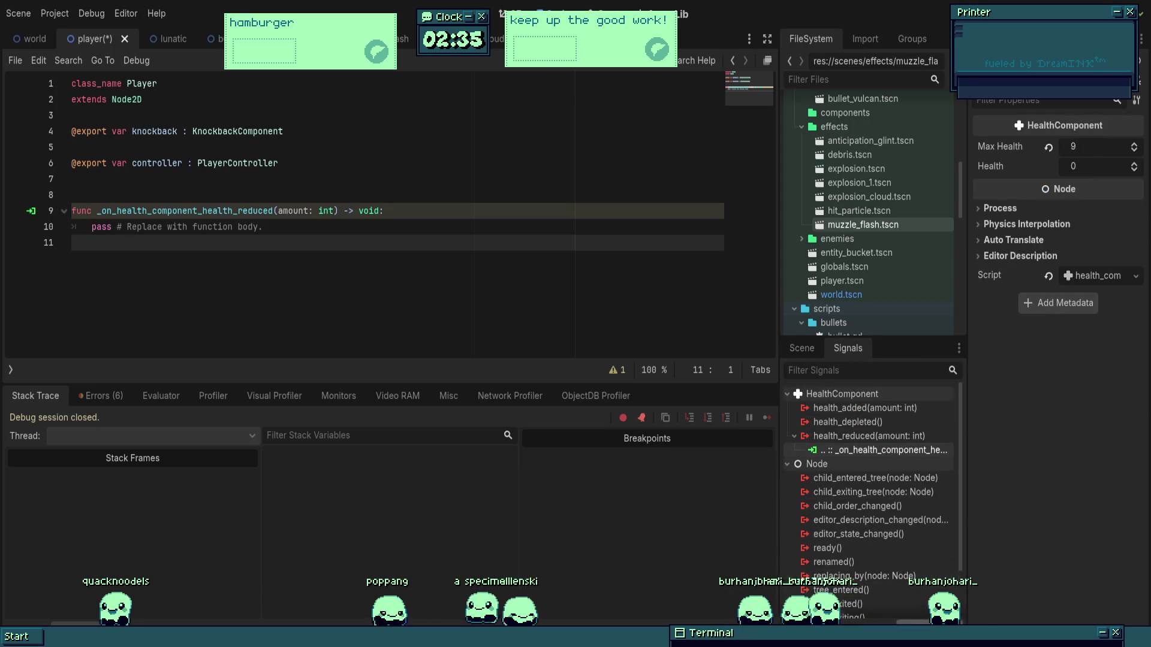
left_click(801, 348)
left_click(858, 422)
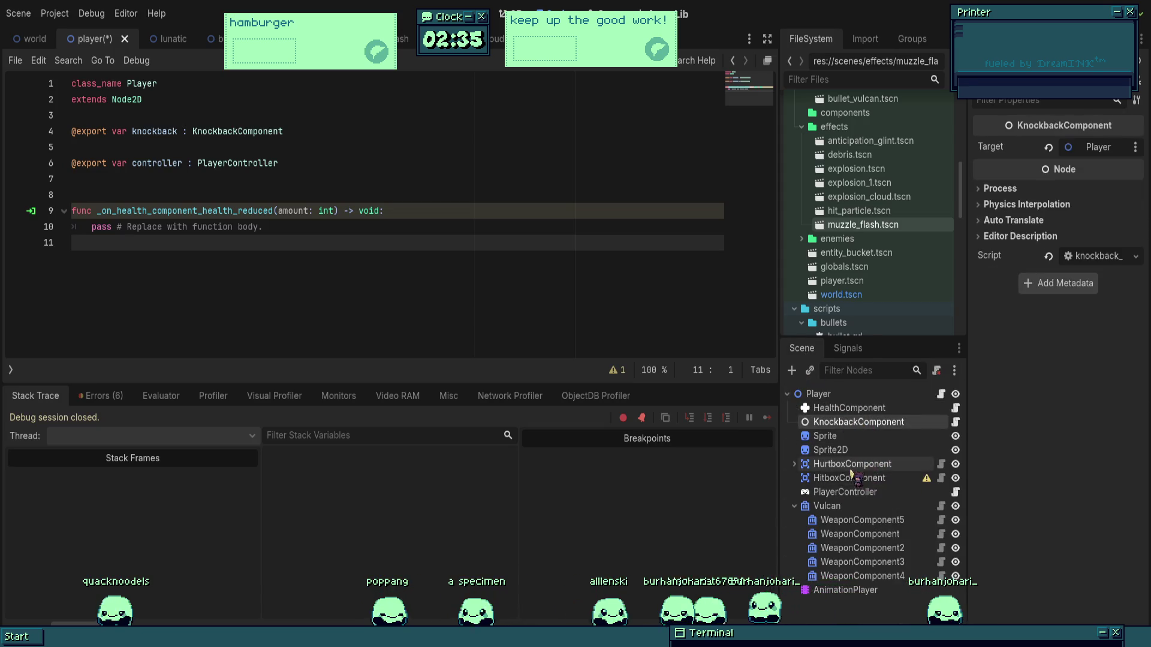
left_click(845, 464)
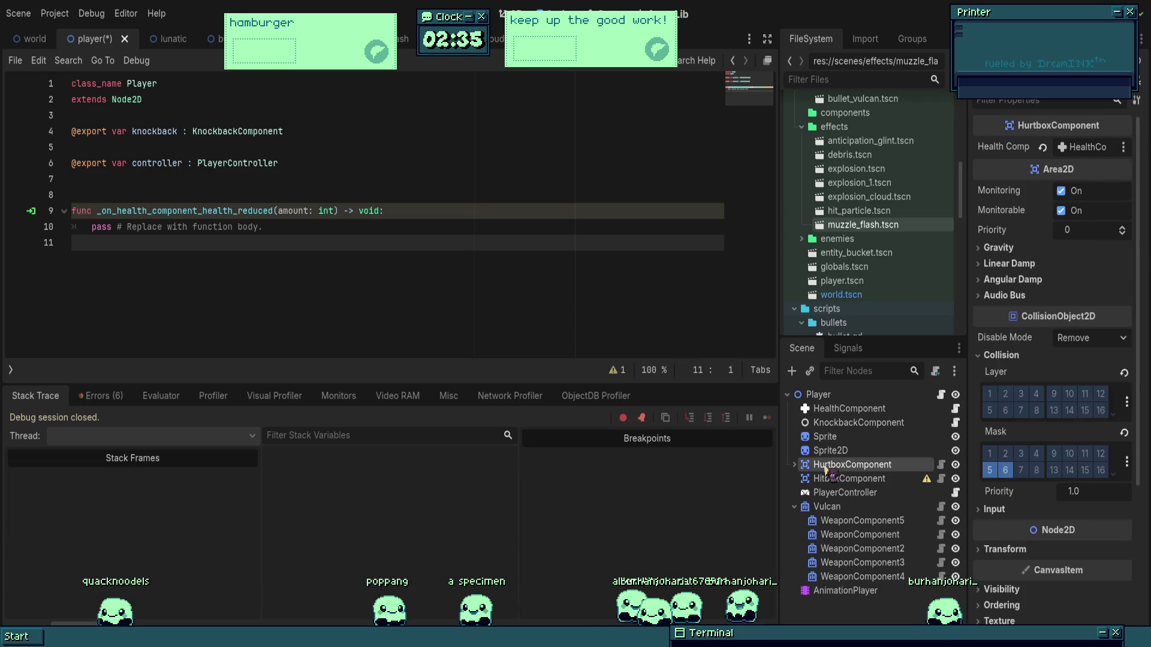
left_click(796, 465)
left_click(842, 493)
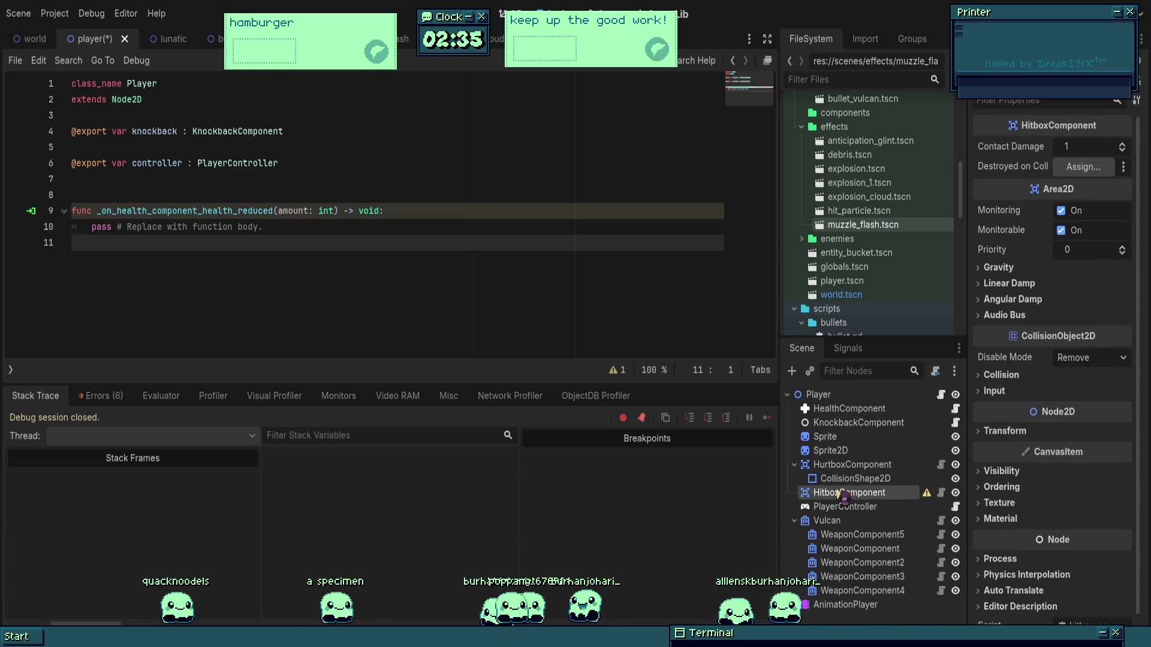
left_click(836, 466)
left_click(830, 480)
left_click(887, 465)
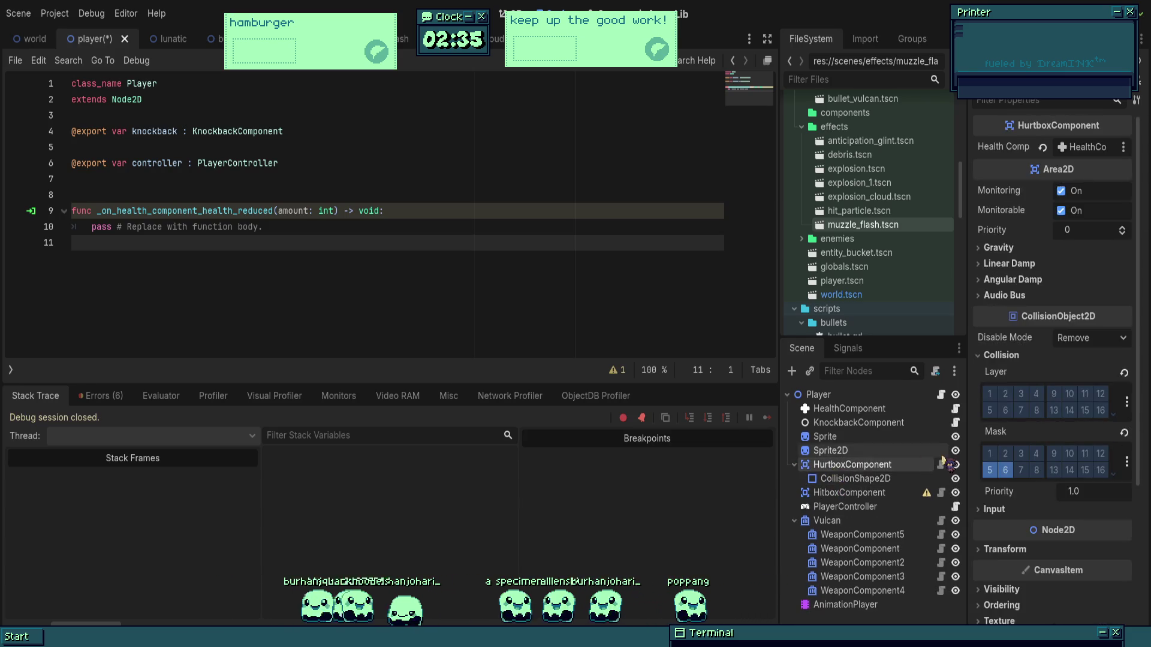
left_click(856, 355)
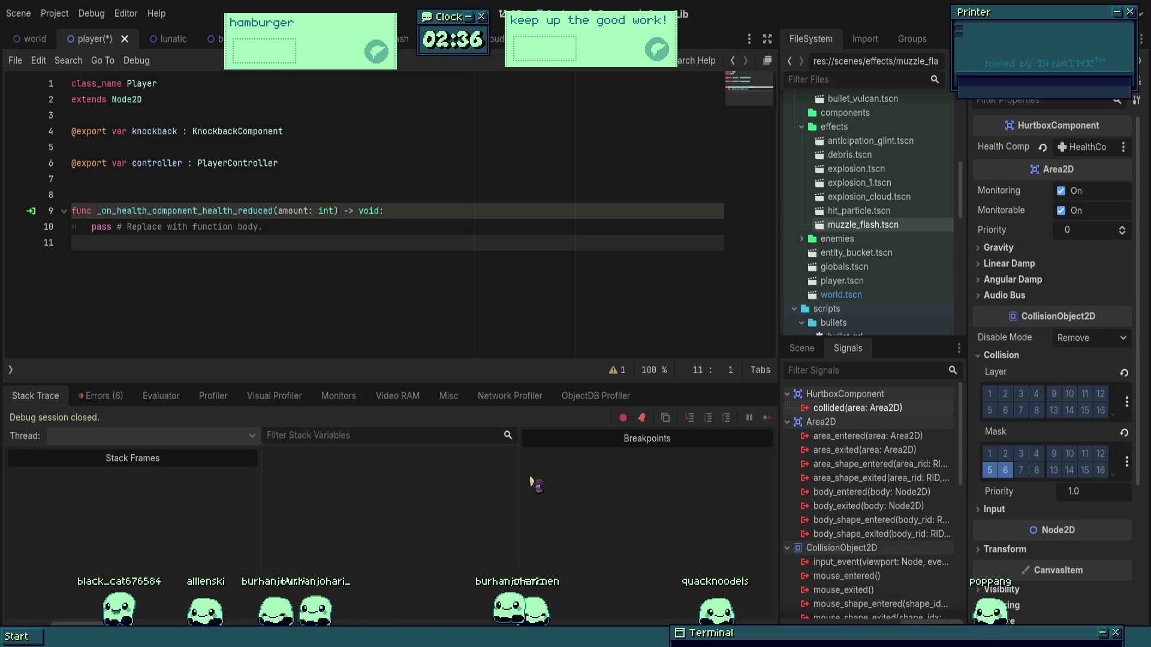
left_click_drag(563, 324, 564, 324)
Step: Delete the old health_reduced handler and call knockback.apply_knockback in the collided handler
left_click_drag(78, 242, 72, 195)
key("BackSpace")
key("Delete")
key("Delete")
left_click_drag(262, 211, 91, 217)
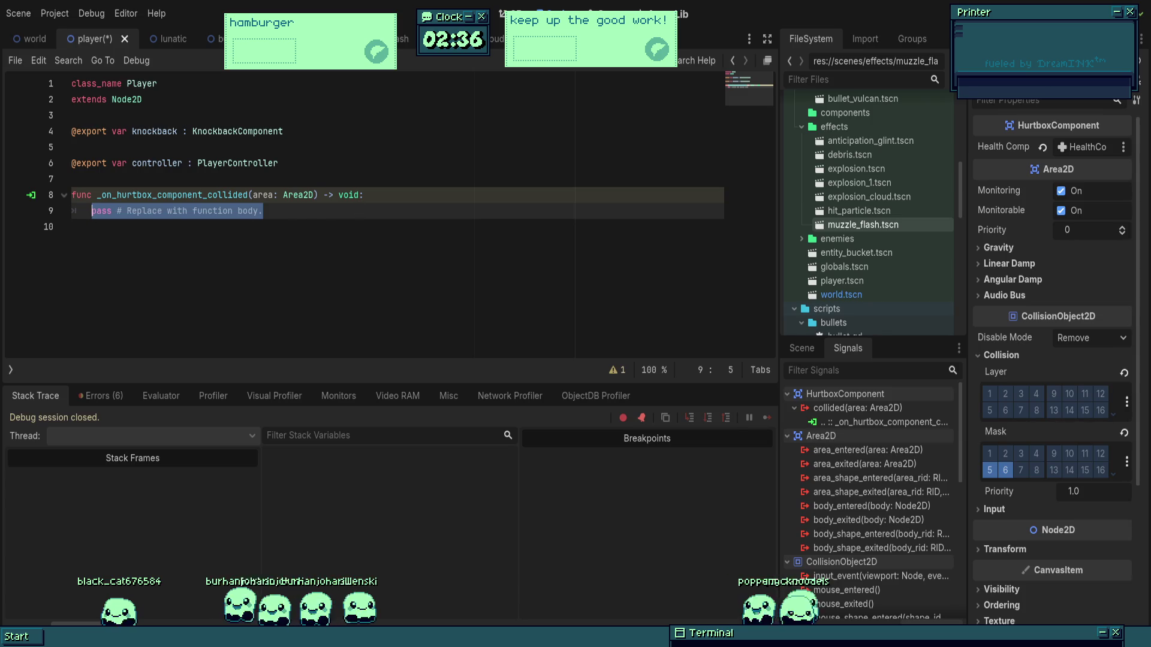
type("knockback.app")
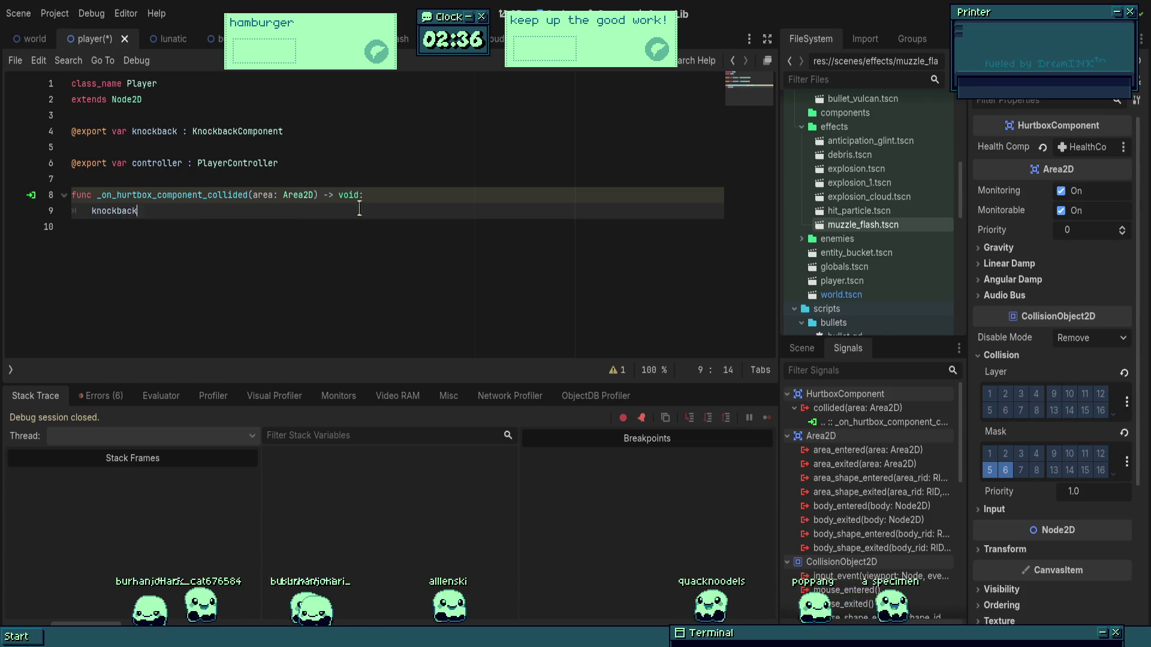
key("Return")
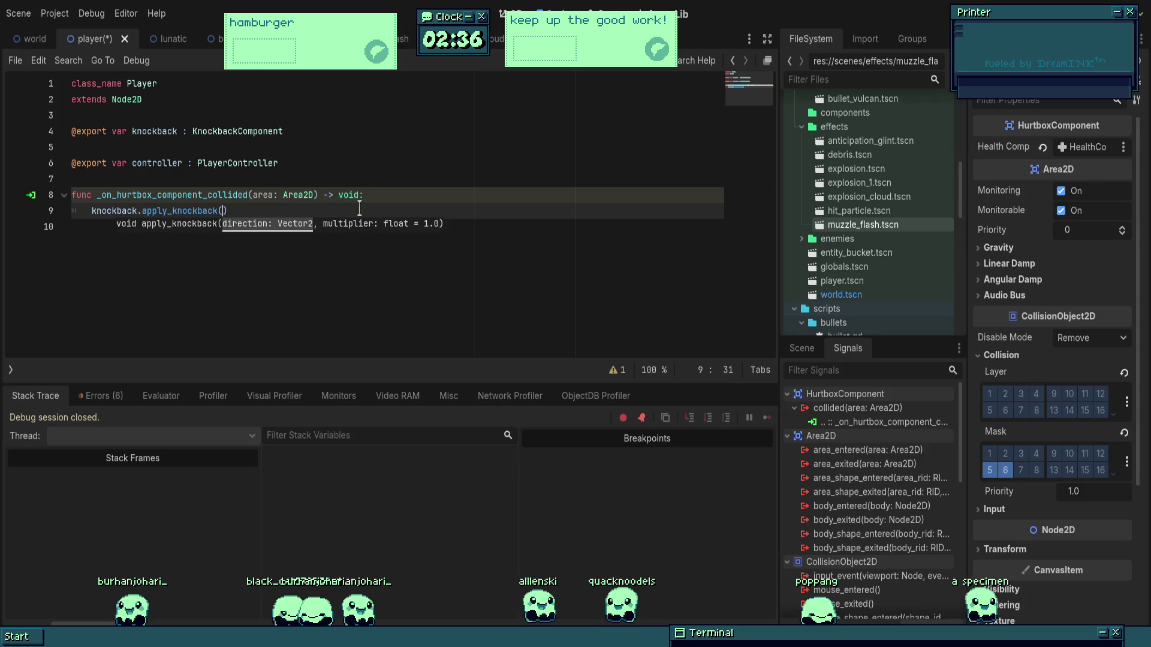
Step: Add var _direction = area.position, then normalize _direction with normalized() on the next line
key("Home")
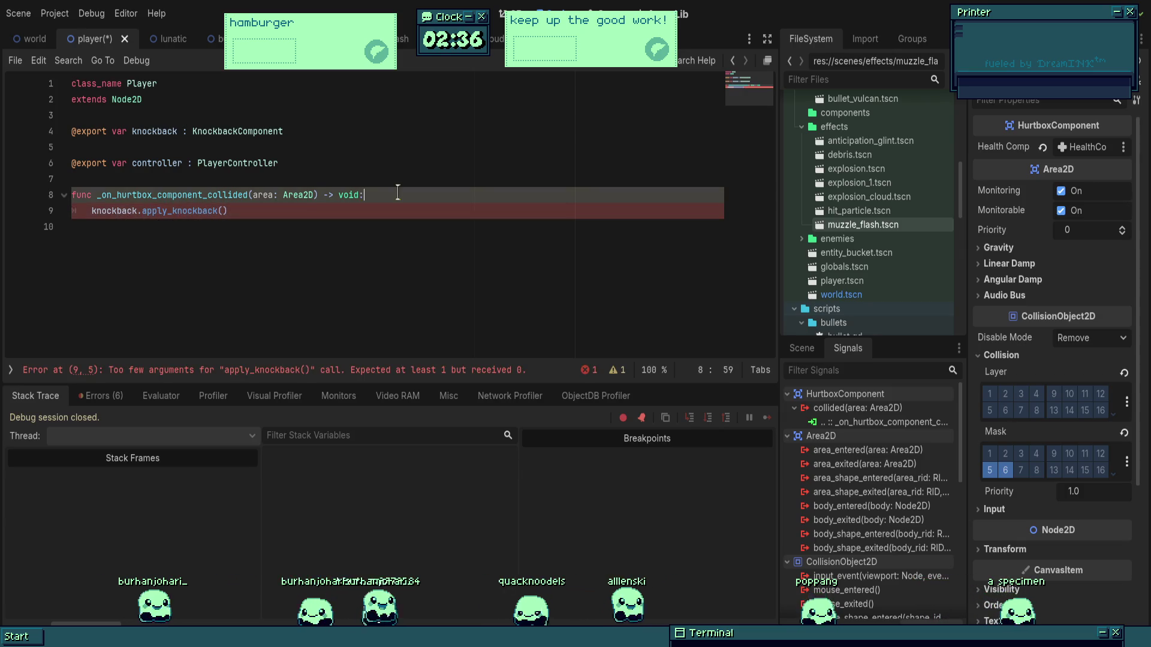
key("Return")
key("Up")
type("var _direction = area.")
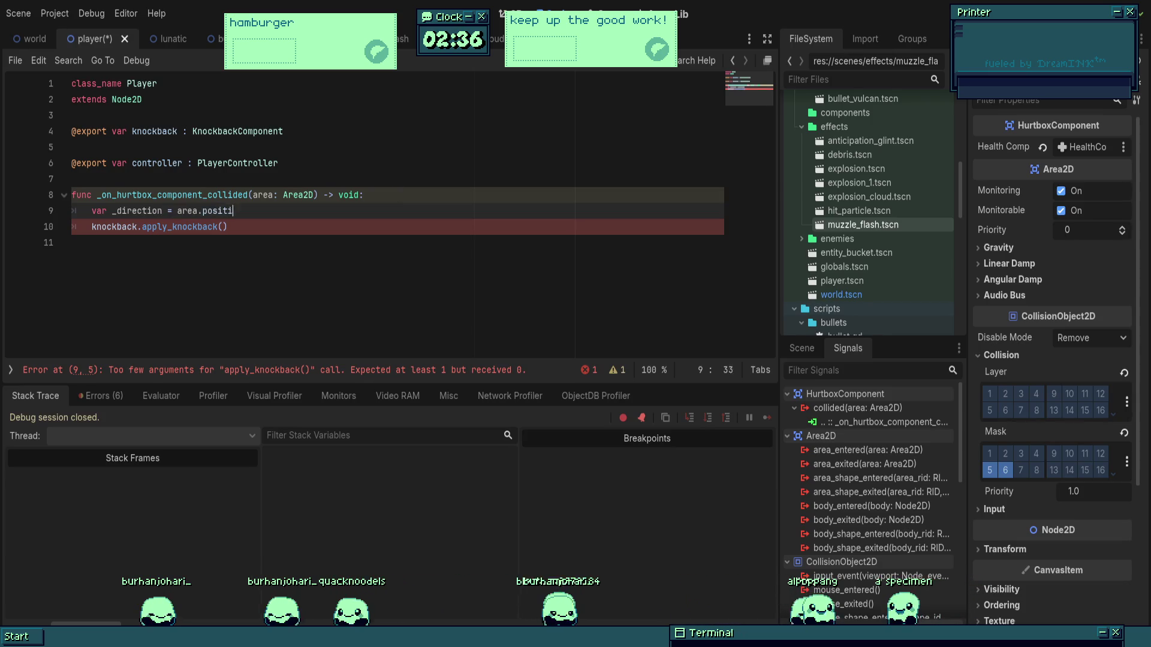
type("position")
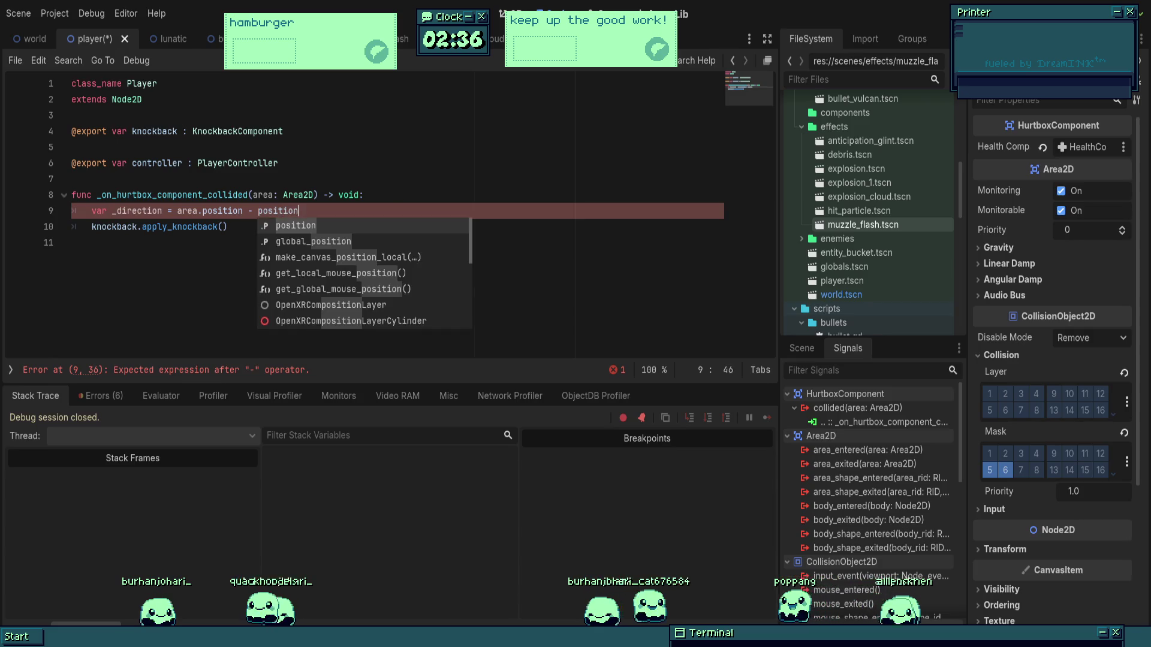
key("Escape")
key("Down")
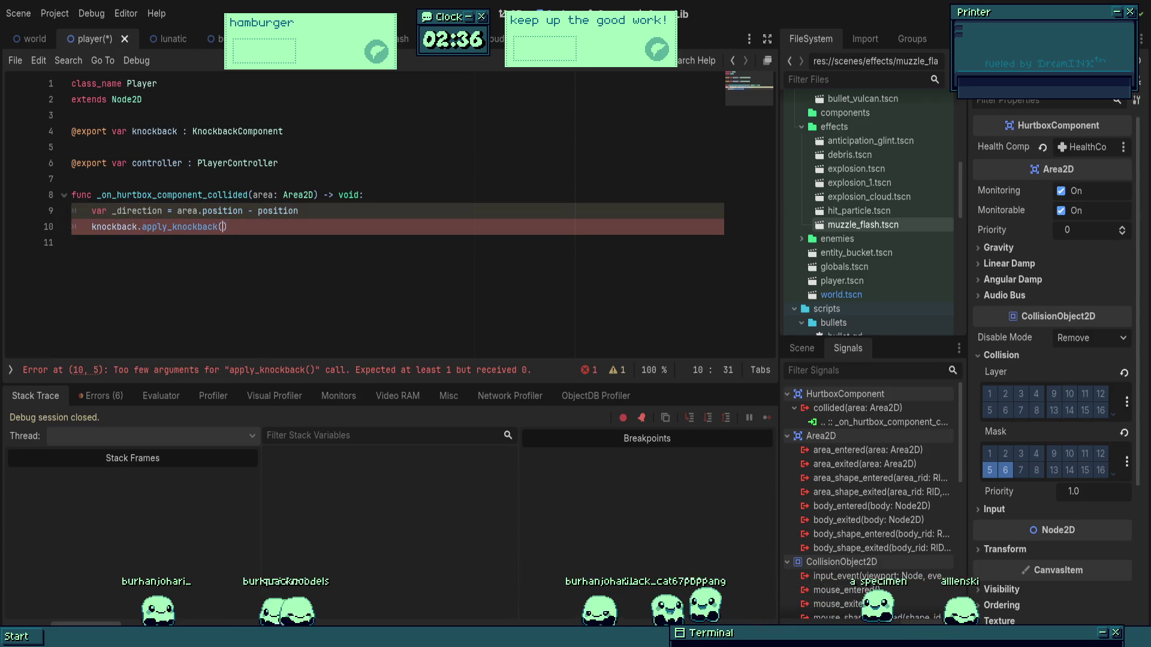
key("Up")
key("Return")
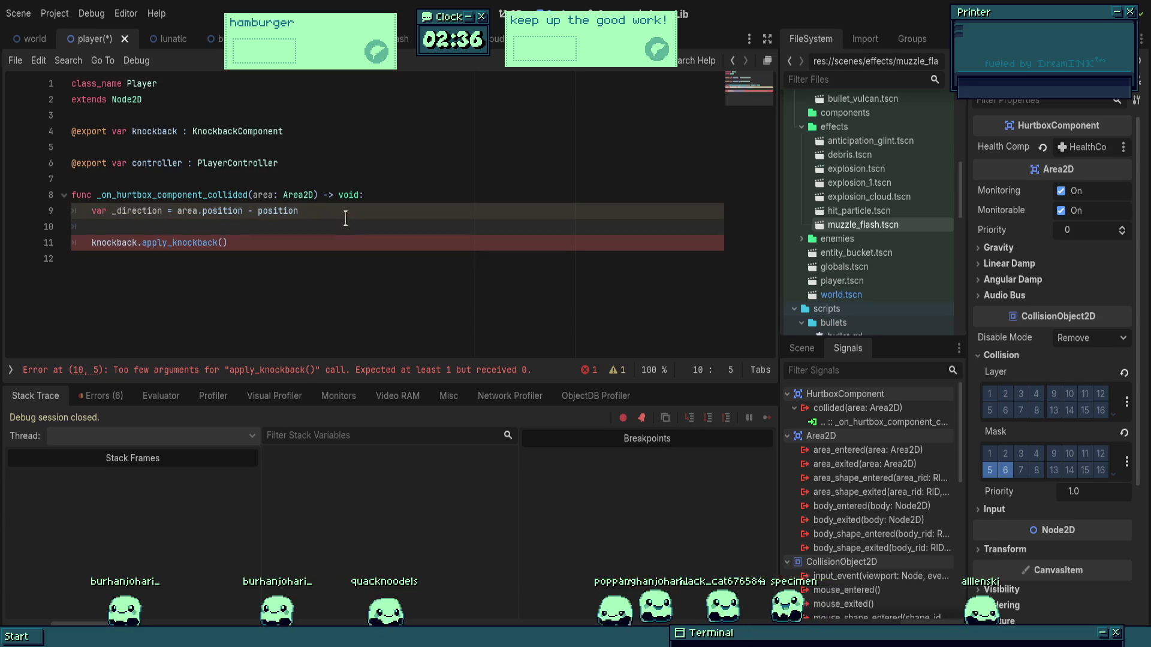
type("var")
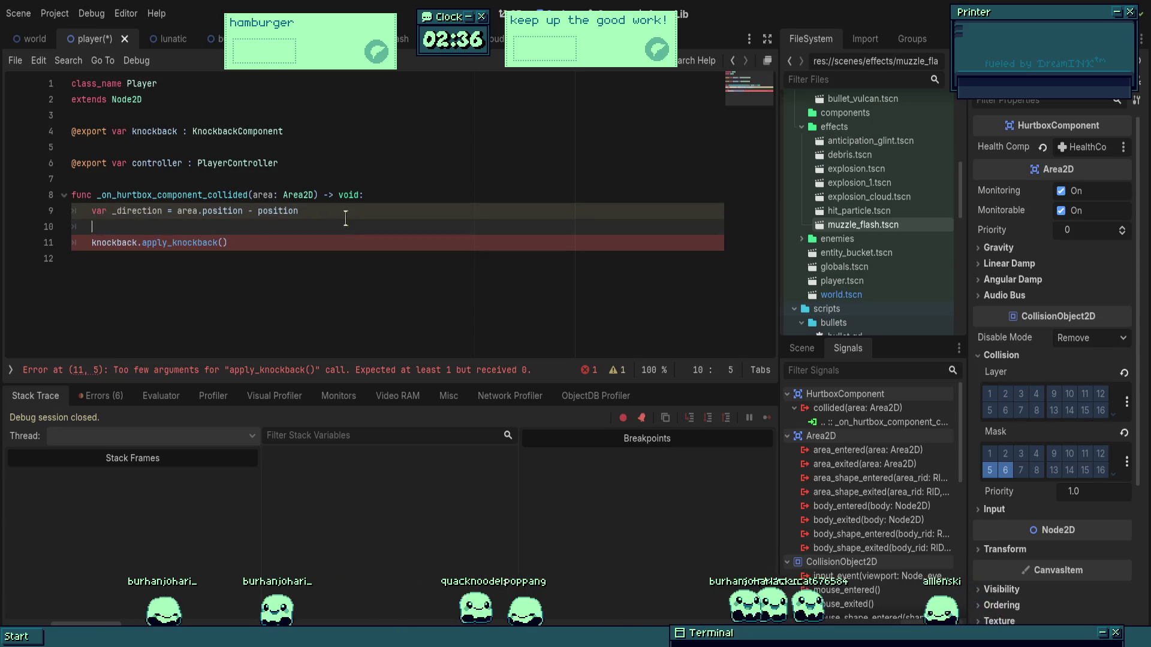
type("_direction = d")
key("BackSpace")
type("_d")
key("Return")
type(".normal")
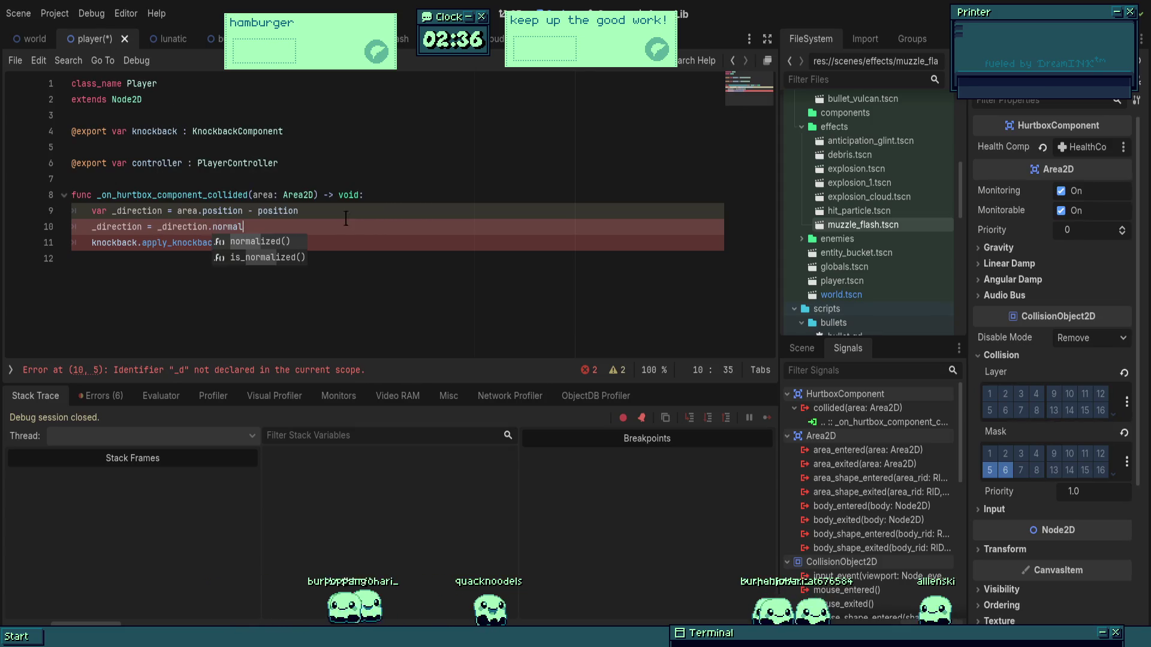
key("Return")
Step: Pass _direction to knockback.apply_knockback and save player.gd
left_click(336, 240)
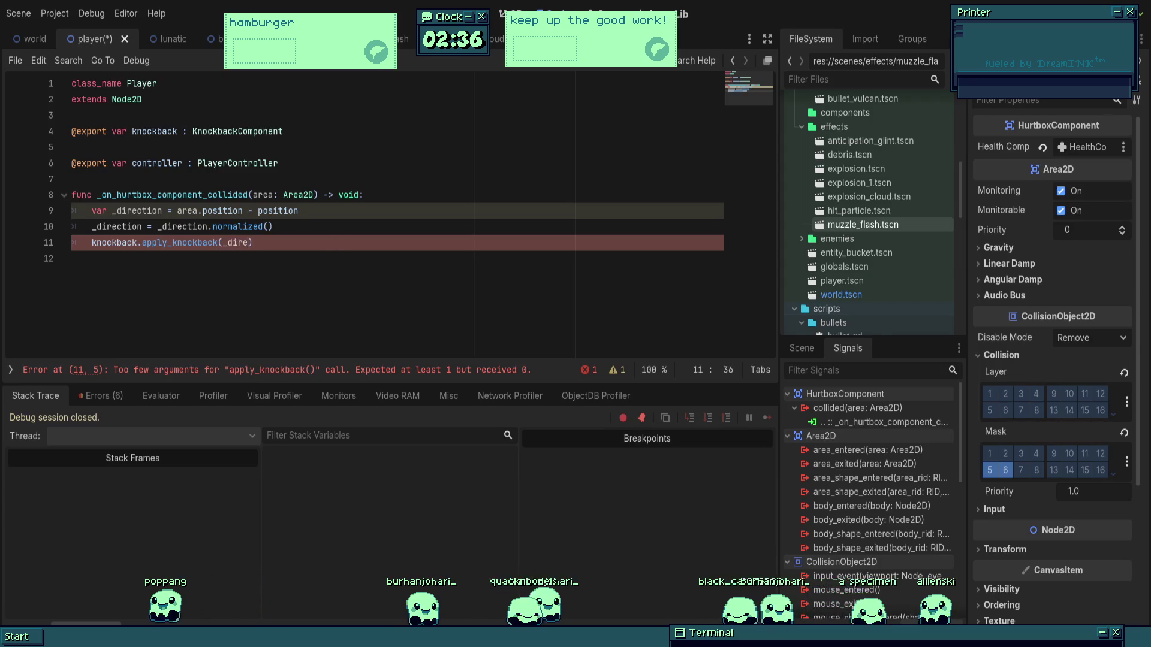
key("Return")
type(",")
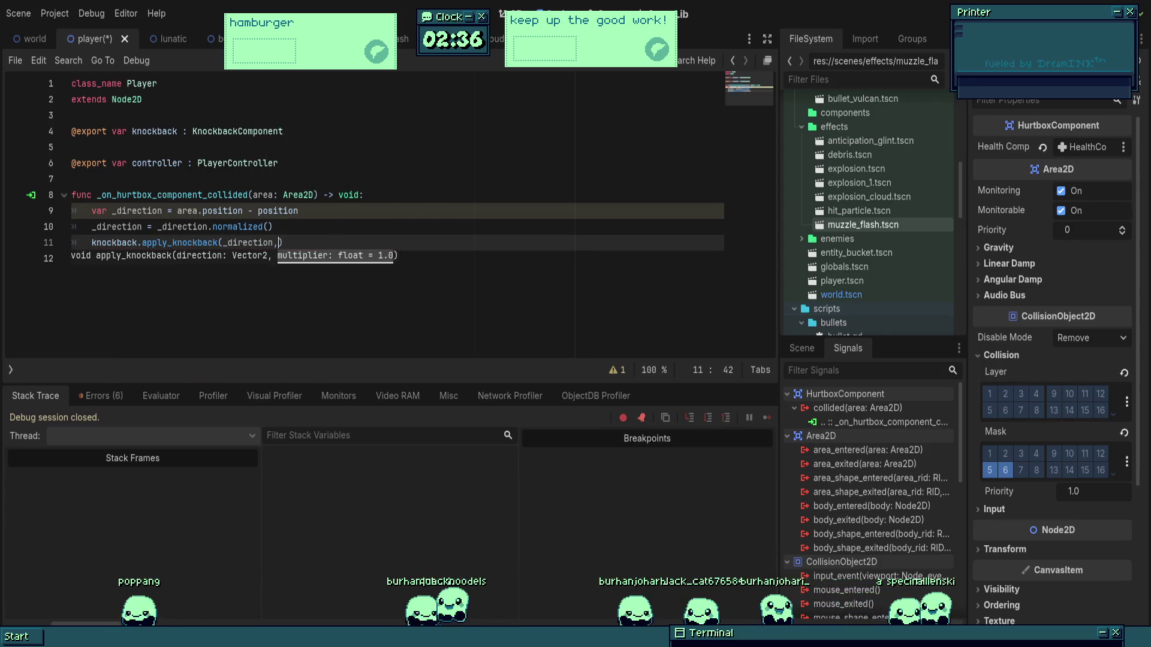
key("ctrl+s")
key("Up")
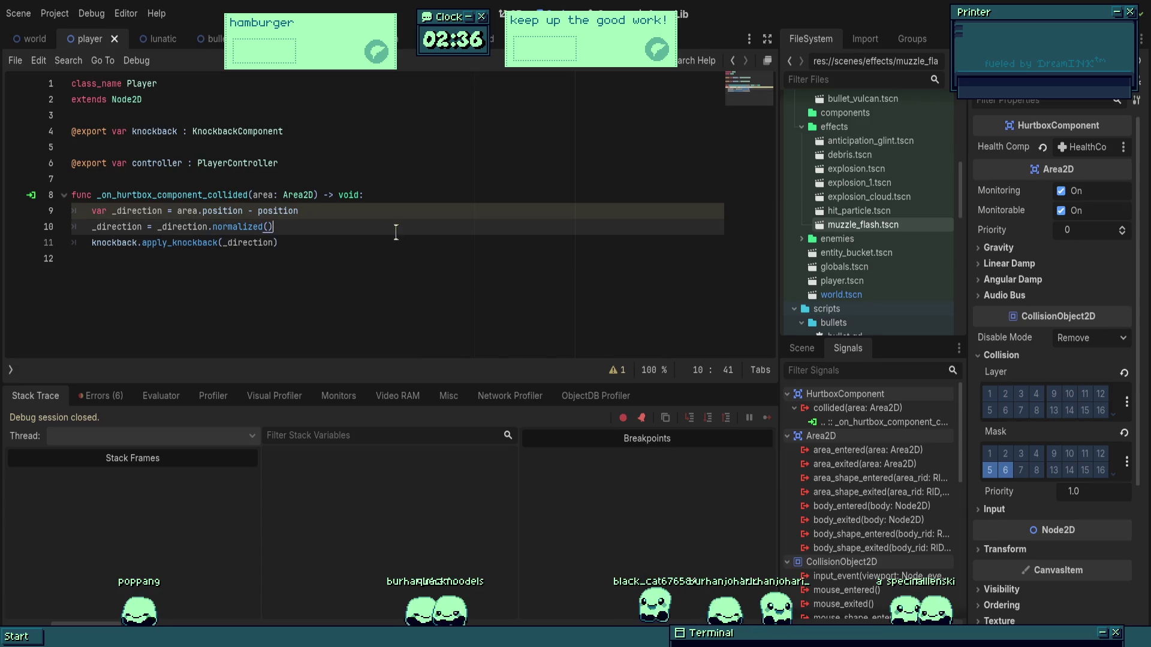
left_click(802, 348)
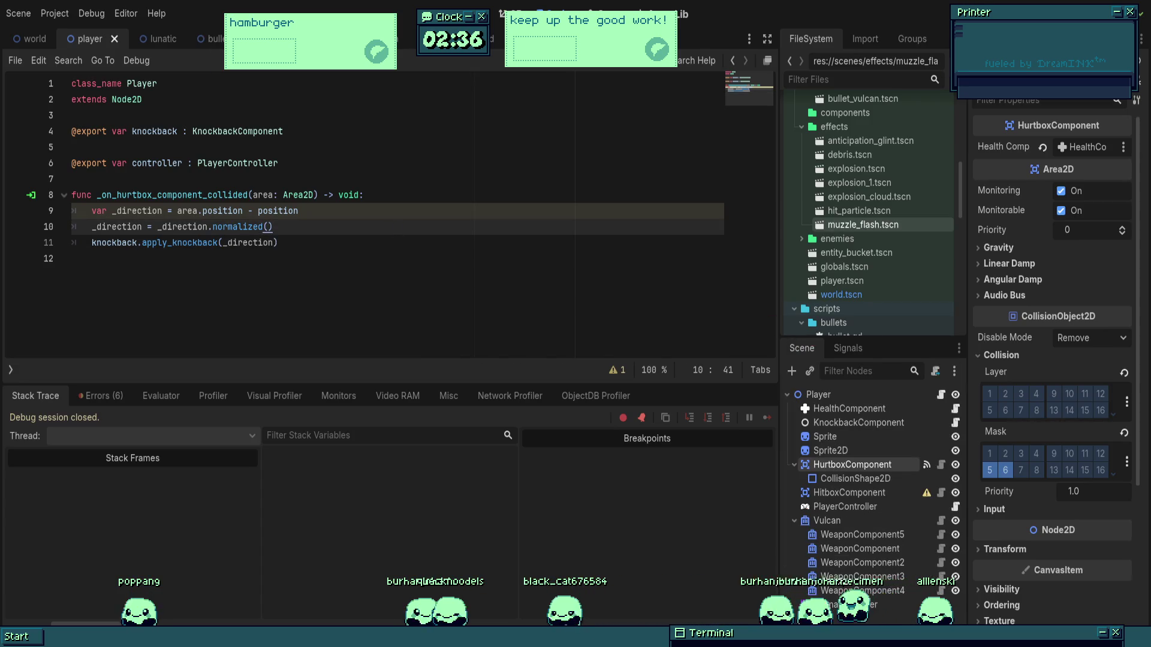
Step: Test-run the game, then stop the paused debug session
key("F5")
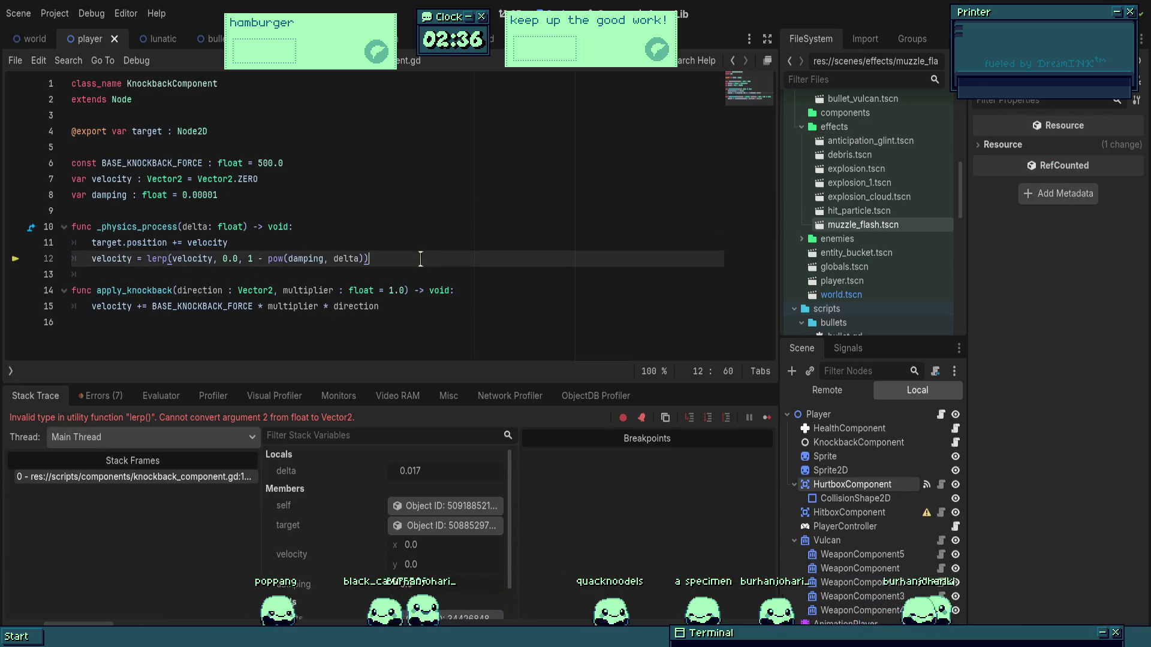
left_click(221, 268)
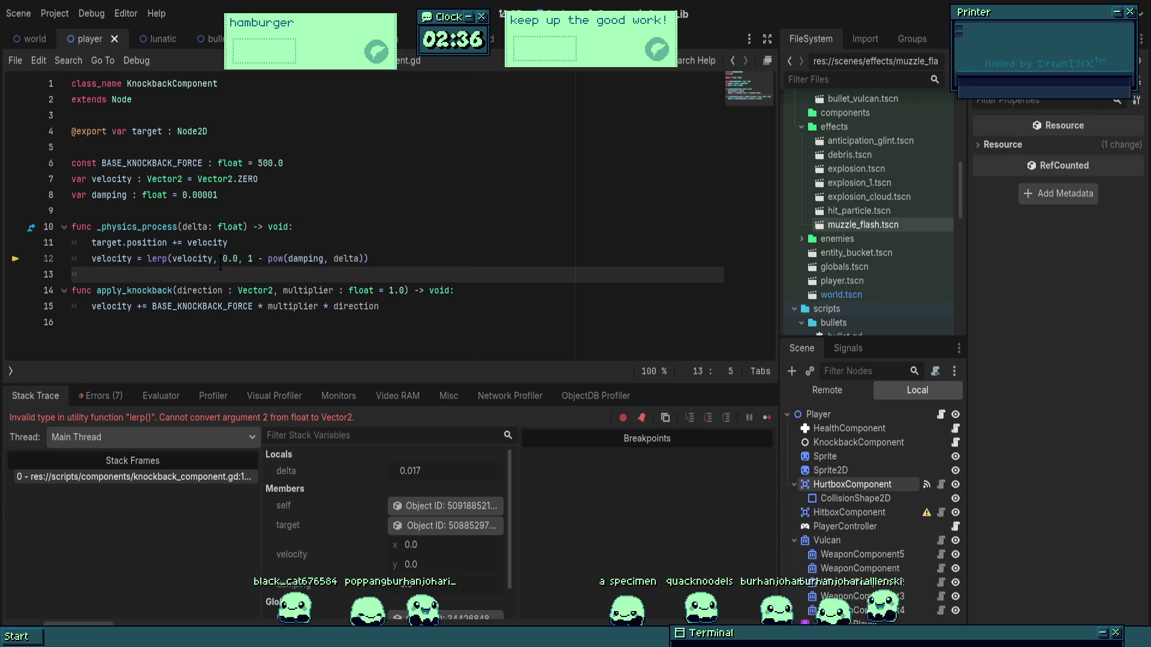
left_click(210, 258)
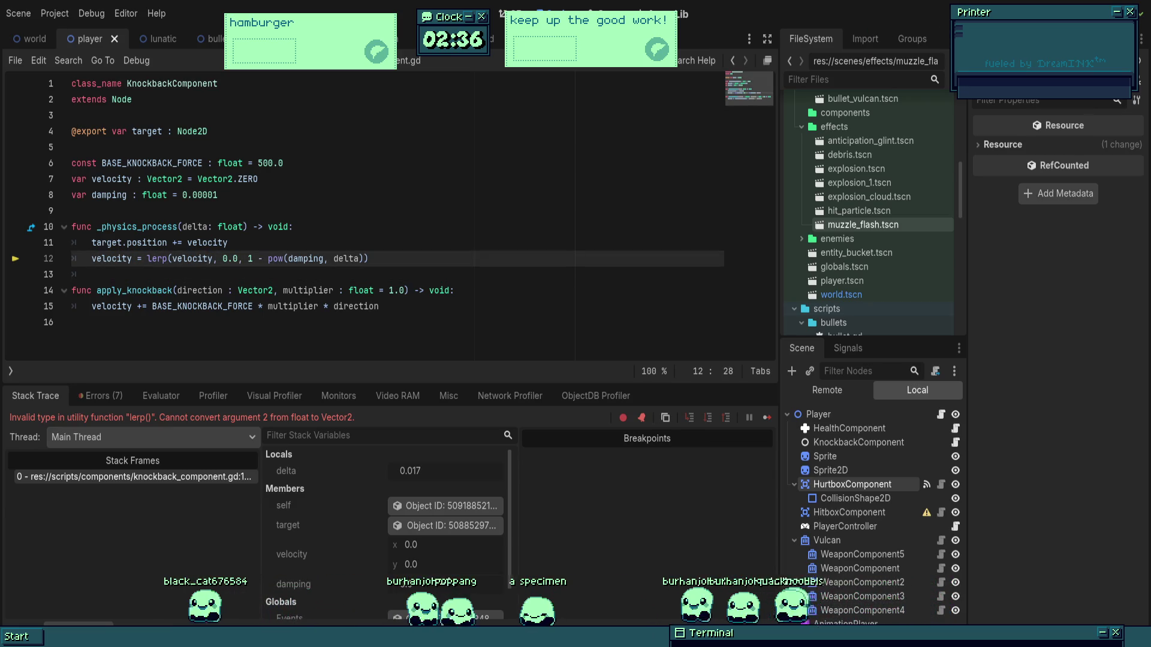
key("F8")
left_click(246, 290)
Step: Change the lerp target from 0.0 to Vector2.ZERO and save knockback_component.gd
left_click(240, 259)
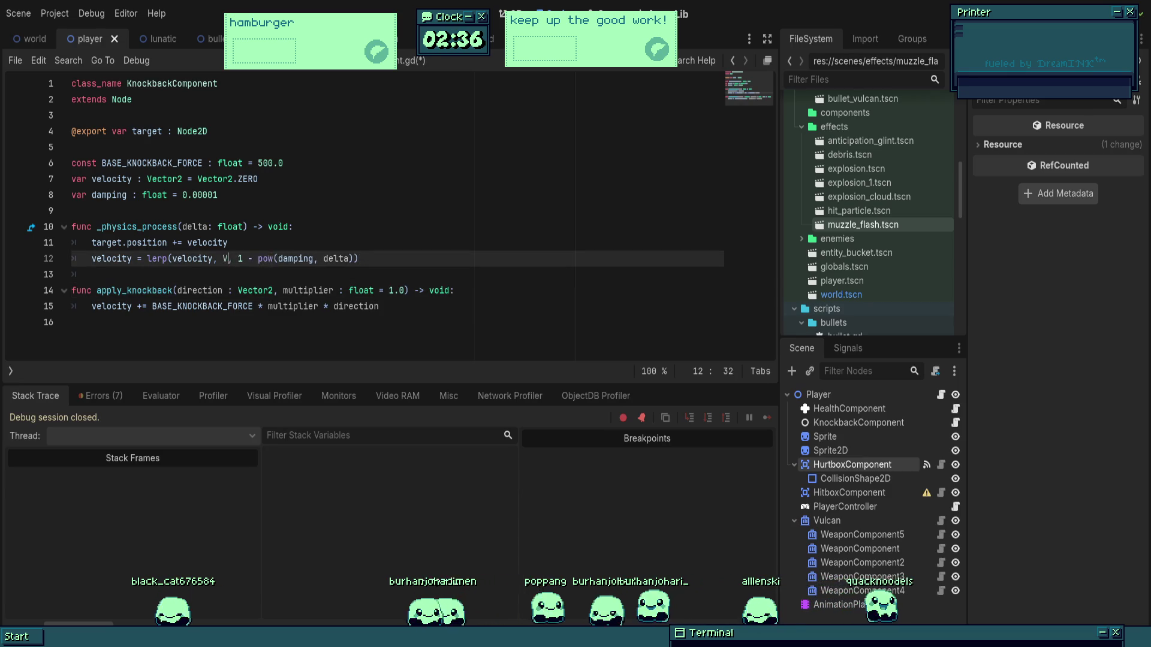
left_click(293, 227)
key("ctrl+s")
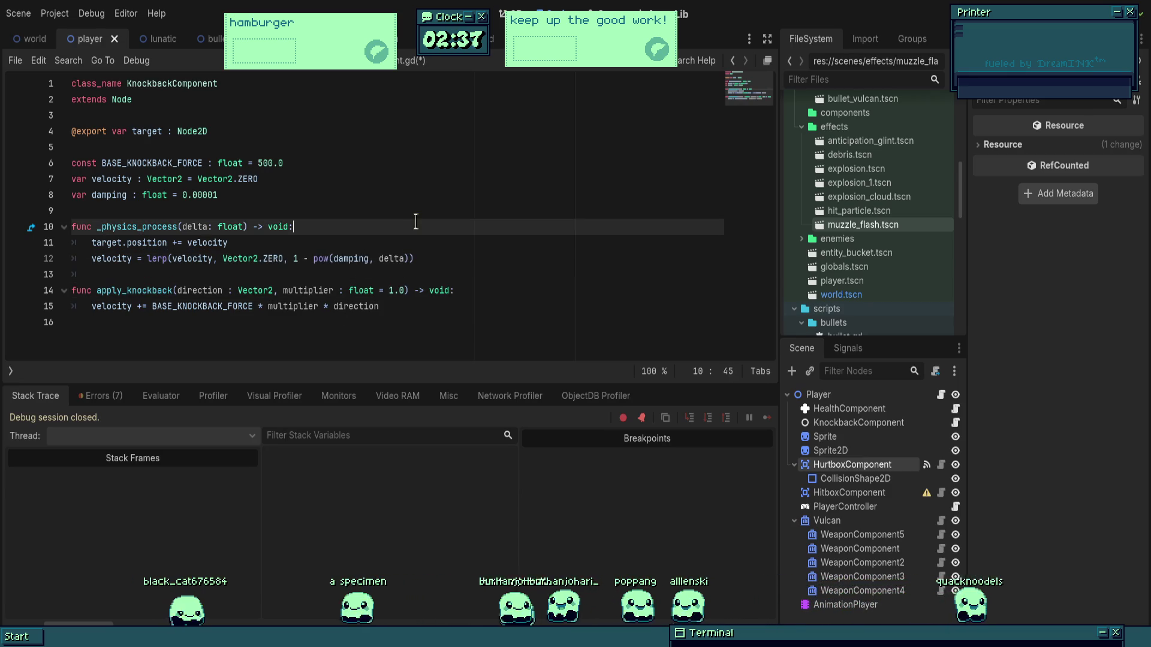
Step: Test the fix by moving the ship and firing, then stop the game
key("F5")
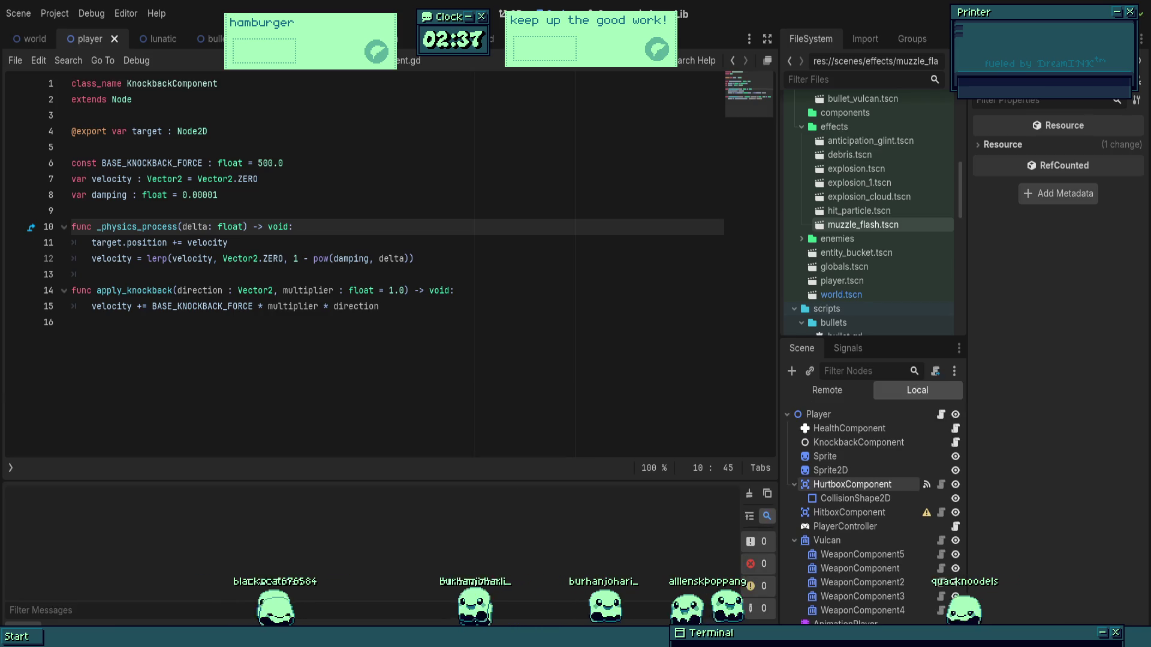
key("Down")
key("Left")
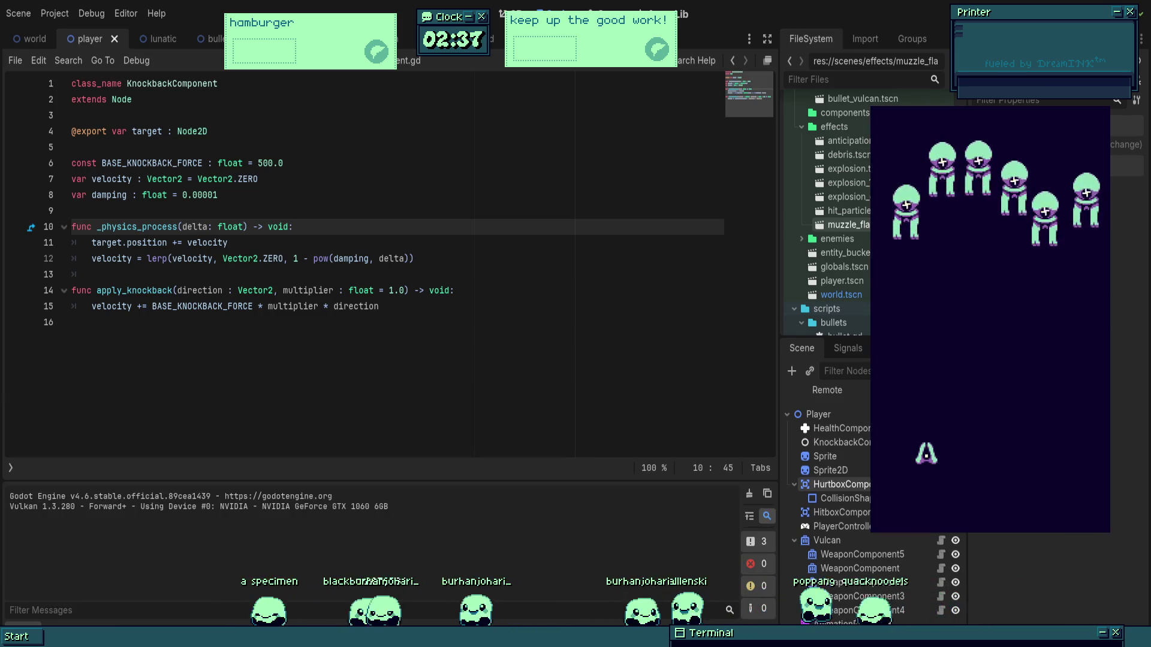
key("space")
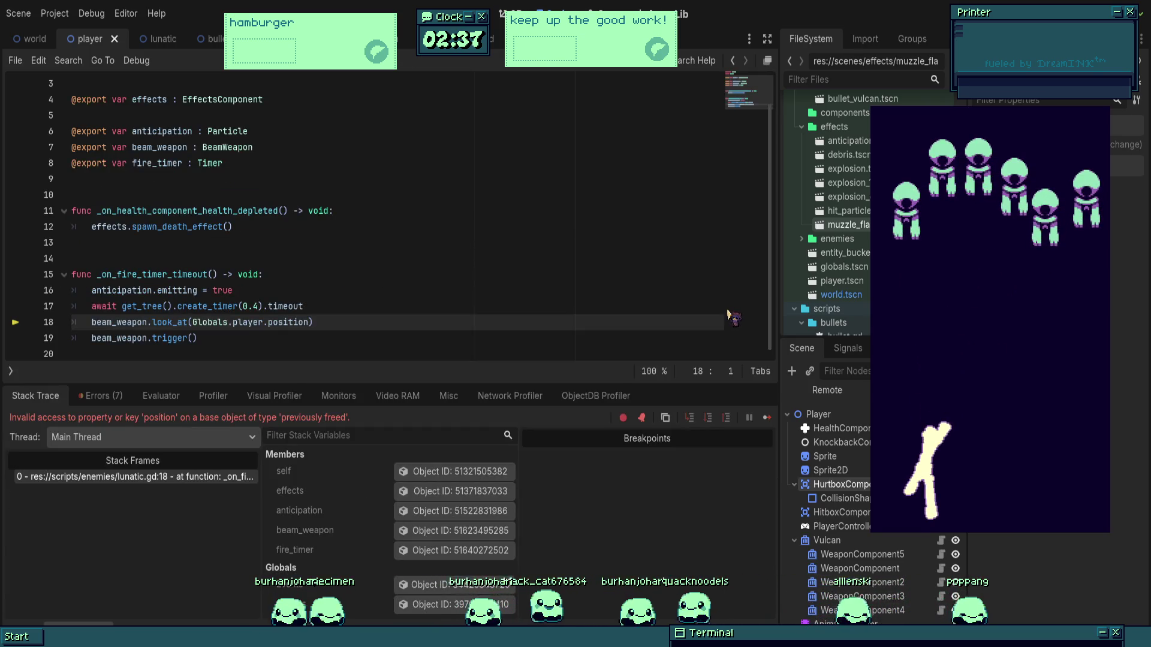
left_click(240, 242)
key("F8")
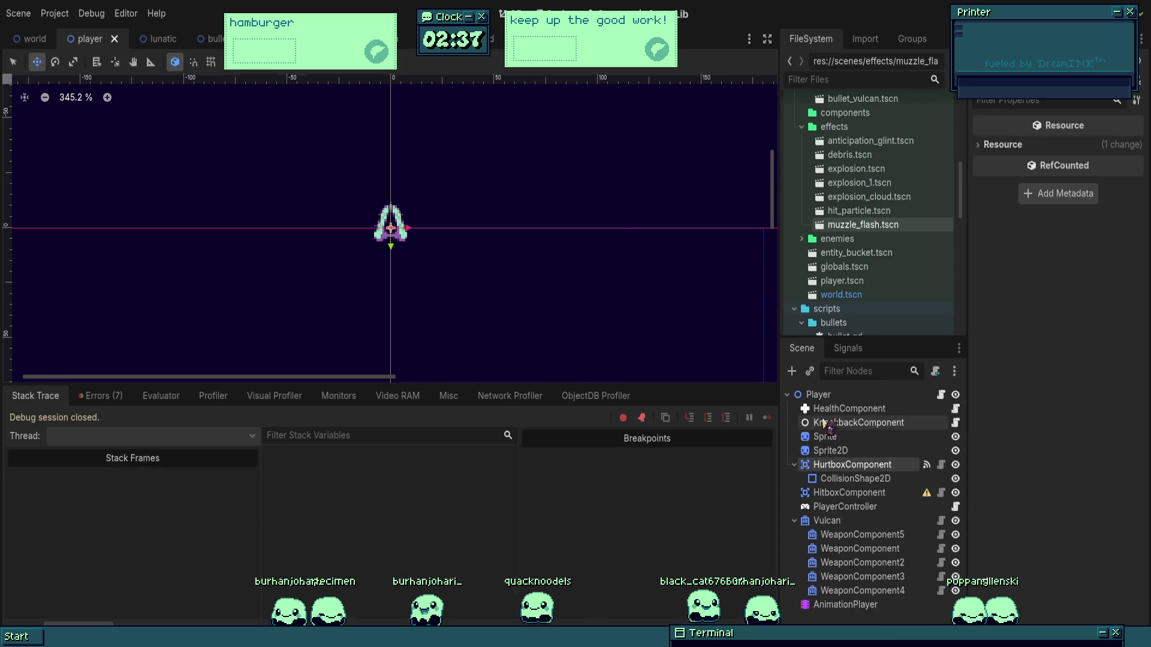
Step: Select HealthComponent and test again, steering the ship to the bottom edge while firing
left_click(902, 408)
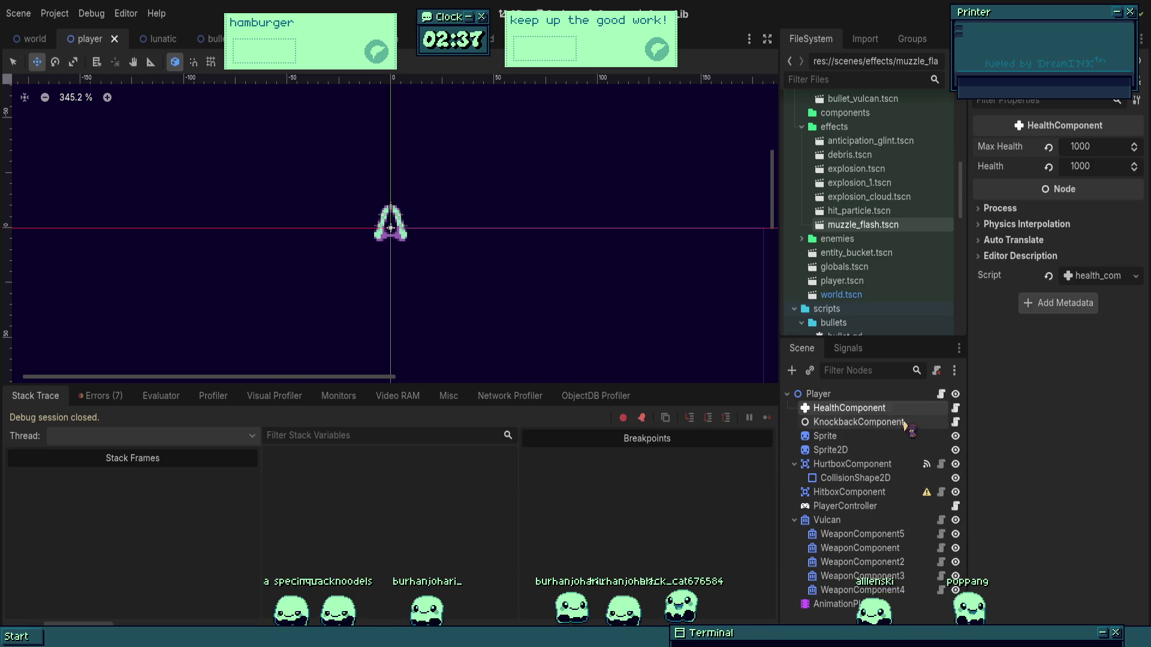
key("F5")
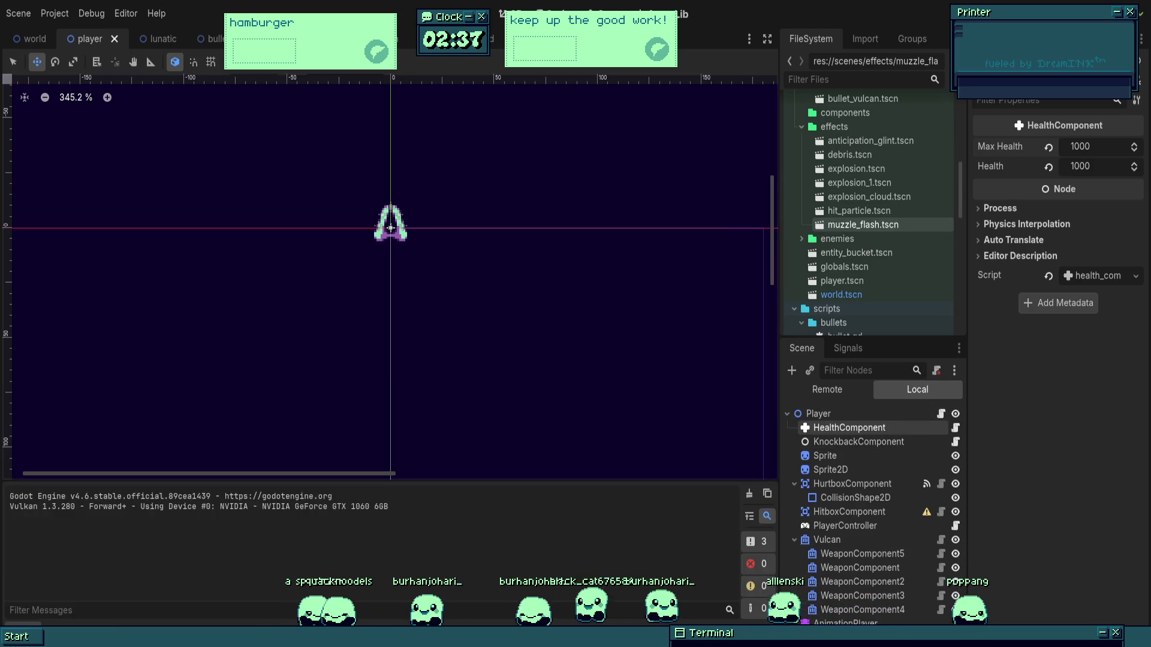
key("Down")
key("Right")
key("space")
key("Down")
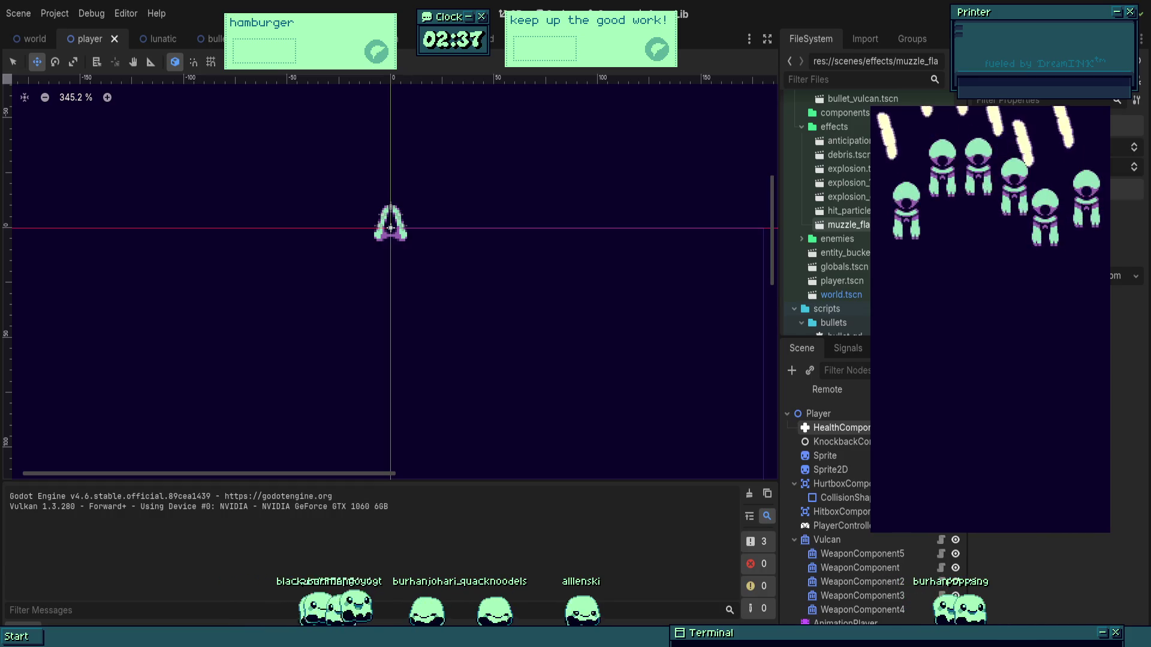
key("F8")
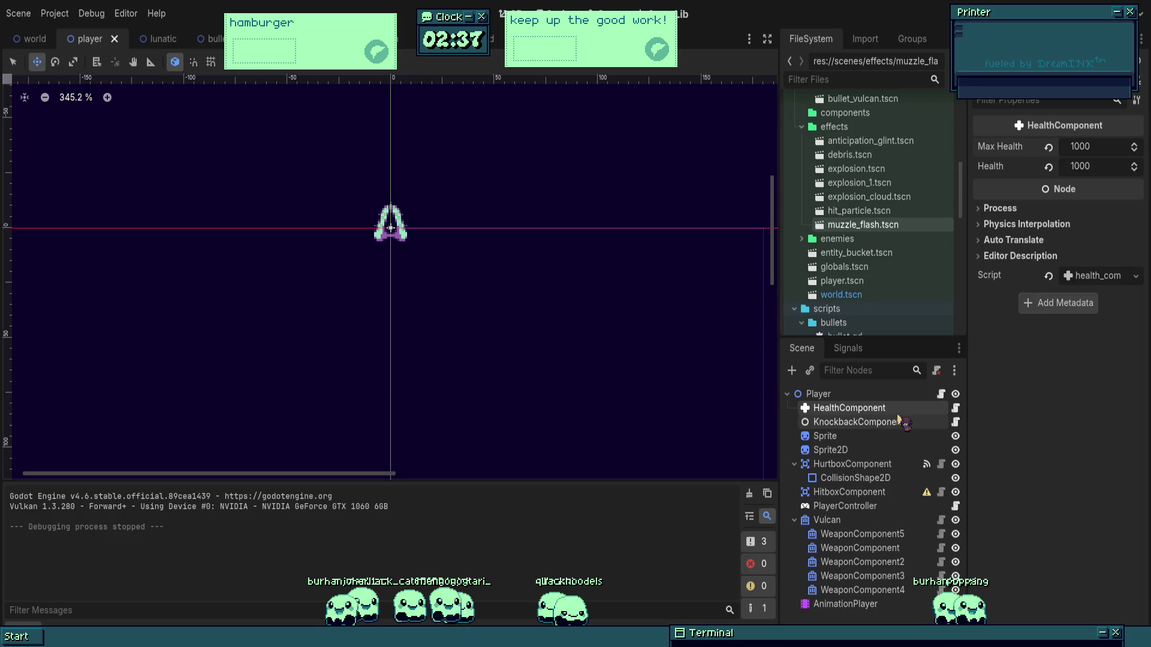
Step: Reopen the KnockbackComponent node's script at line 10
left_click(858, 422)
left_click(955, 422)
left_click(294, 227)
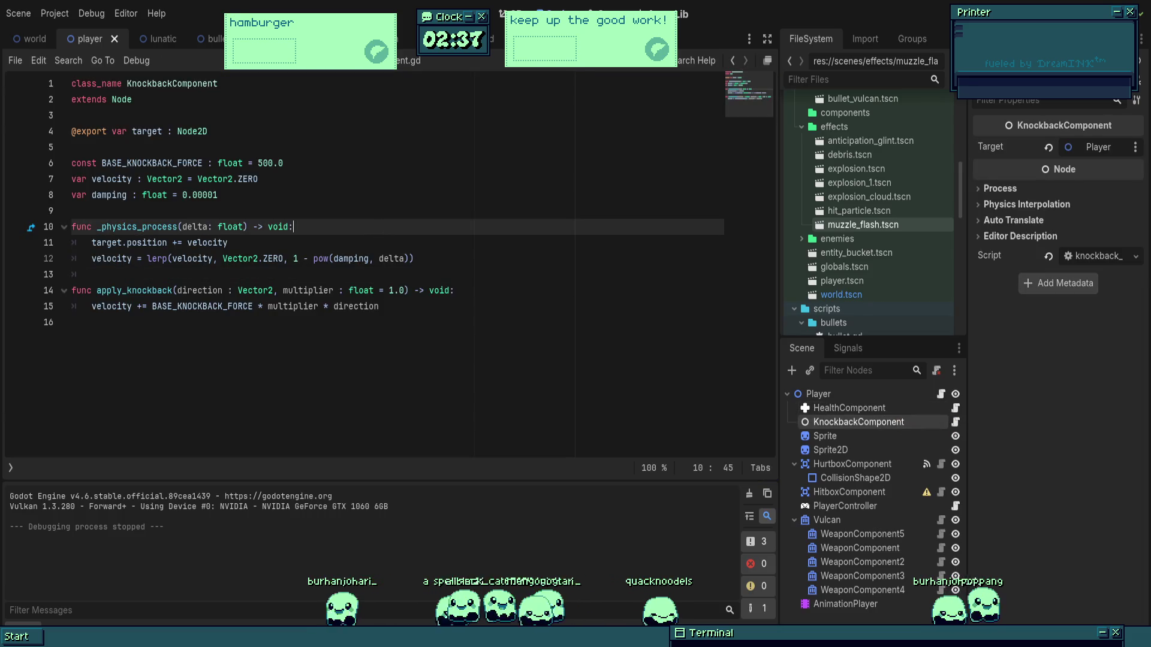
Step: Add print(target.position) to _physics_process and run the game to log positions
key("Return")
type("print(target.position")
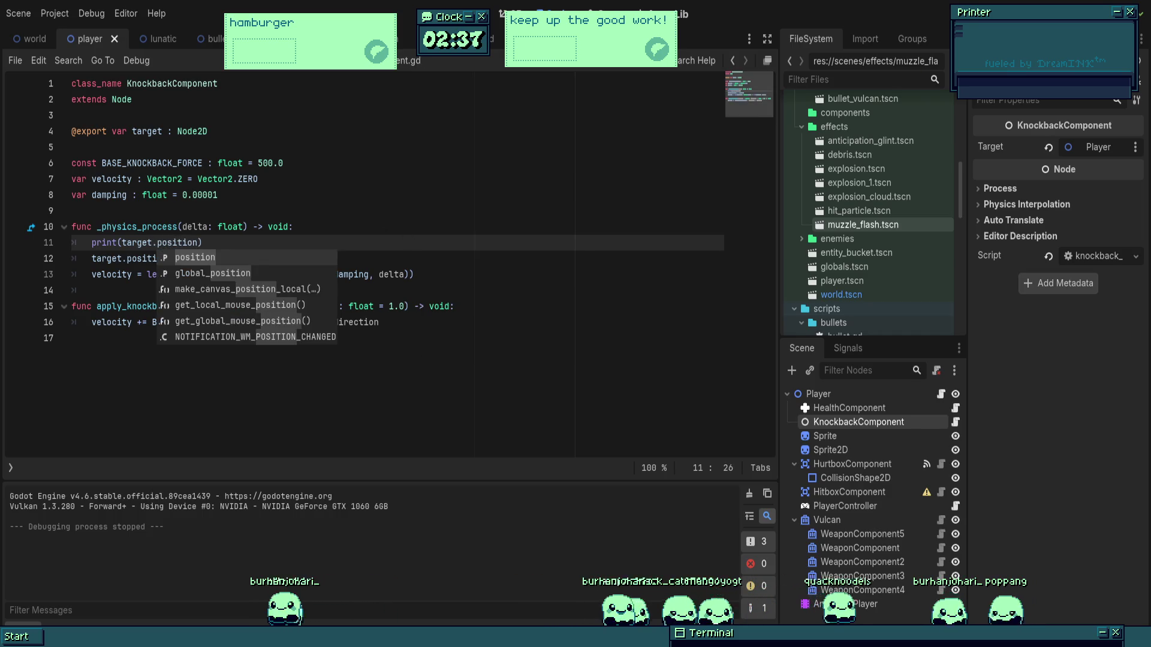
key("F5")
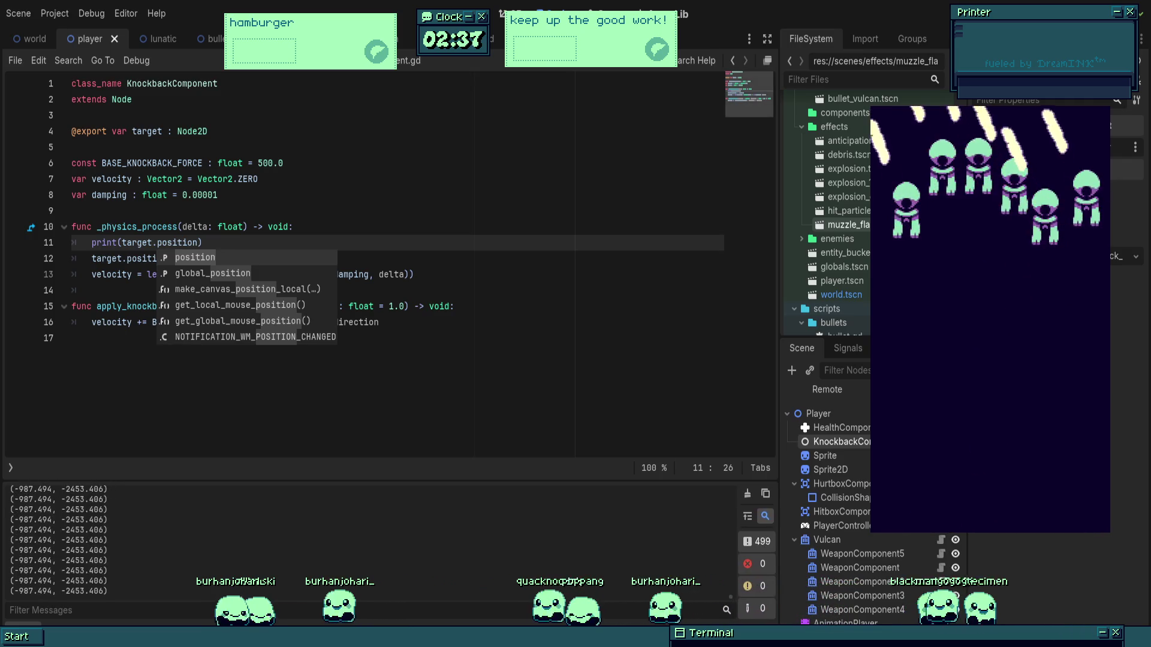
key("F8")
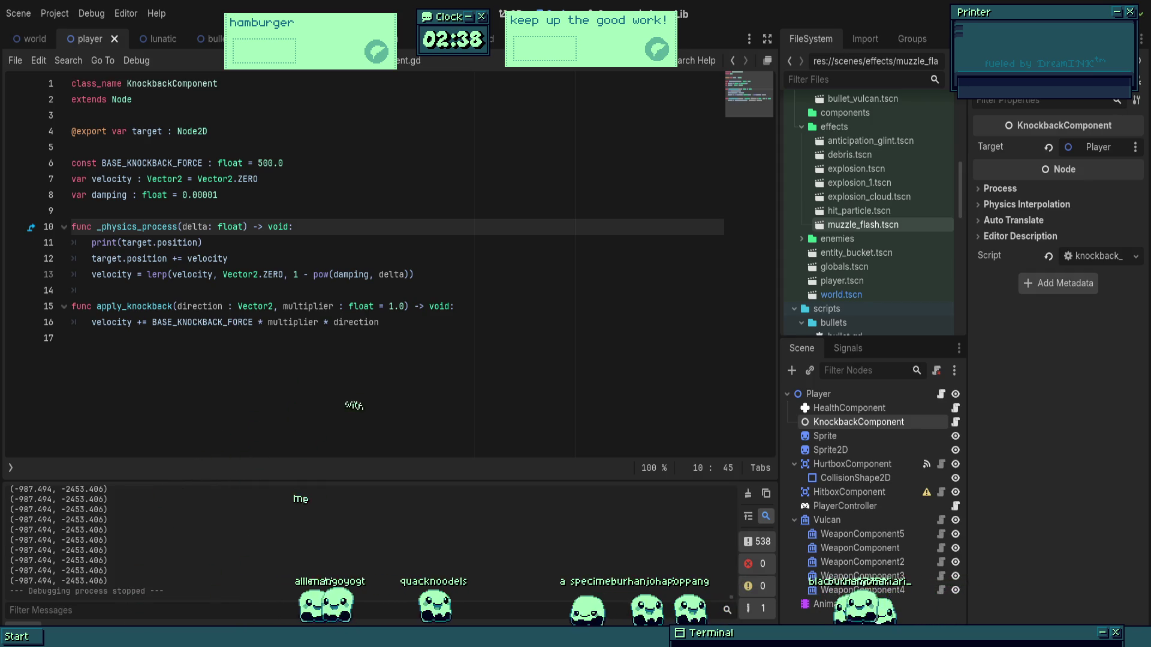
left_click(459, 247)
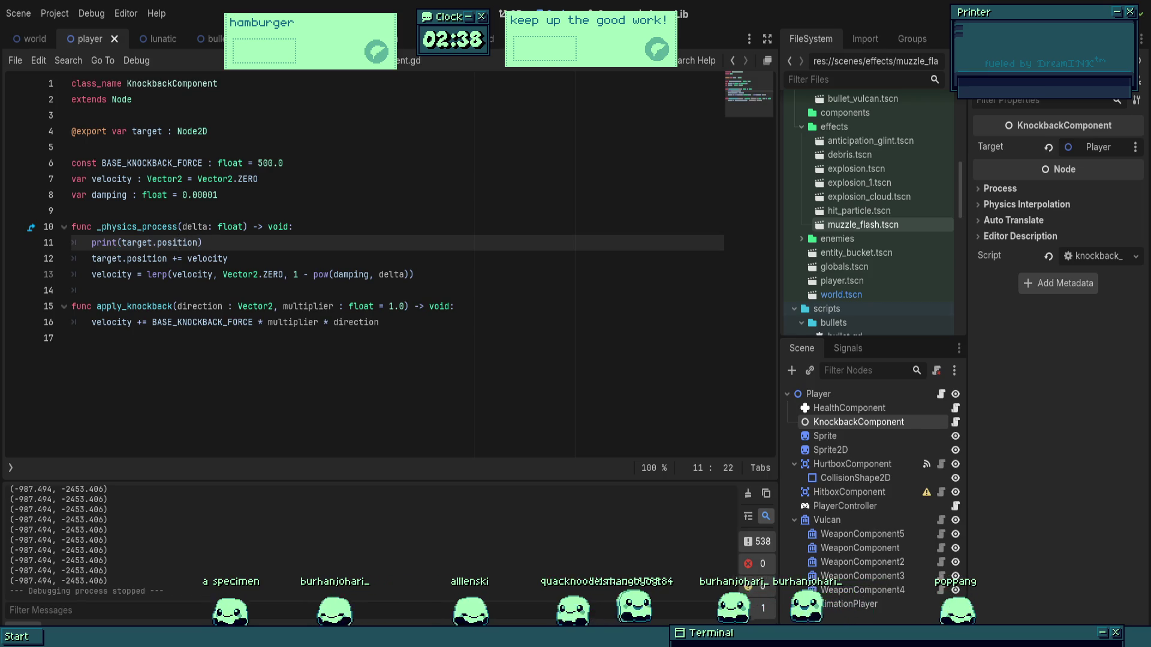
Step: Lower BASE_KNOCKBACK_FORCE from 500.0 to 100.0
left_click(222, 274)
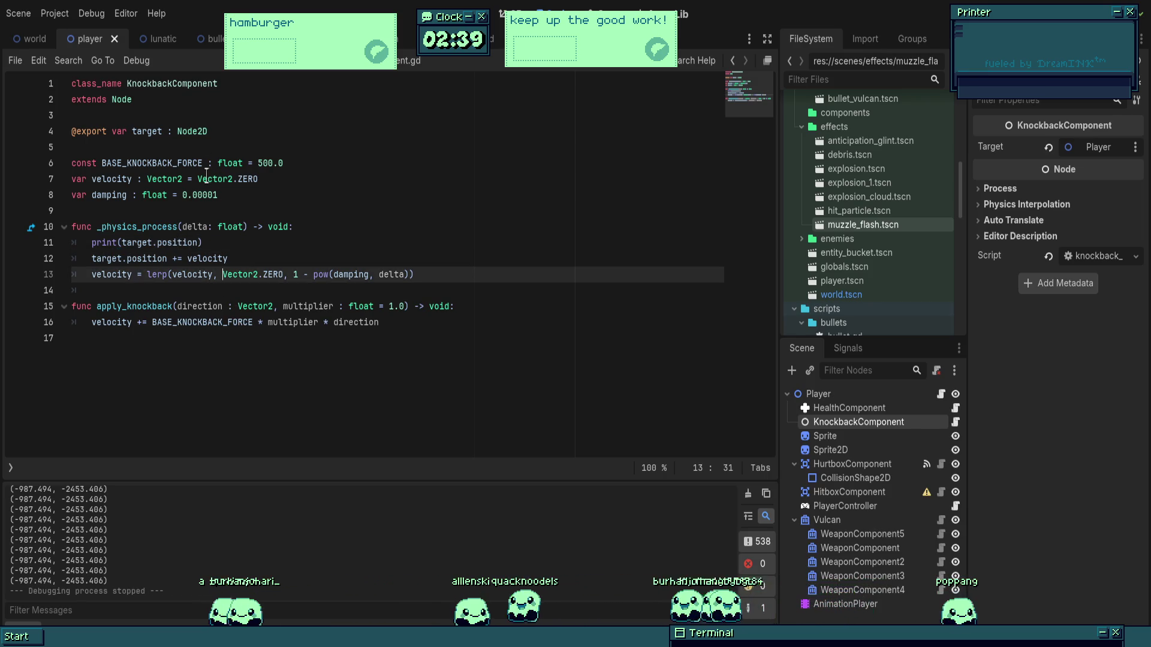
left_click(267, 167)
key("BackSpace")
type("1")
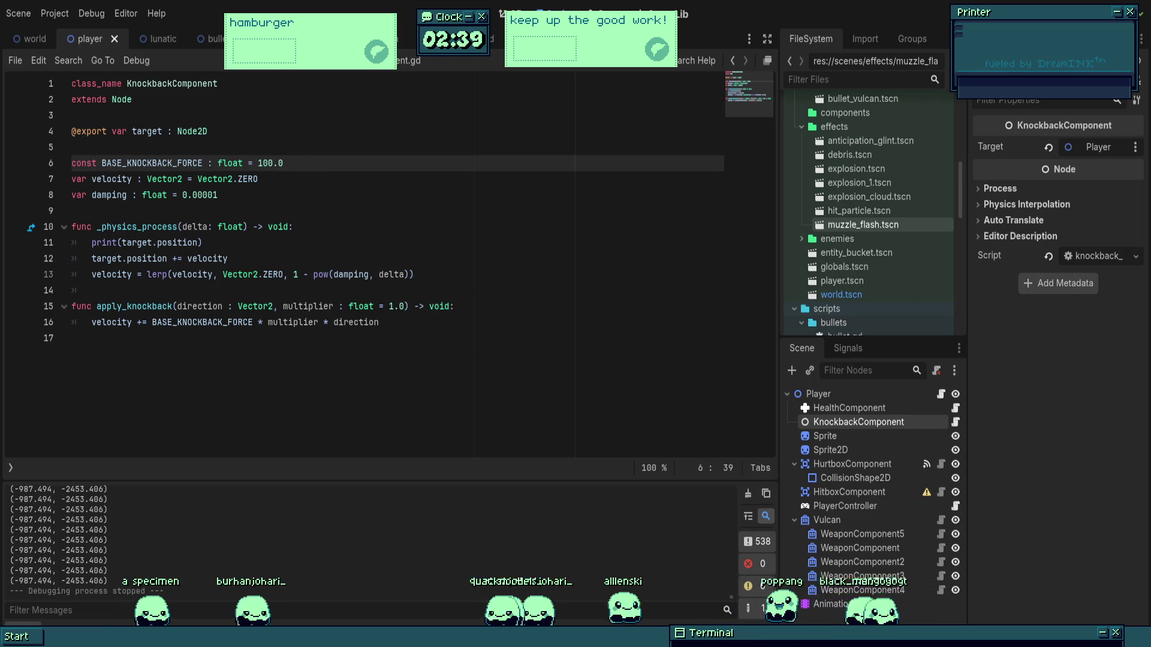
left_click(157, 243)
key("Down")
key("Down")
key("Up")
key("Up")
key("Left")
key("Left")
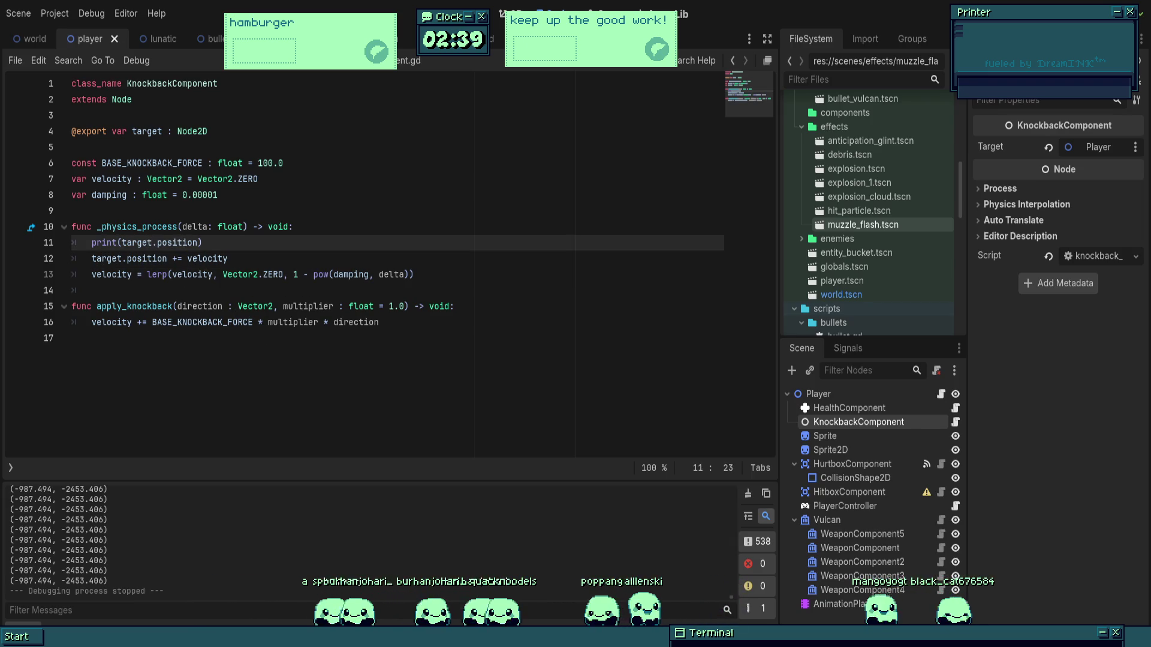
Step: In the Player script, change line 9 to var _direction = position - area.position
left_click(941, 393)
left_click(262, 243)
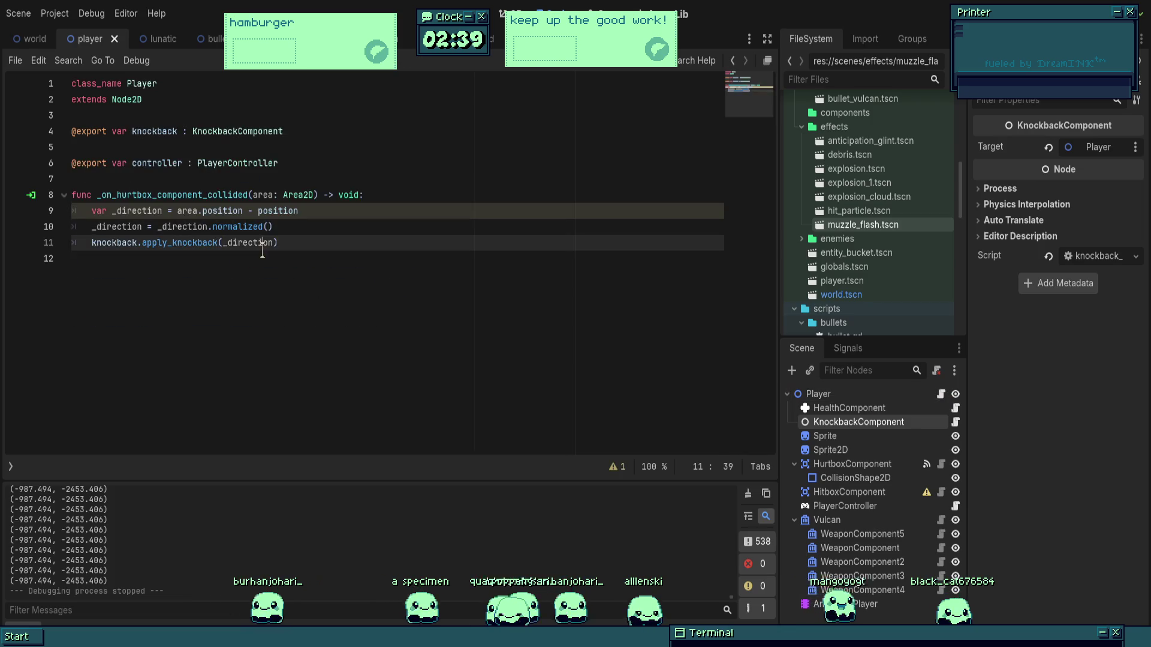
left_click_drag(177, 211, 257, 211)
key("Delete")
left_click(273, 227)
key("Up")
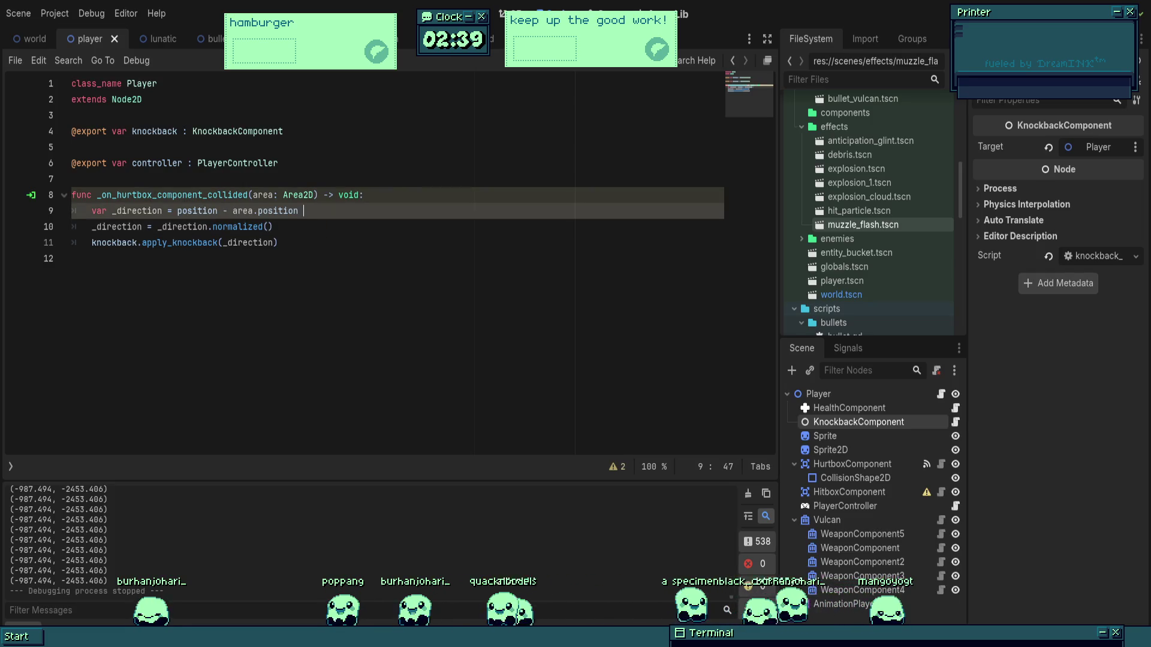
key("BackSpace")
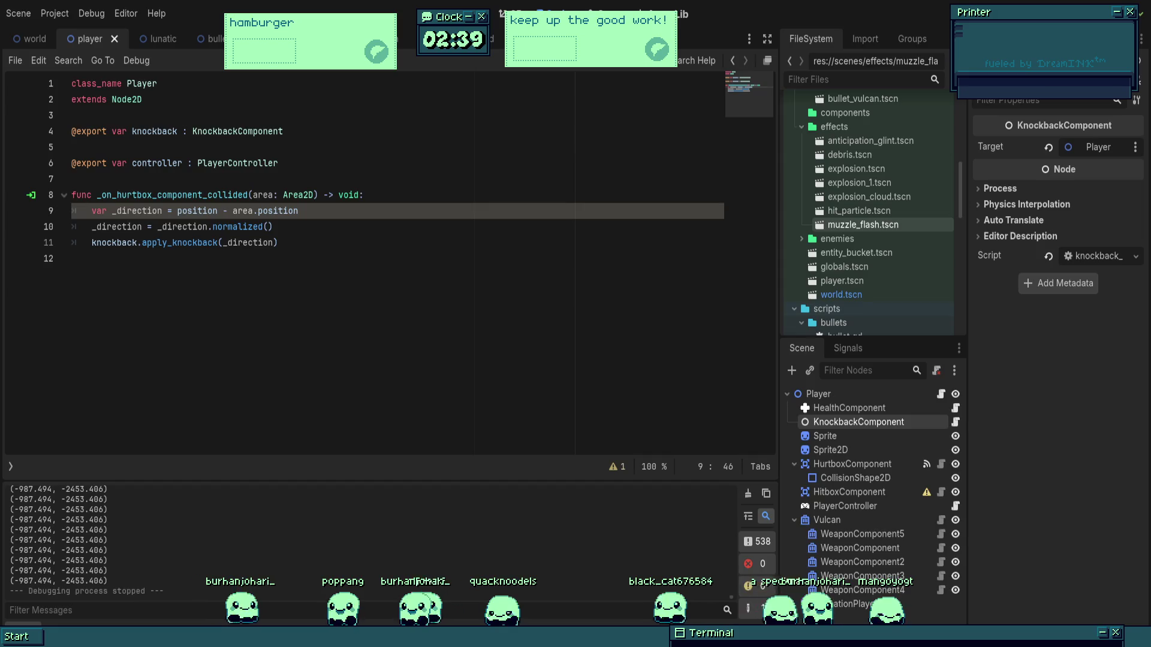
Step: Test-run the reversed knockback, then stop the game
key("F5")
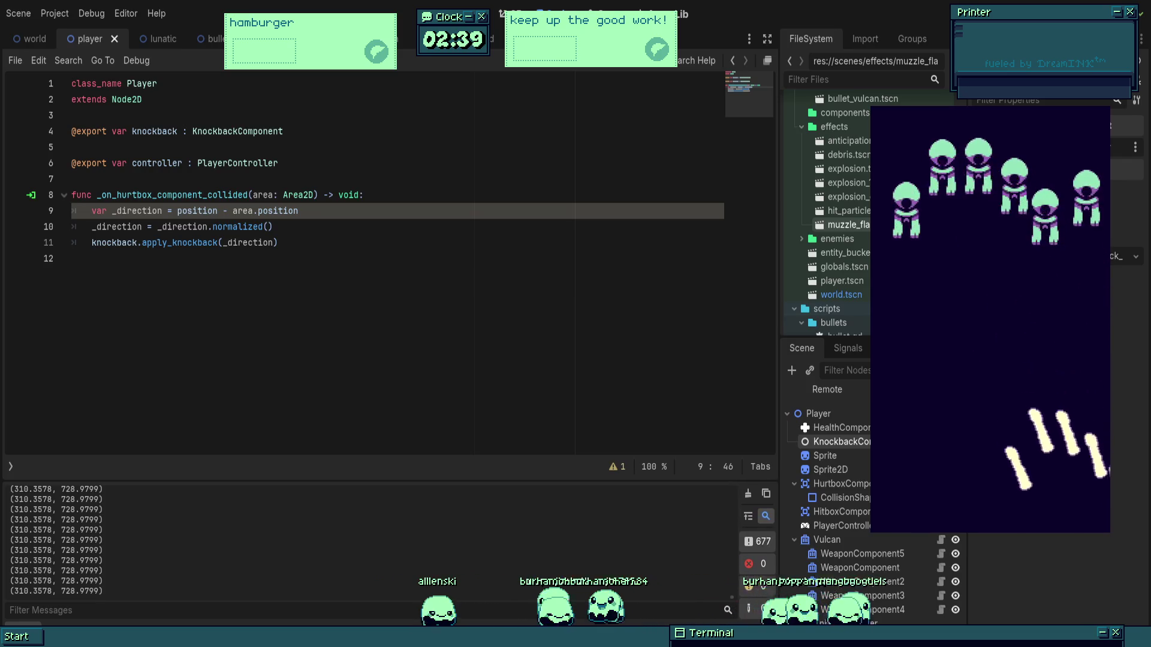
key("F8")
left_click(401, 132)
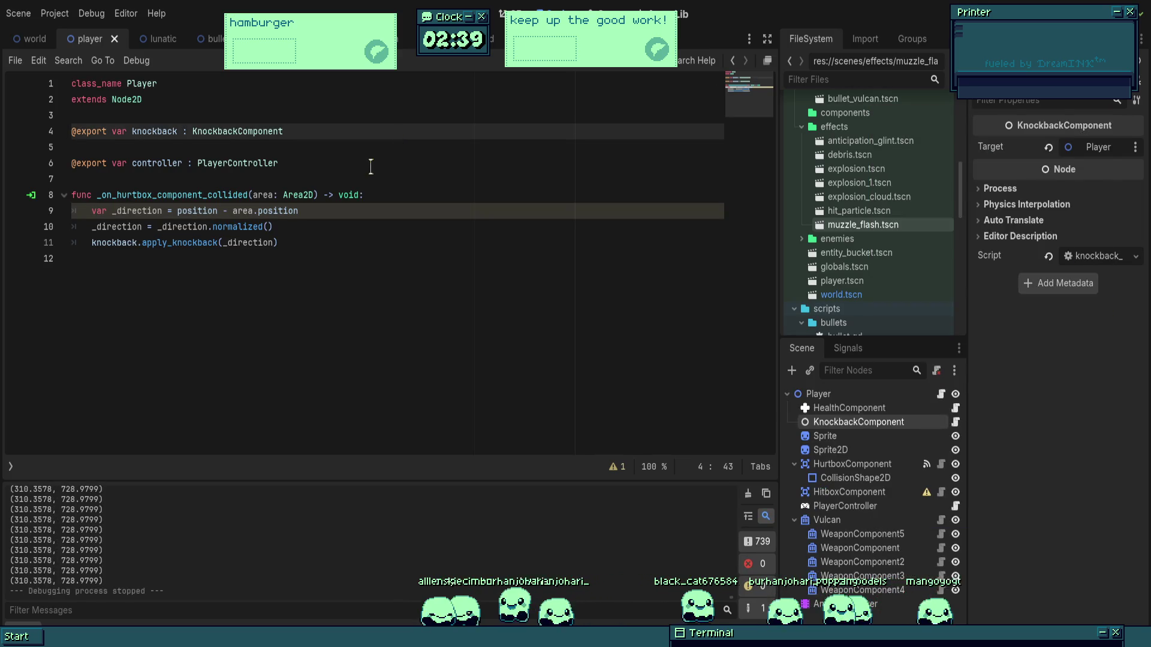